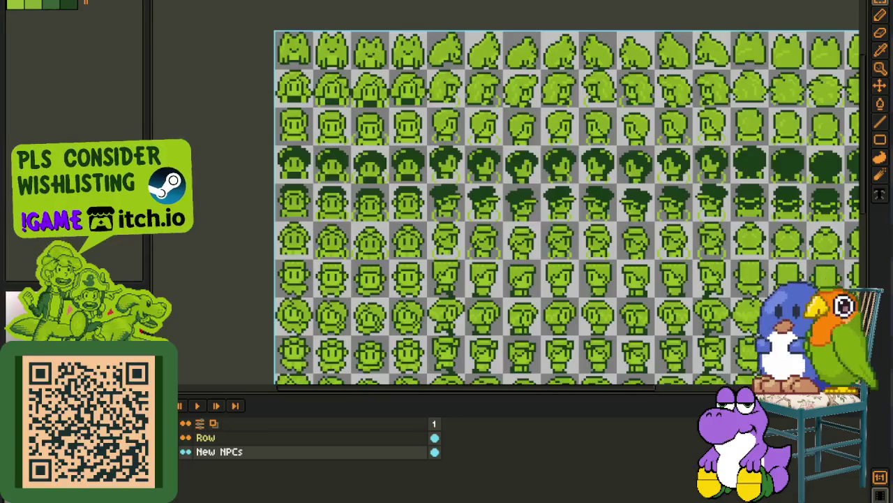
Step: Switch to the walk-animation sprite and show the front-facing head on Head layer frame 4
key(ctrl+shift+Tab)
key(ctrl+shift+Tab)
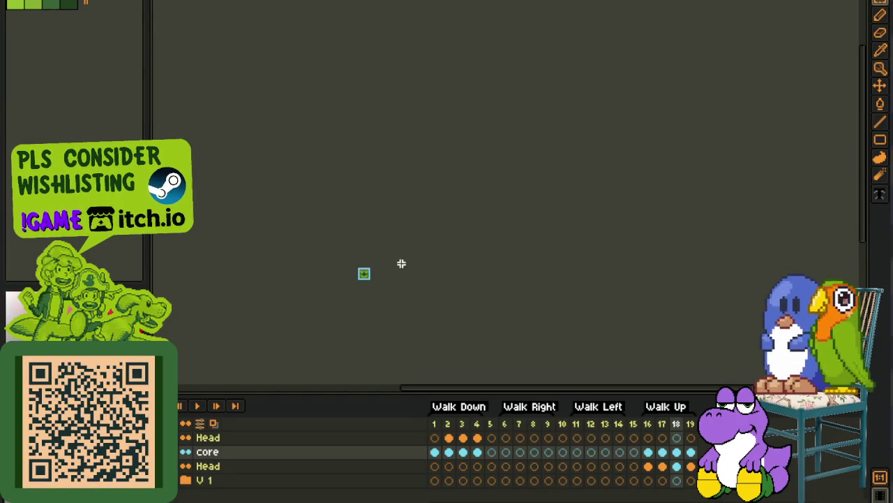
click(520, 453)
click(506, 453)
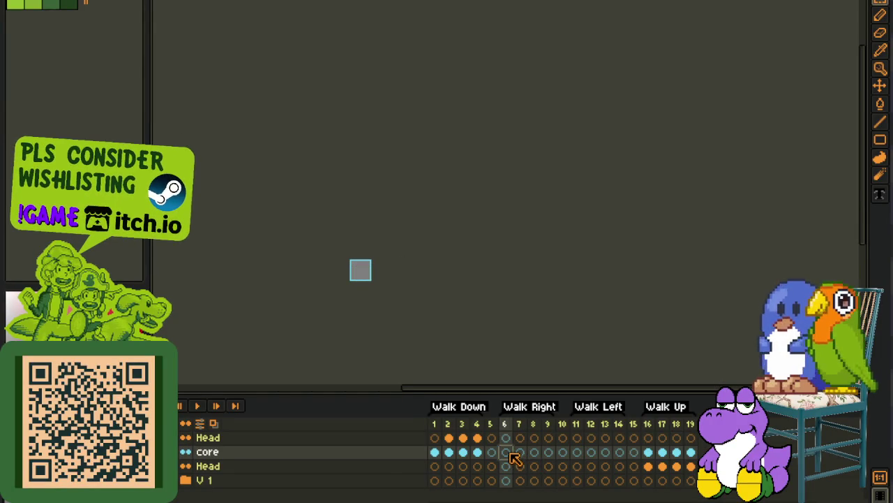
scroll(322, 306, up, 3)
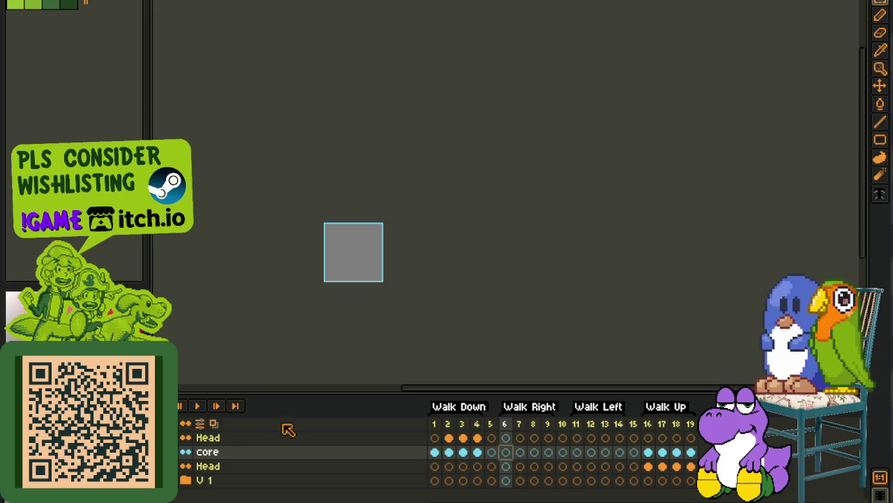
click(477, 437)
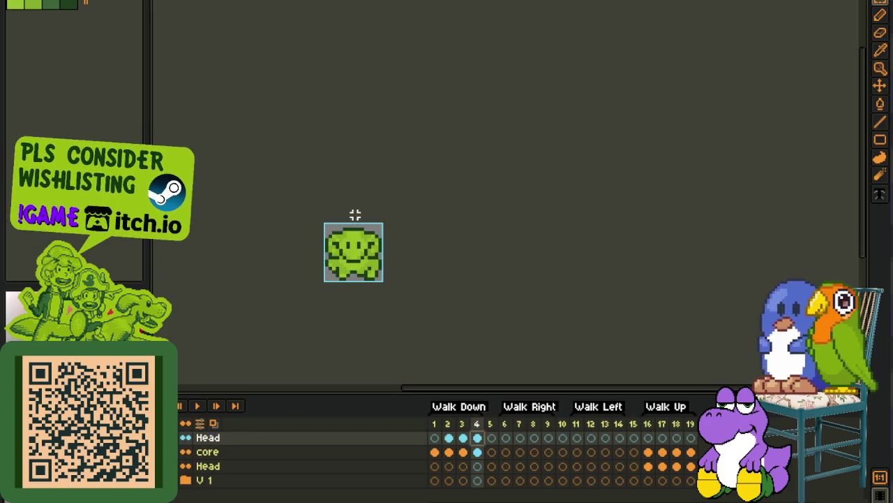
Step: Copy the frame 4 front head, save, and paste it into Head layer frame 6
scroll(354, 217, up, 1)
key(ctrl+a)
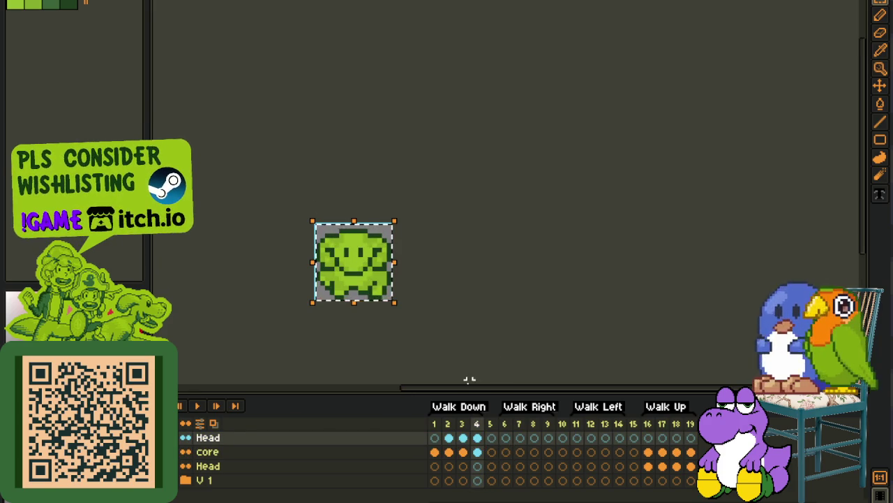
key(ctrl+d)
key(ctrl+s)
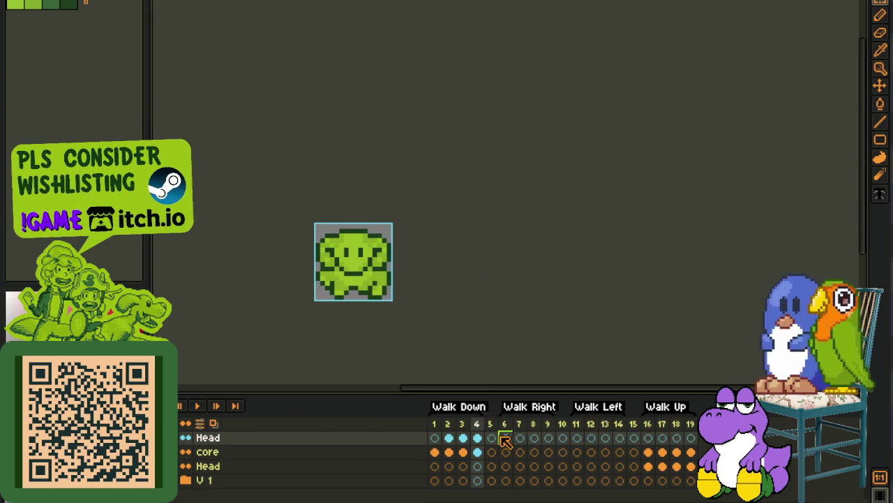
click(505, 437)
key(ctrl+v)
key(Return)
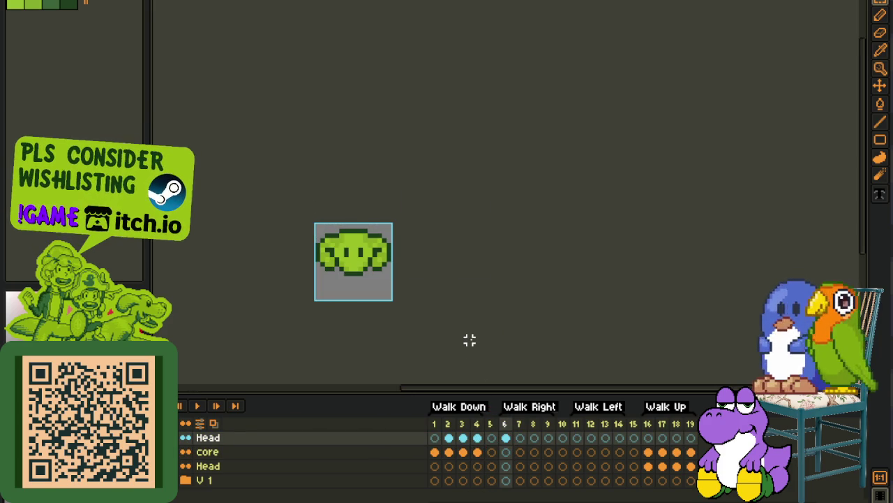
scroll(352, 251, up, 2)
key(Tab)
scroll(345, 248, up, 2)
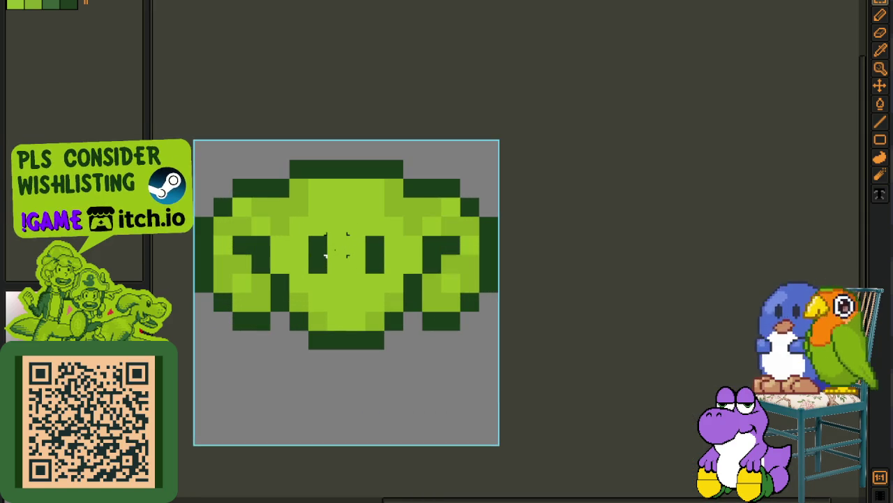
Step: Erase the head's right half and rework the eyes into a single side-facing eye
key(i)
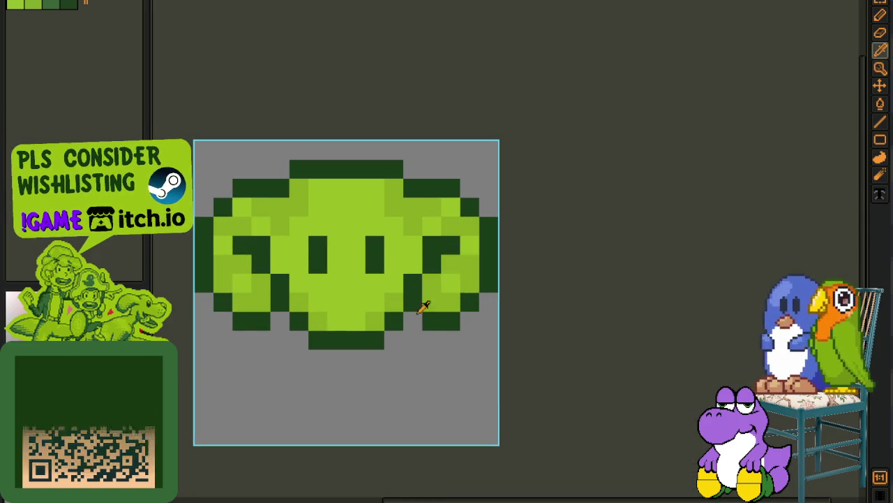
key(e)
mouse_move(428, 284)
mouse_down()
mouse_move(470, 264)
mouse_move(471, 245)
mouse_move(451, 283)
mouse_move(489, 225)
mouse_move(412, 169)
mouse_move(355, 149)
mouse_move(453, 263)
mouse_move(433, 263)
mouse_move(318, 150)
mouse_up()
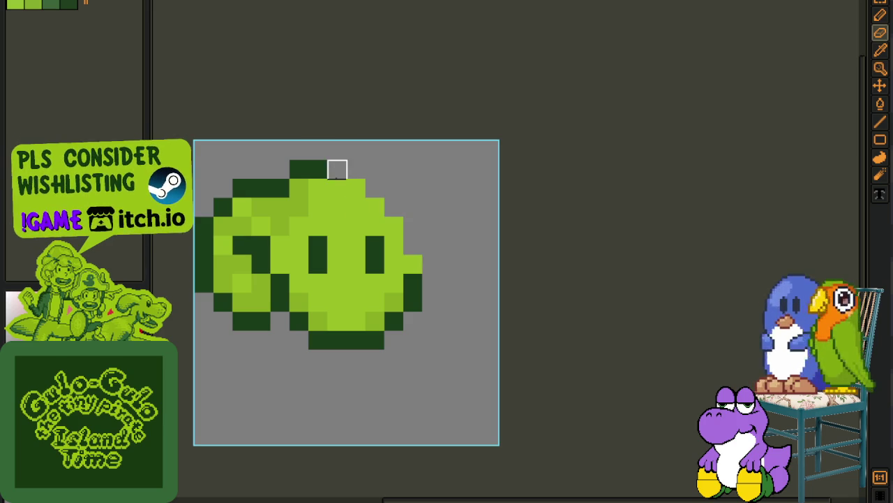
key(i)
click(331, 236)
drag(318, 244, 315, 263)
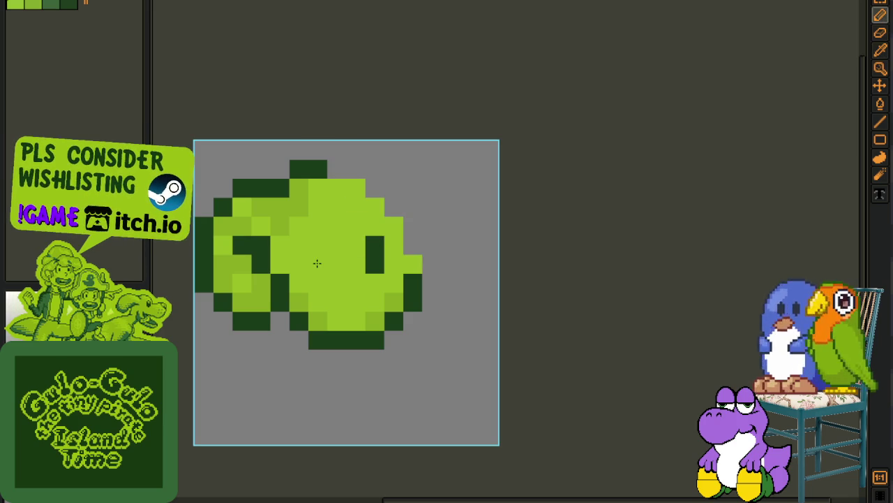
click(383, 262)
click(356, 263)
click(361, 244)
alt+click(389, 216)
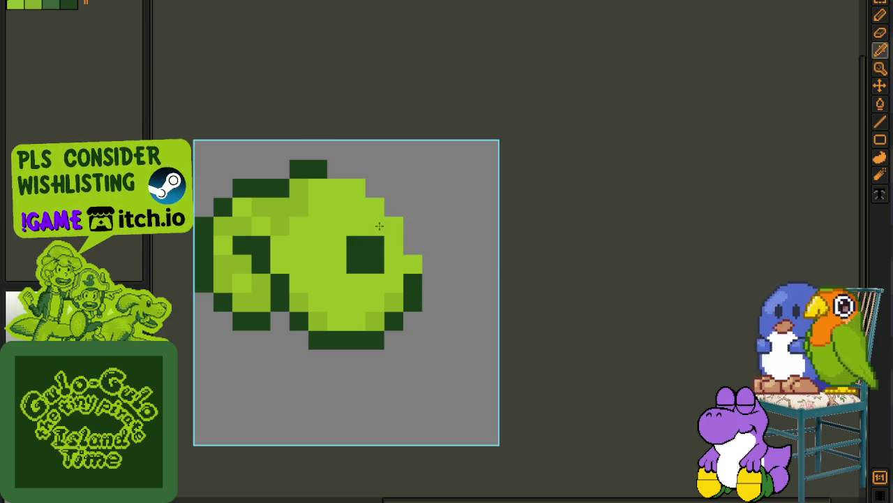
drag(374, 245, 374, 264)
Step: Draw a dark green outline along the head's bottom, right and sloping upper-right edges
alt+click(414, 296)
click(385, 340)
click(432, 339)
click(431, 302)
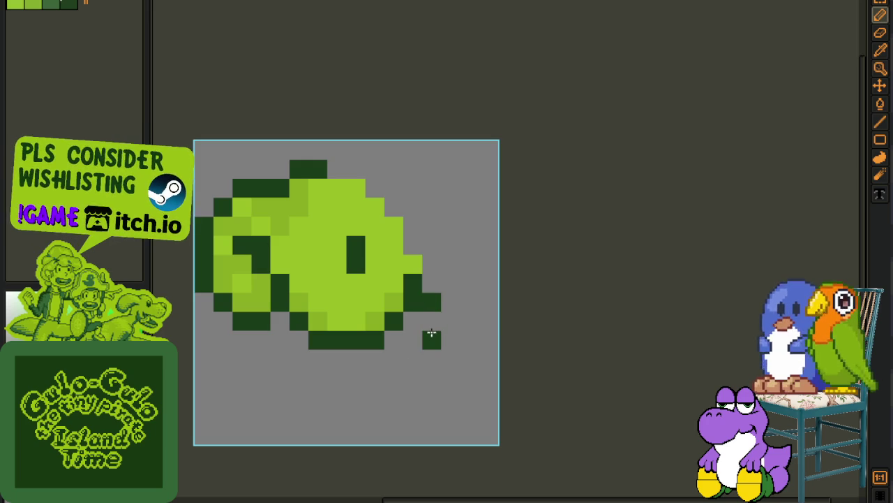
drag(432, 320, 397, 342)
alt+click(380, 315)
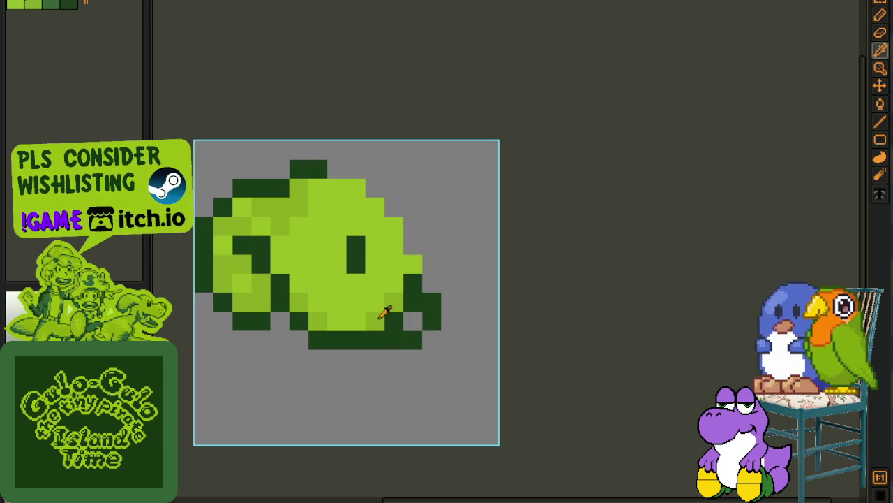
click(412, 320)
click(394, 320)
alt+click(398, 305)
click(412, 302)
mouse_move(415, 281)
mouse_down()
mouse_move(401, 242)
mouse_move(370, 204)
mouse_up()
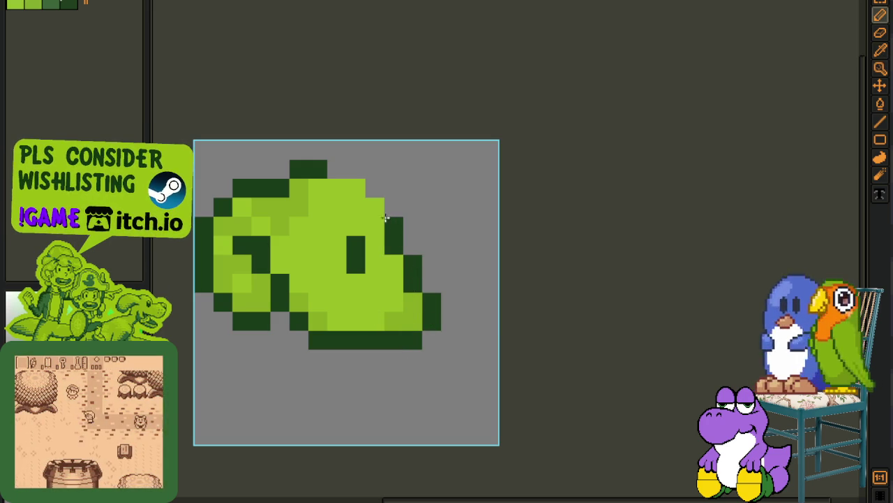
click(343, 187)
Step: Touch up the face shading near the chin and eye, clearing a stray pixel
scroll(347, 185, down, 3)
scroll(380, 183, up, 3)
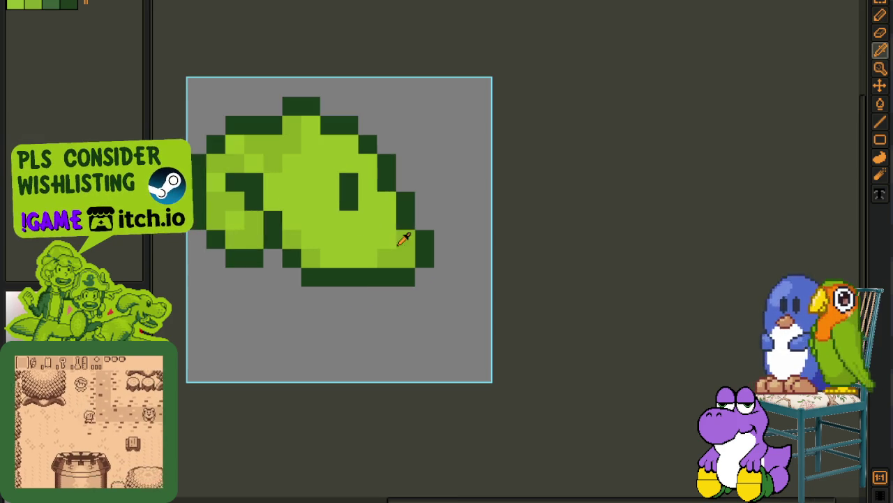
alt+click(403, 244)
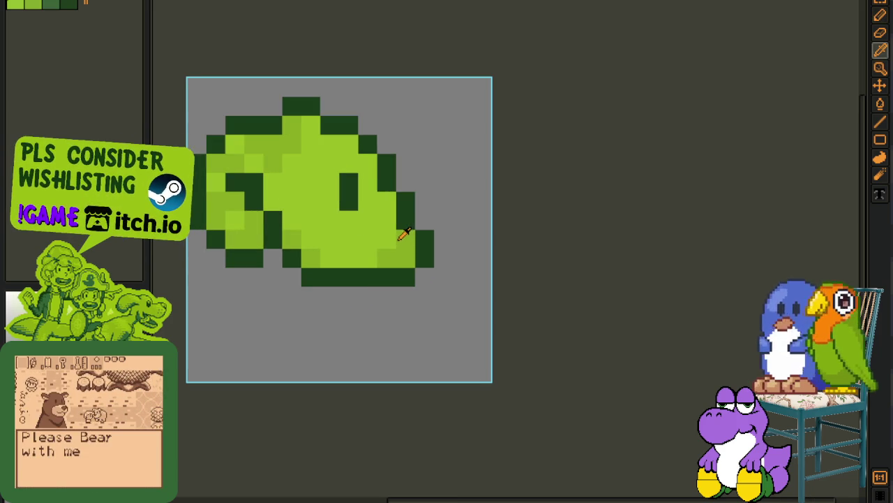
click(386, 259)
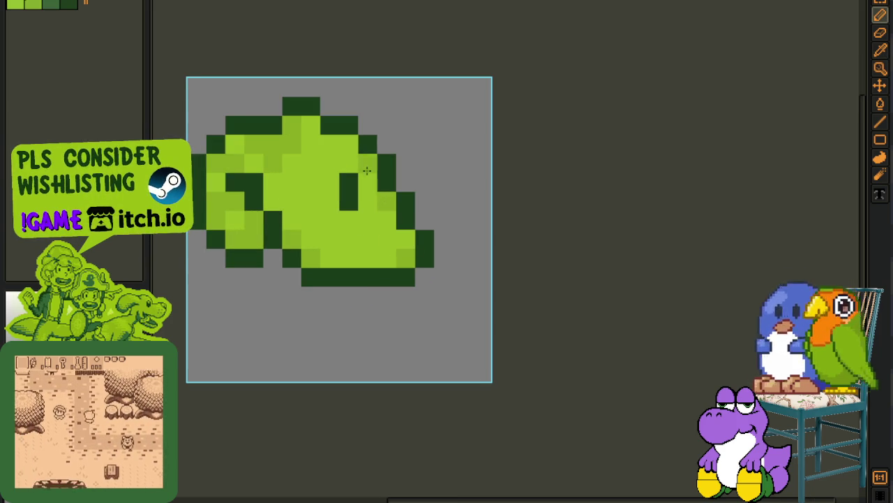
scroll(342, 127, down, 2)
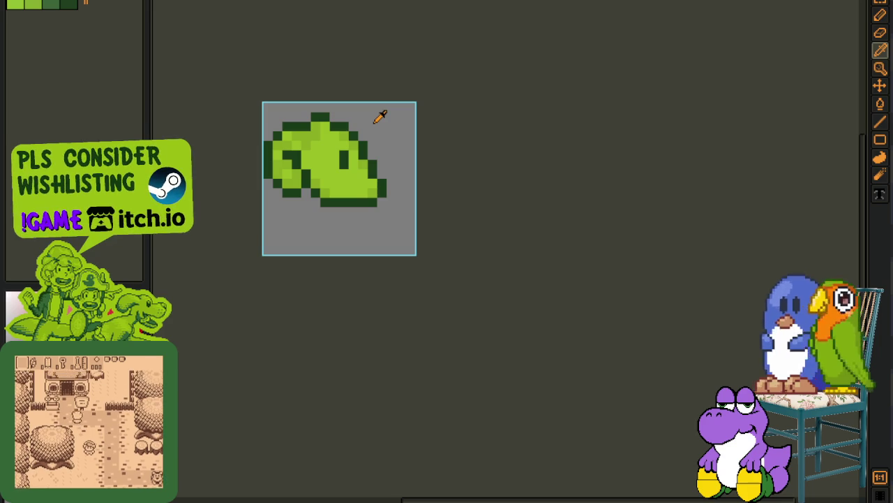
scroll(370, 155, up, 3)
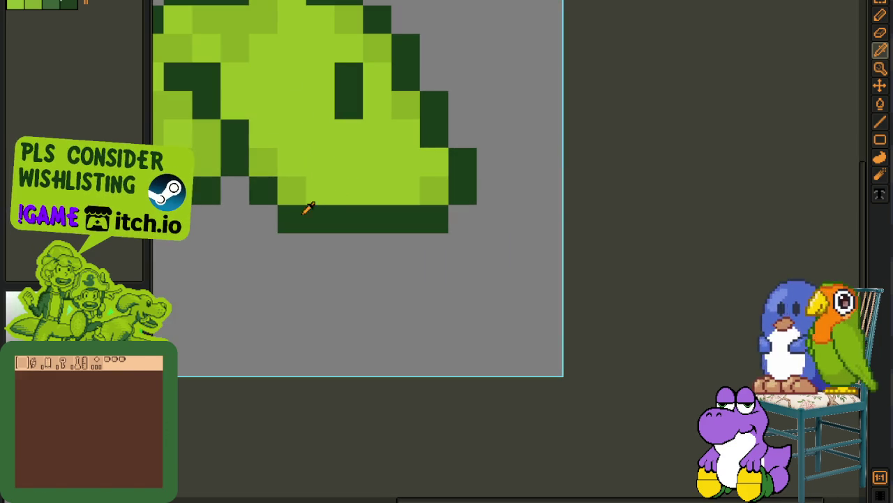
click(292, 190)
right_click(291, 219)
alt+click(263, 166)
drag(349, 190, 321, 190)
alt+click(343, 160)
alt+click(331, 186)
click(233, 105)
scroll(229, 175, down, 5)
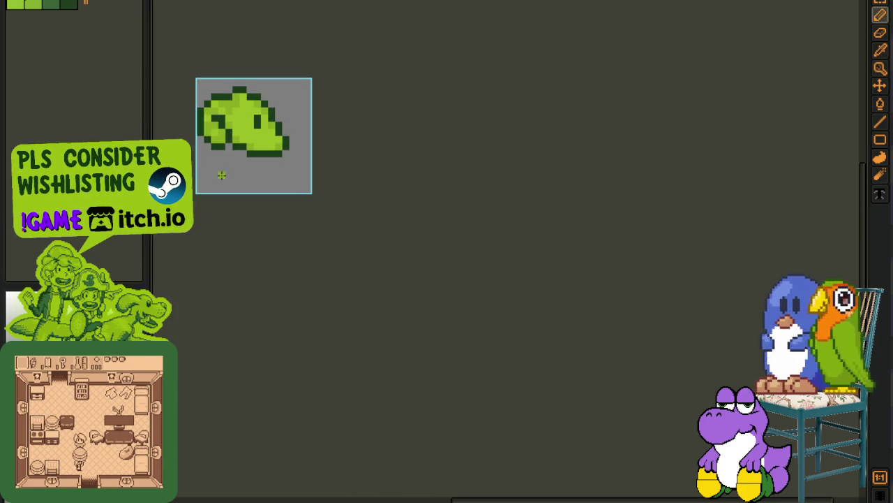
Step: Refine the dark and light pixels at the head's top-left corner
key(alt)
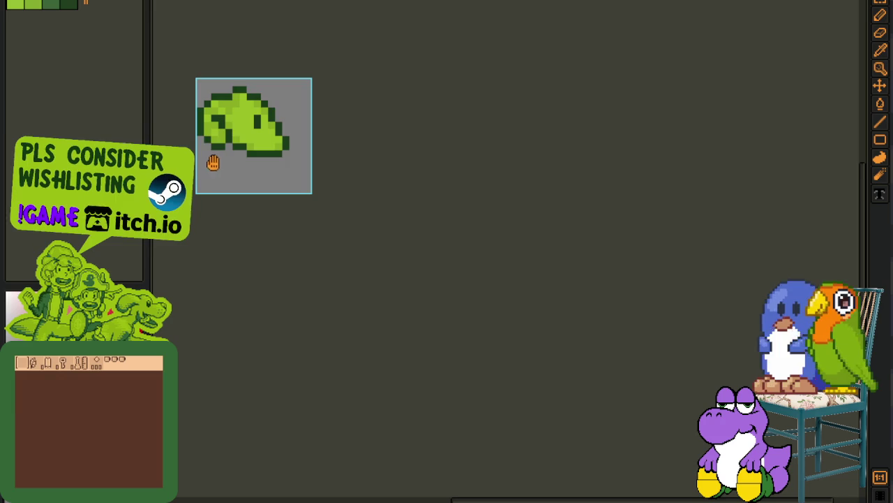
scroll(266, 150, up, 3)
click(248, 130)
alt+click(273, 162)
click(250, 157)
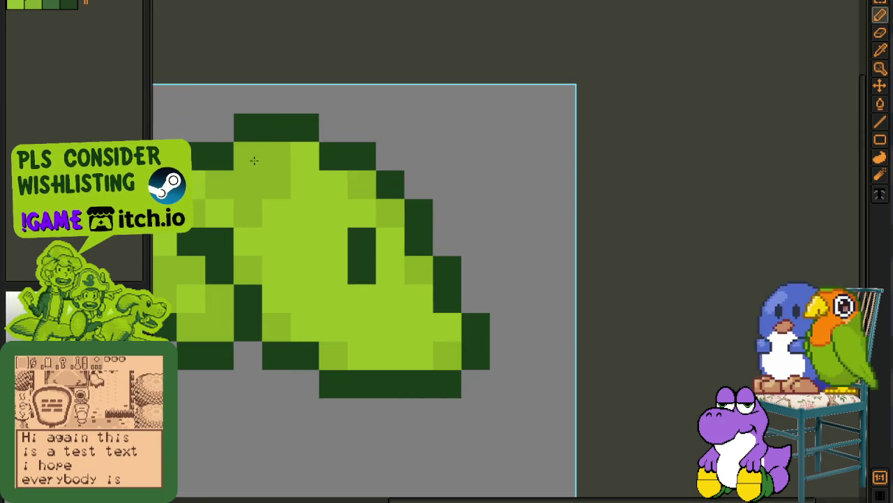
click(279, 184)
scroll(279, 185, down, 3)
scroll(279, 186, down, 2)
scroll(259, 259, up, 1)
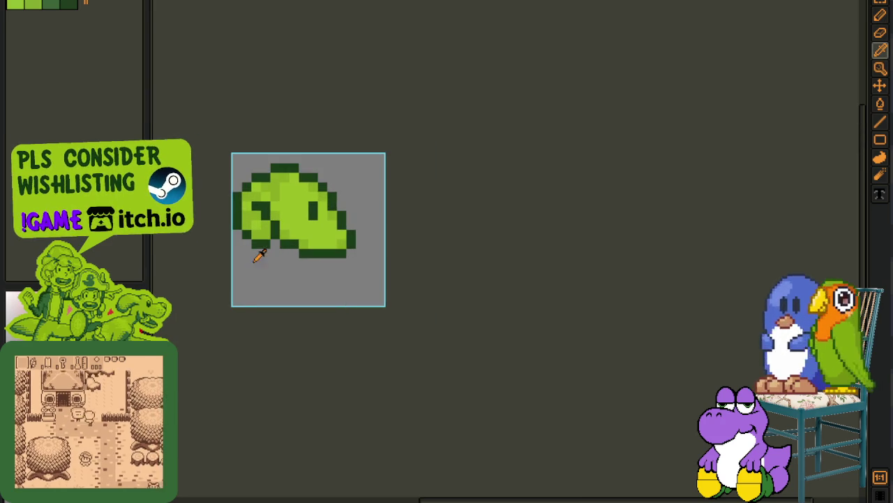
mouse_move(384, 305)
mouse_down()
mouse_move(377, 281)
mouse_move(328, 237)
mouse_up()
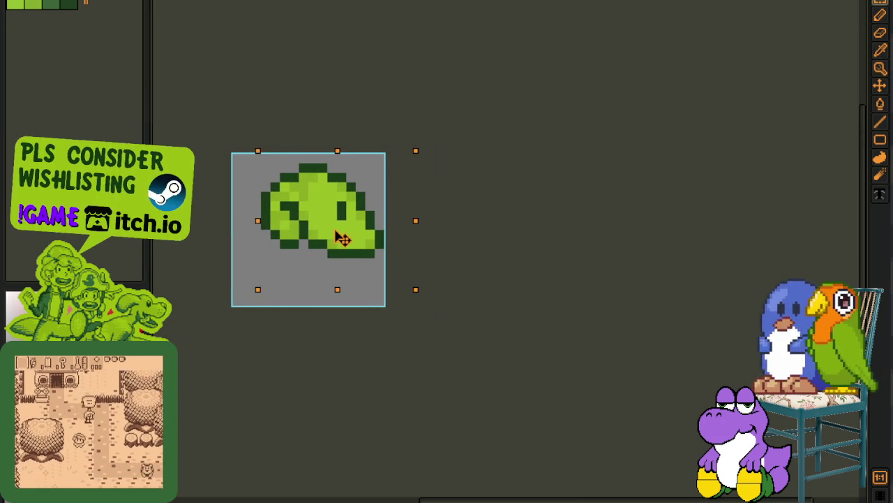
Step: Apply the canvas resize, save, and paste the side head into frame 7
key(Return)
key(Tab)
key(ctrl+s)
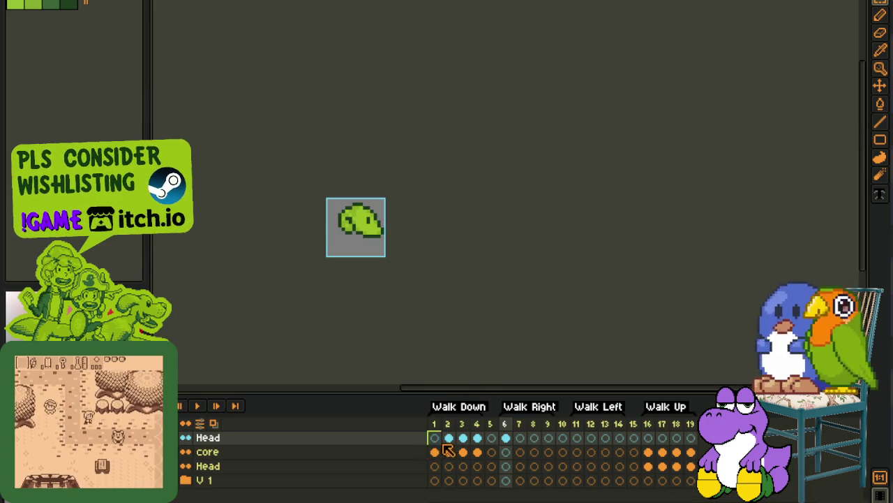
click(449, 437)
scroll(349, 192, up, 1)
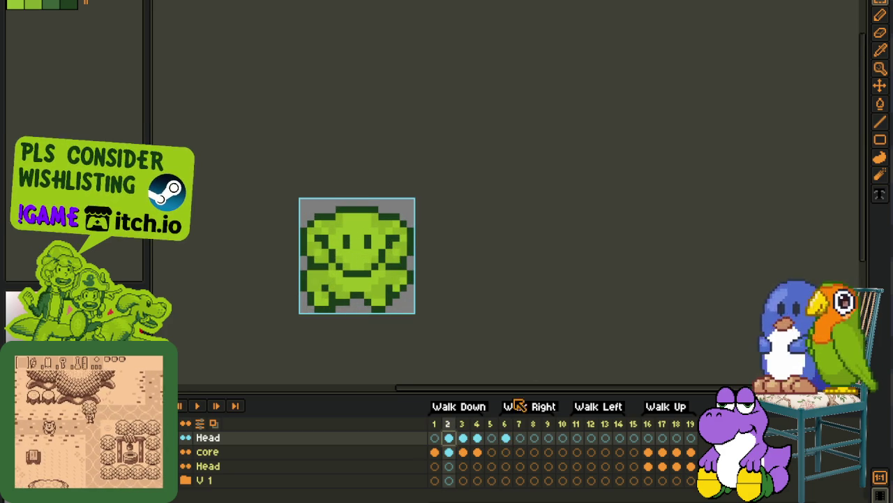
click(505, 438)
scroll(275, 174, down, 1)
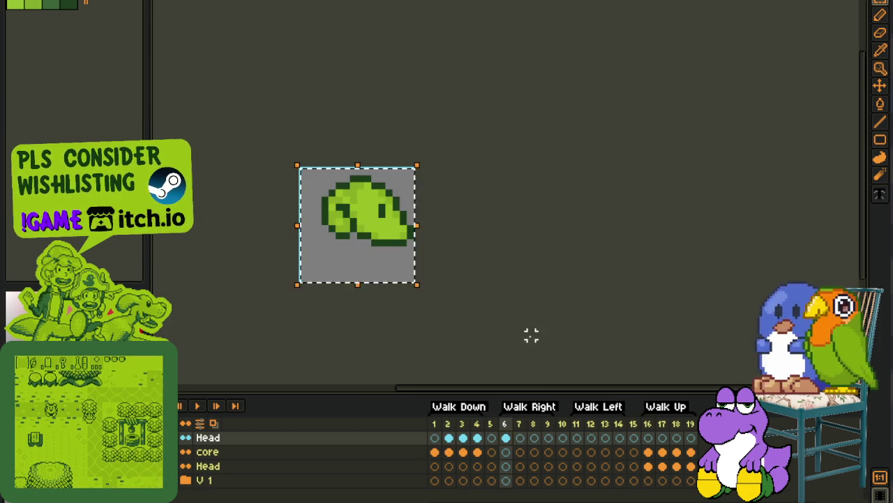
click(519, 438)
key(ctrl+v)
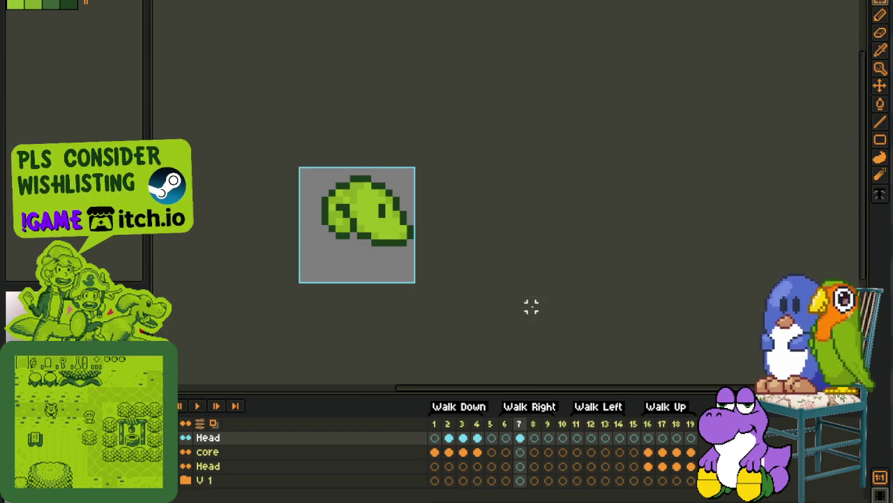
Step: Paste the side head into Walk Right frame 8, one pixel lower, and commit it
click(462, 438)
scroll(376, 202, up, 1)
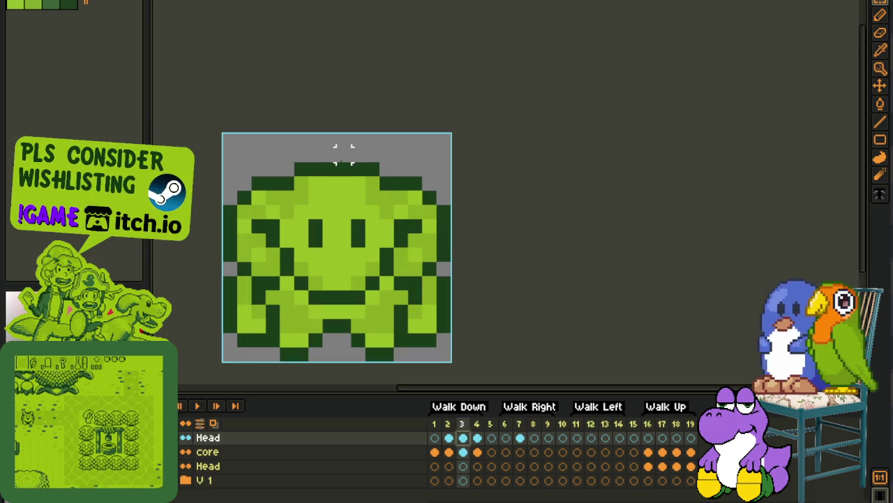
click(520, 438)
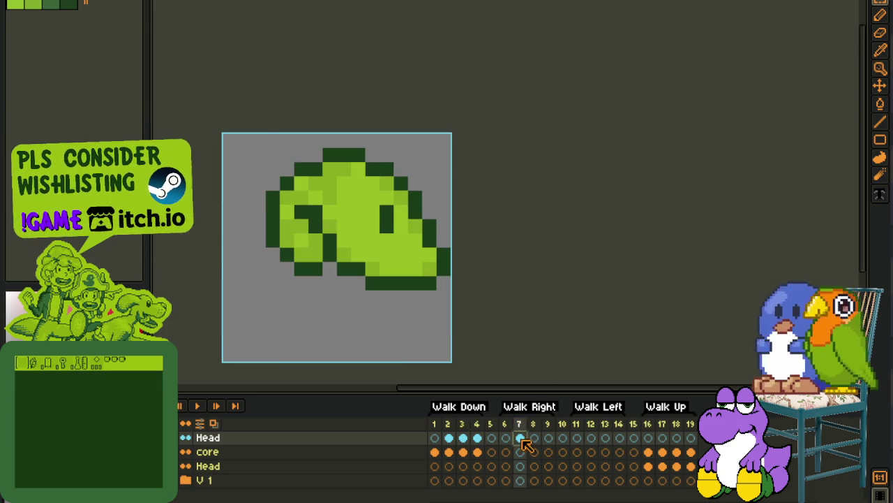
scroll(363, 180, down, 2)
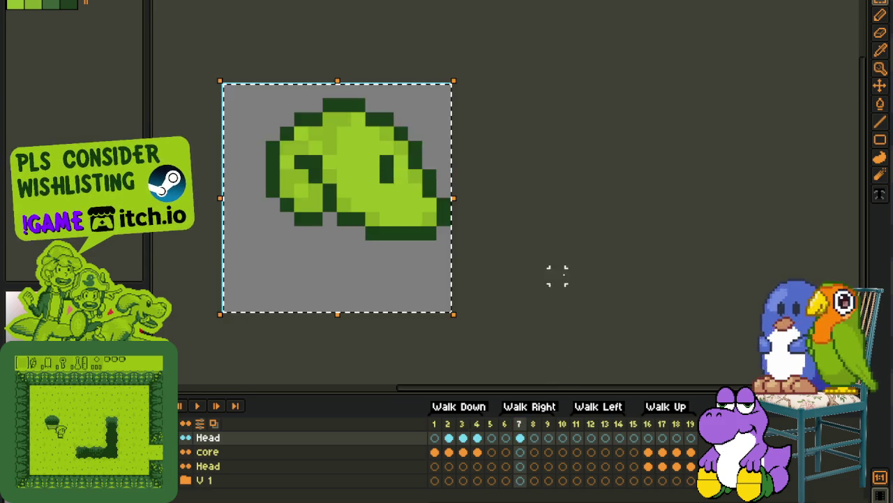
click(534, 438)
key(ctrl+v)
key(Down)
key(Return)
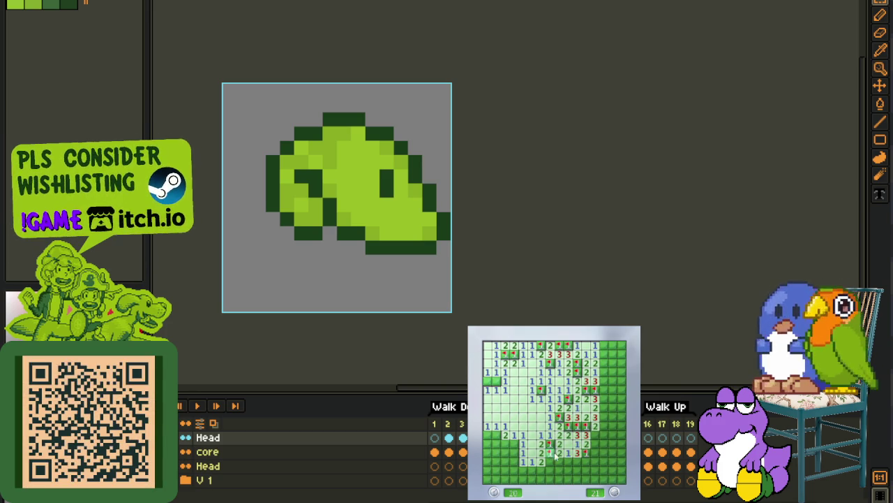
Step: Reveal the 4 cell and clear and flag cells in the first board's lower-left
click(578, 470)
right_click(568, 469)
click(524, 471)
right_click(531, 469)
click(510, 464)
right_click(514, 444)
click(505, 443)
Step: Flag and reveal cells down the left column until the first game is lost
click(496, 444)
right_click(496, 434)
right_click(488, 444)
click(488, 452)
right_click(488, 457)
click(490, 467)
right_click(488, 479)
Step: Start a new game, open a first region and flag mines beside it
click(594, 447)
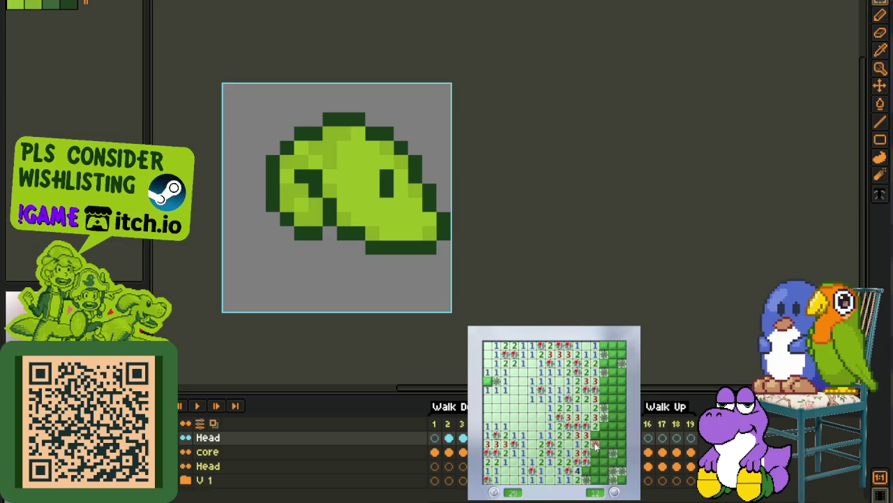
click(555, 394)
right_click(559, 389)
click(568, 389)
right_click(541, 372)
click(550, 372)
Step: Clear and flag the cells to the top-right of the opening
right_click(559, 372)
click(568, 372)
click(568, 380)
right_click(578, 381)
click(586, 389)
click(579, 374)
click(604, 380)
right_click(604, 363)
Step: Flag mines above the open area and reveal cells along the right edge
right_click(586, 407)
click(582, 419)
click(596, 418)
click(604, 390)
click(621, 380)
right_click(612, 362)
right_click(612, 353)
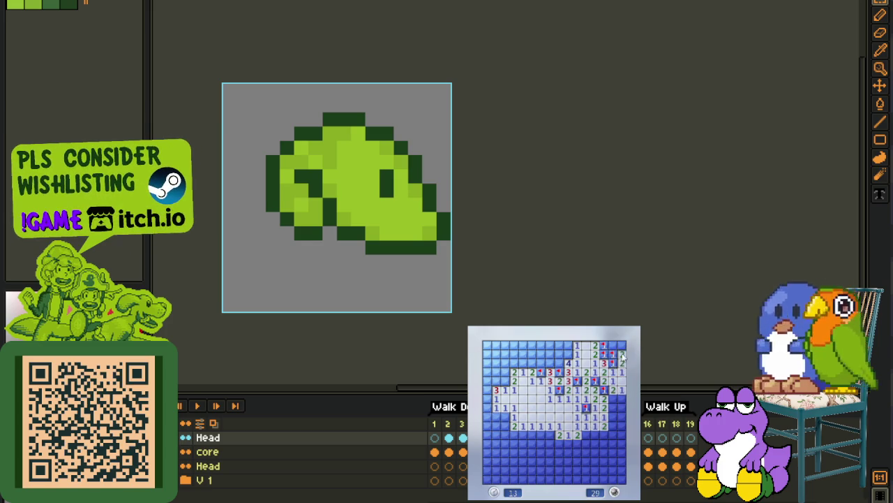
Step: Flag mines along the top and left edge and open the top-left area
right_click(567, 353)
right_click(559, 353)
right_click(559, 361)
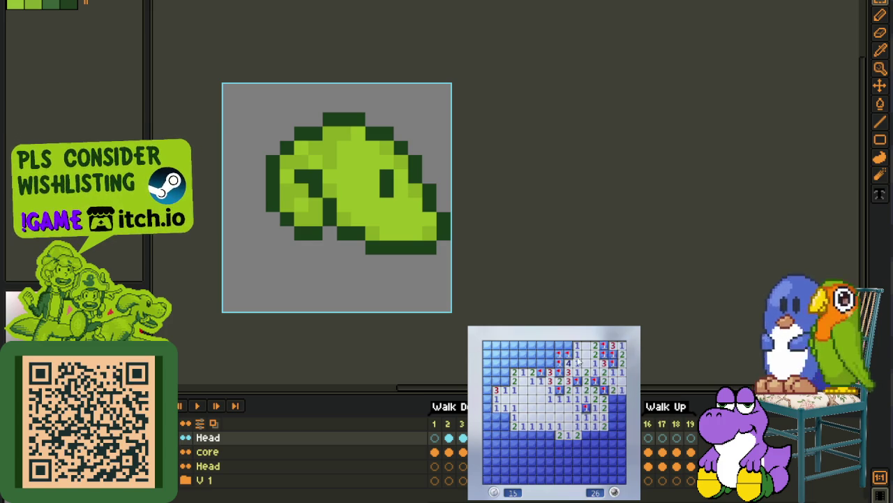
click(551, 355)
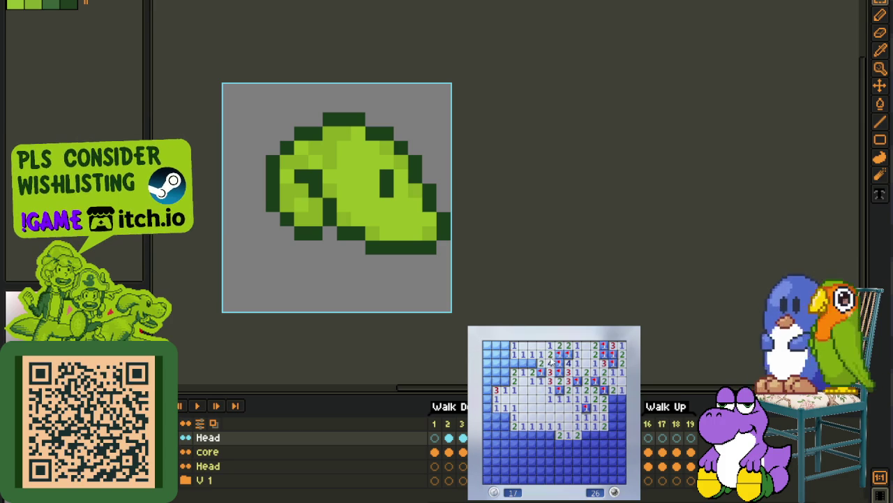
click(512, 362)
right_click(505, 371)
right_click(504, 380)
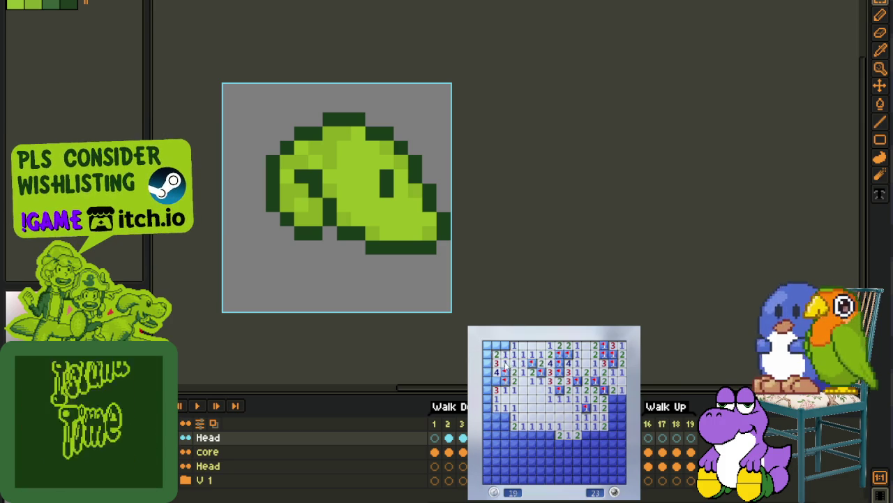
right_click(505, 344)
middle_click(504, 356)
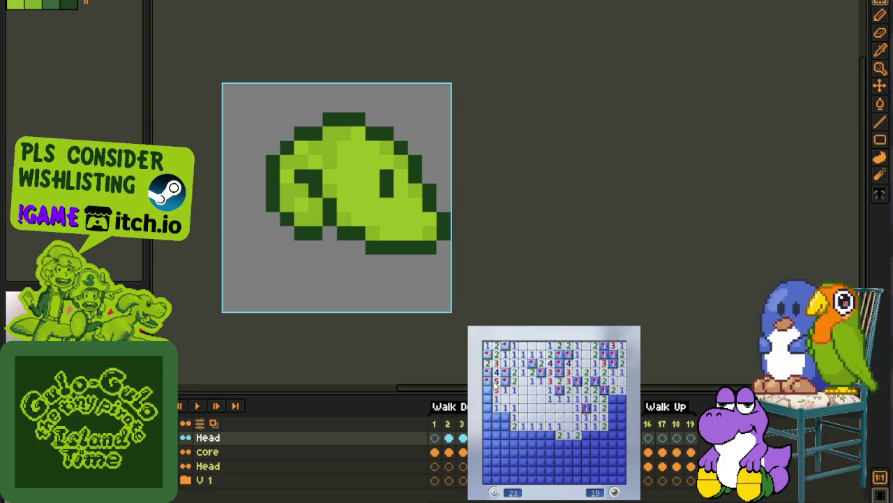
Step: Open the lower-left area and clear cells along the bottom row
click(496, 408)
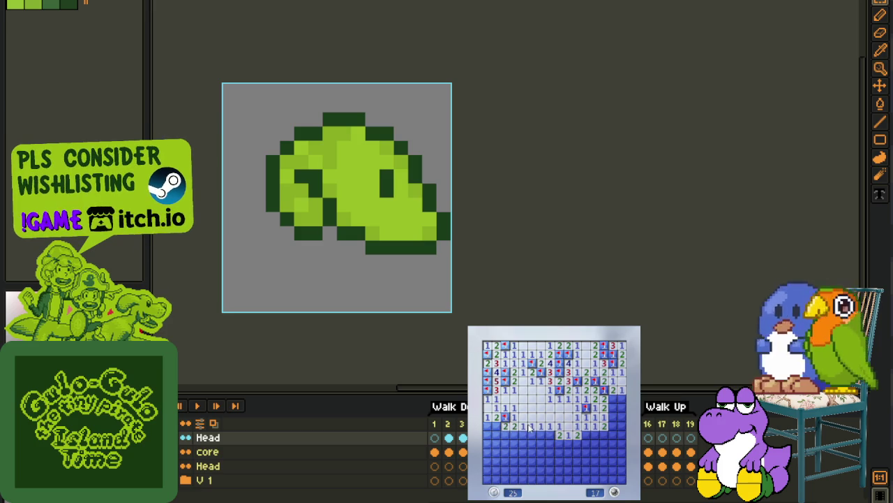
click(546, 444)
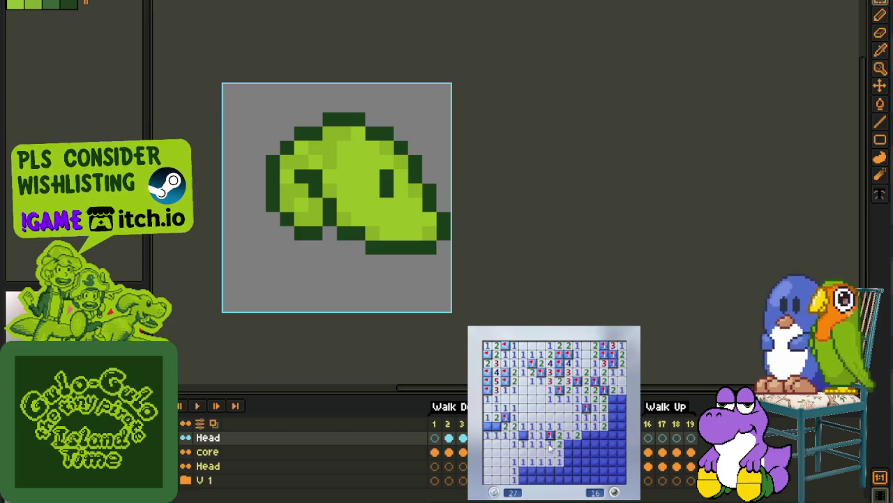
right_click(496, 425)
click(530, 471)
click(541, 479)
right_click(550, 471)
click(567, 461)
Step: Flag and reveal cells in the covered lower-right area
click(568, 452)
right_click(577, 444)
click(577, 453)
right_click(577, 461)
right_click(578, 479)
right_click(585, 444)
click(593, 444)
click(594, 435)
Step: Flag the last bottom-right mines and open the final cells to win the game
right_click(585, 461)
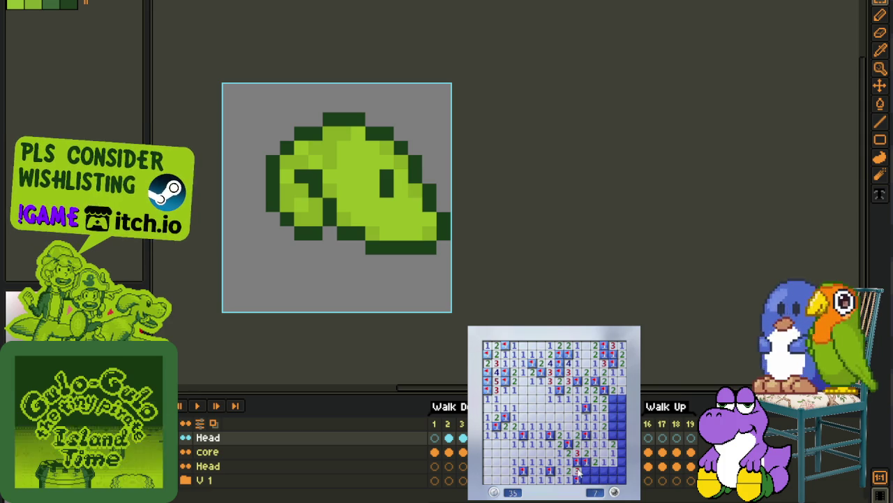
right_click(585, 470)
click(594, 471)
click(602, 470)
right_click(613, 479)
right_click(622, 478)
click(618, 444)
right_click(613, 426)
click(613, 408)
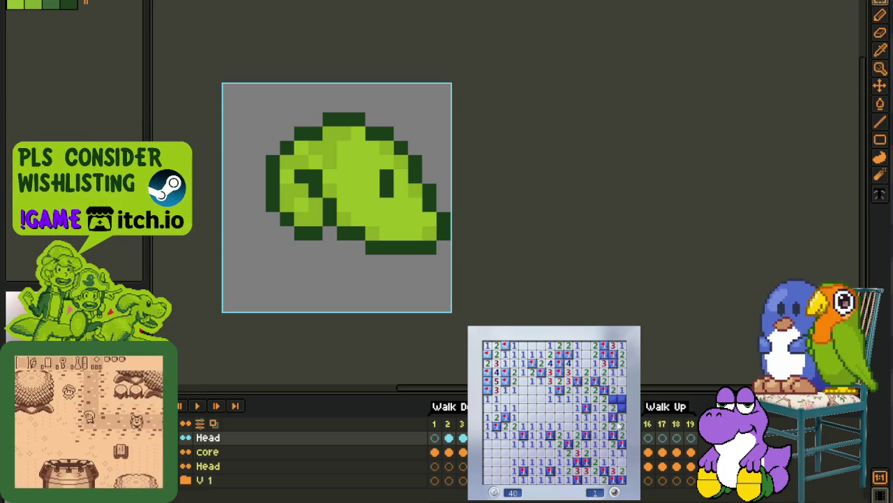
Step: Start another game, open a first region and flag the left-edge mines
click(592, 459)
click(570, 428)
right_click(504, 399)
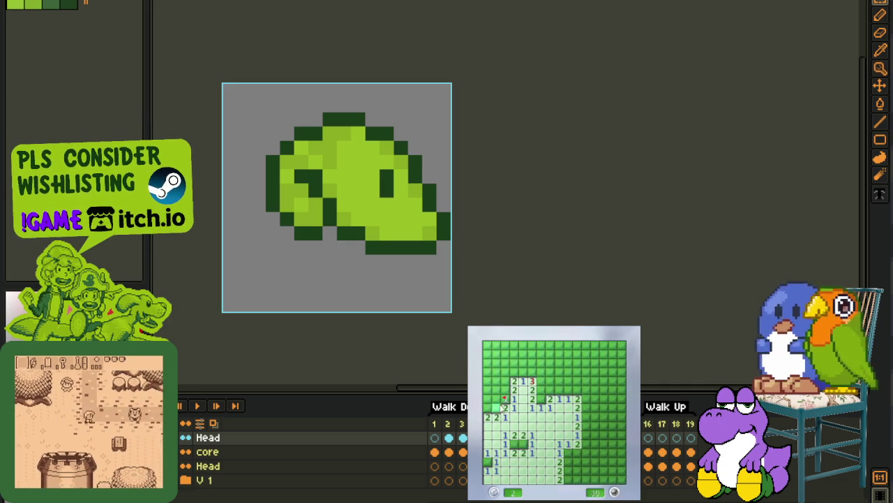
right_click(487, 407)
right_click(496, 407)
click(501, 392)
Step: Open the upper-left rows and clear the middle columns, flagging their mines
click(496, 373)
click(492, 349)
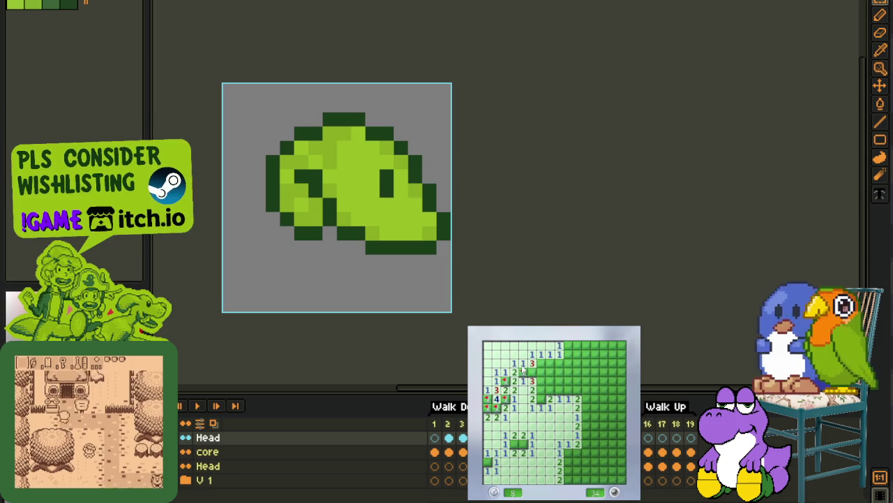
right_click(540, 389)
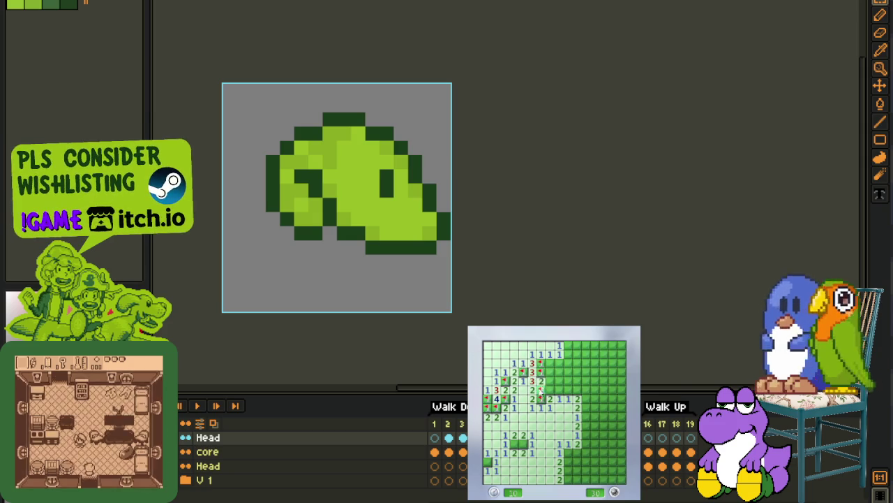
click(550, 380)
click(559, 363)
click(569, 389)
right_click(569, 390)
Step: Flag the top-row mines and open cells in the upper-right and lower-right
right_click(569, 346)
right_click(578, 346)
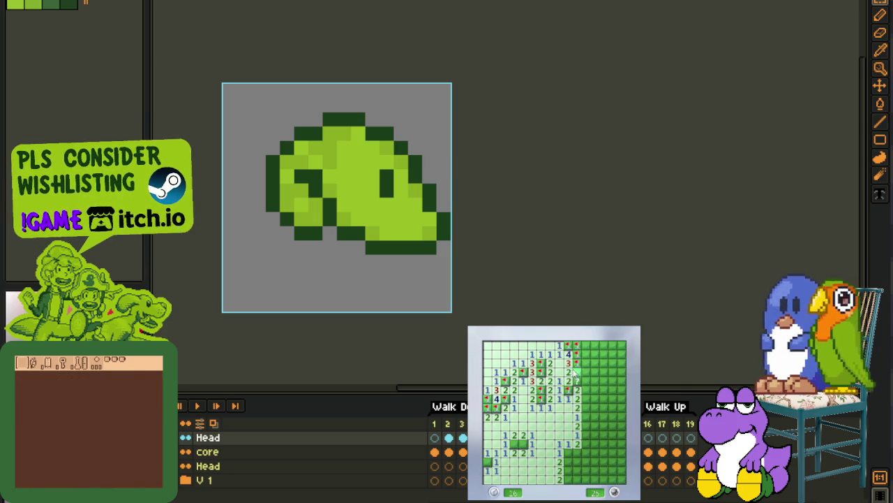
click(577, 382)
click(586, 363)
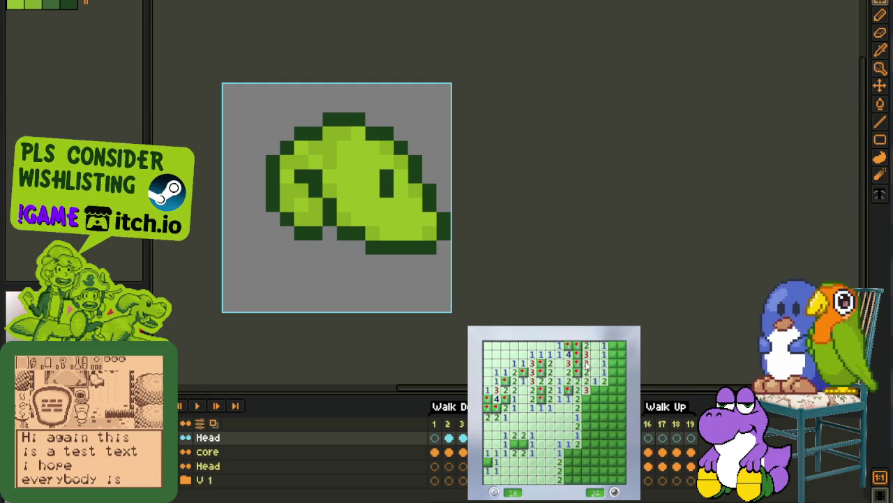
right_click(594, 397)
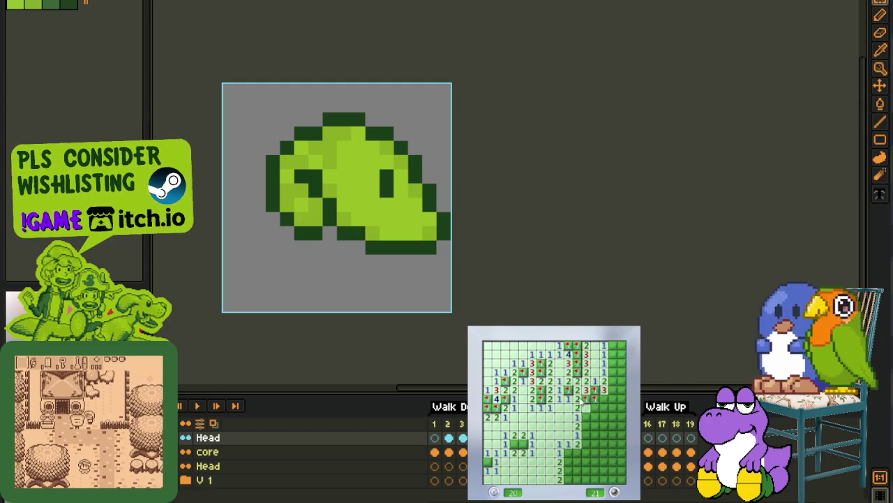
click(585, 435)
click(602, 449)
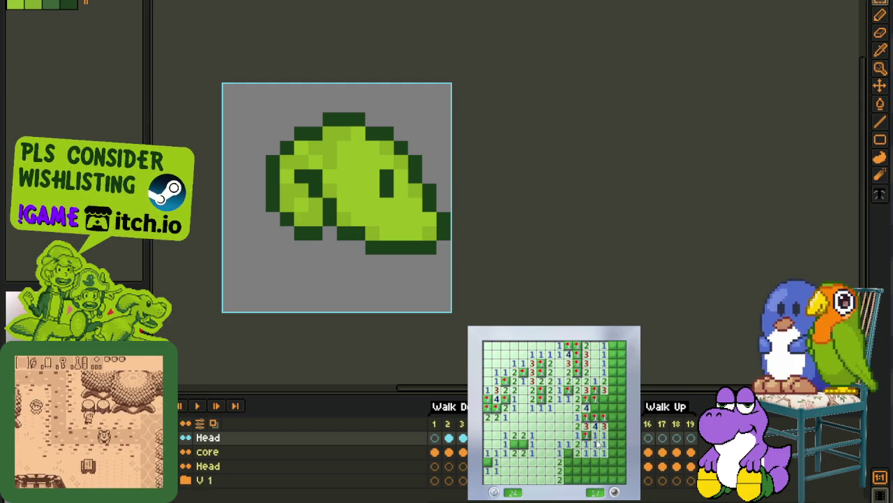
Step: Flag mines down the lower-right and right side, then reveal a cell that hits a mine
right_click(567, 452)
right_click(567, 470)
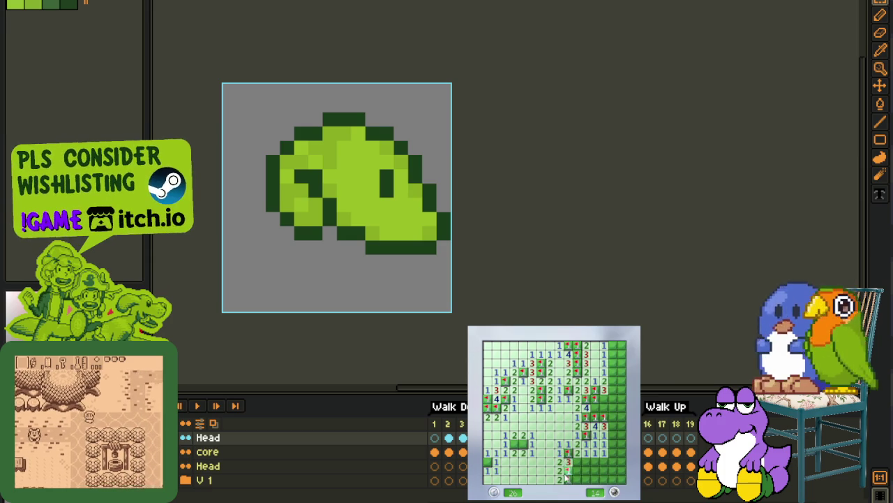
right_click(567, 478)
right_click(615, 374)
right_click(614, 364)
right_click(605, 400)
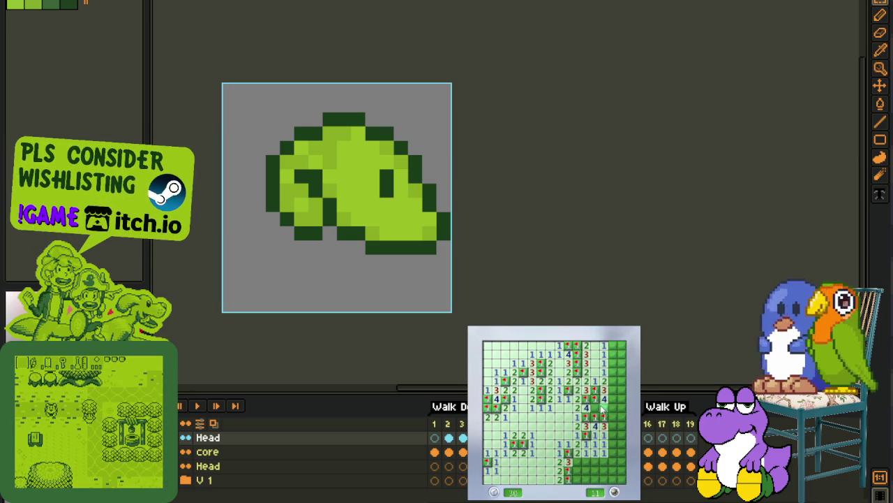
click(605, 413)
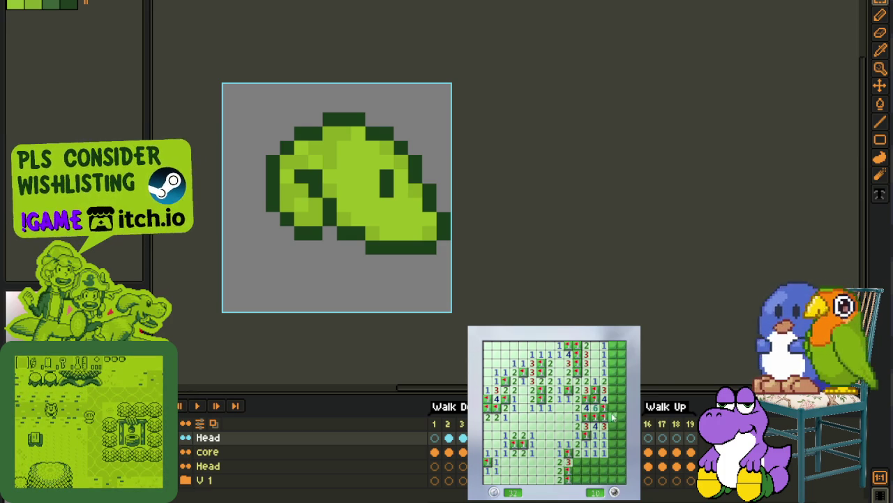
Step: Open the first area of the board and flag the mines around it, clearing the upper-left region
click(563, 443)
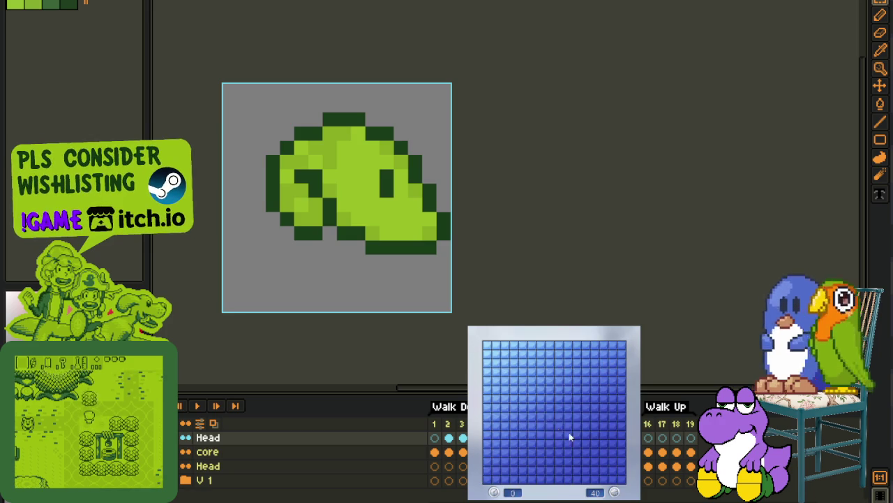
click(564, 444)
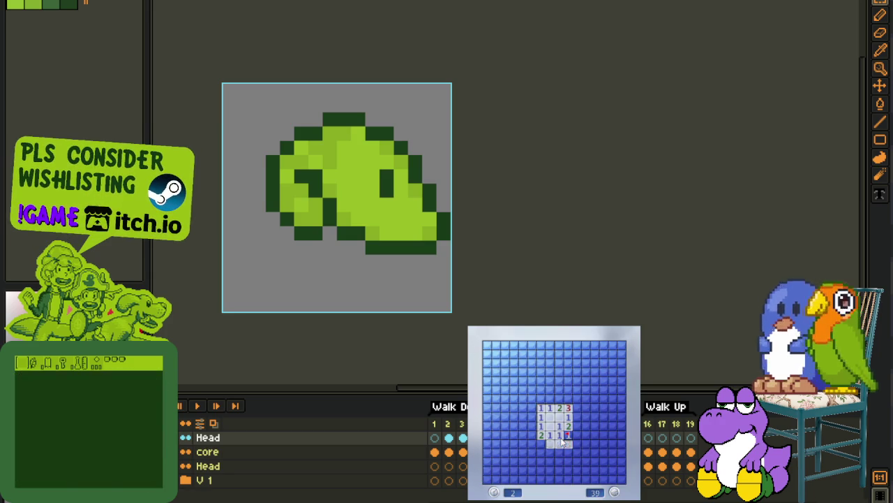
click(541, 445)
right_click(532, 435)
click(532, 425)
right_click(532, 408)
click(541, 408)
click(532, 417)
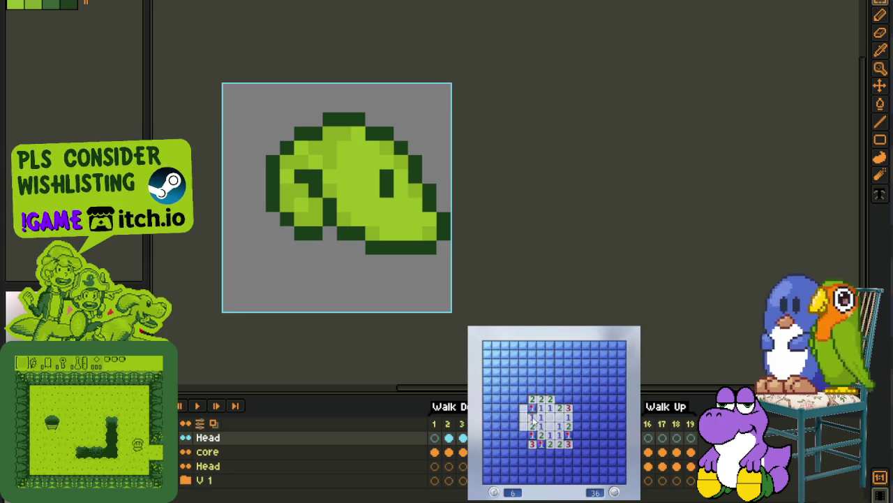
click(529, 419)
Step: Flag the mines above the numbered region and reveal the safe cells along the top
right_click(541, 389)
click(550, 389)
right_click(560, 399)
right_click(568, 399)
click(541, 380)
click(550, 376)
right_click(560, 381)
click(559, 372)
right_click(541, 363)
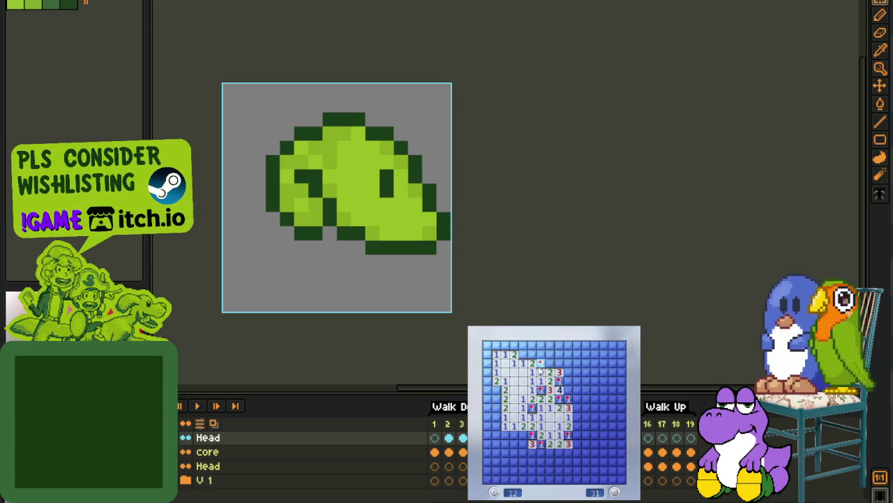
click(550, 368)
click(550, 354)
right_click(569, 354)
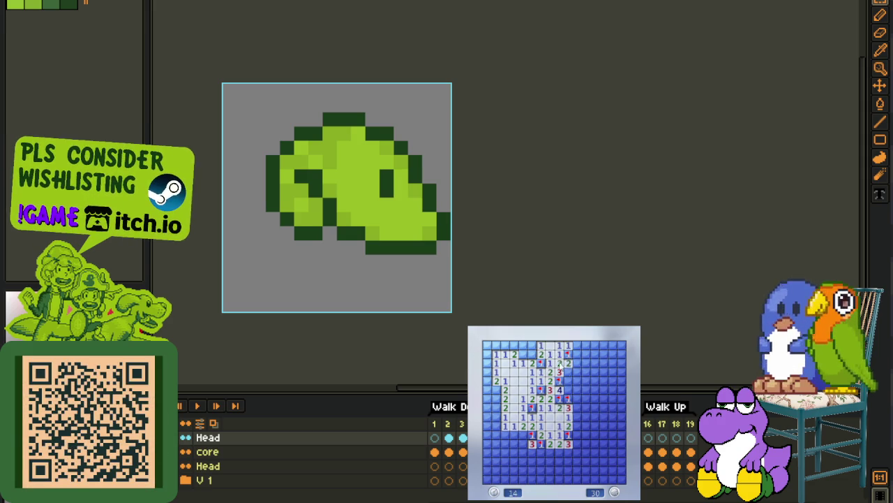
Step: Clear the column to the right and the lower-right opening, flagging the two mines beside it
click(569, 389)
click(577, 372)
click(578, 363)
click(577, 353)
click(578, 345)
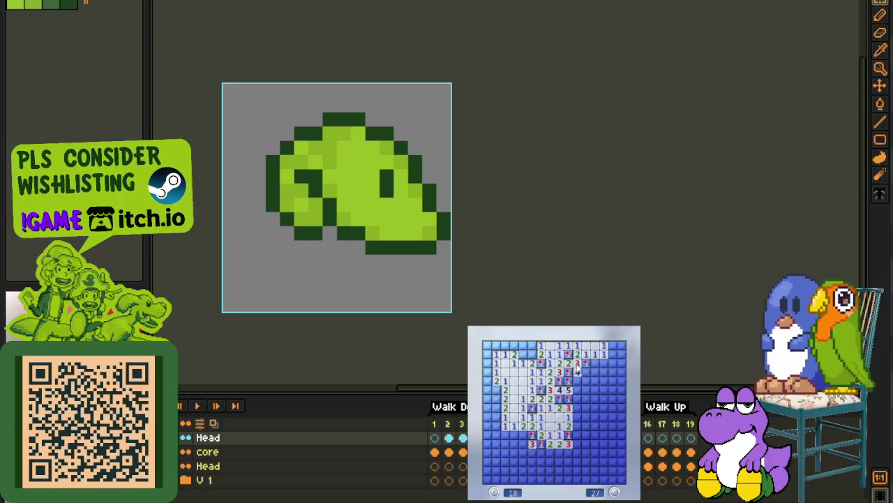
click(595, 372)
click(587, 381)
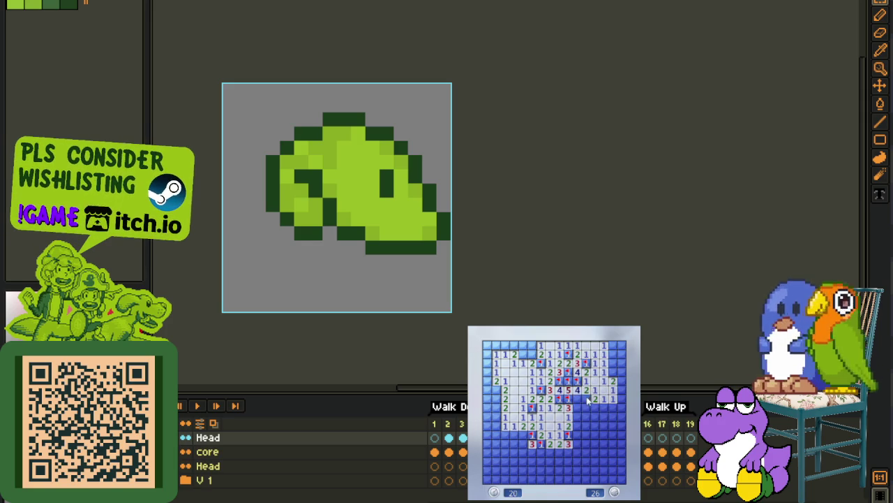
click(587, 406)
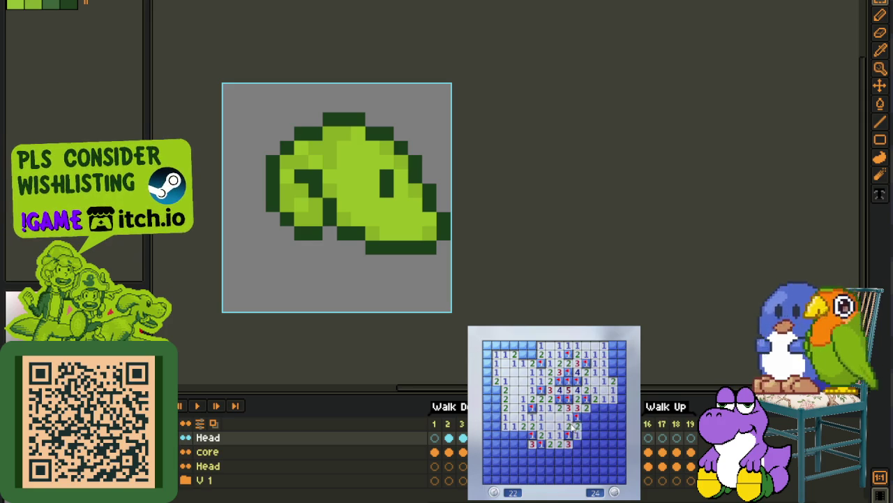
click(580, 432)
right_click(605, 407)
right_click(613, 416)
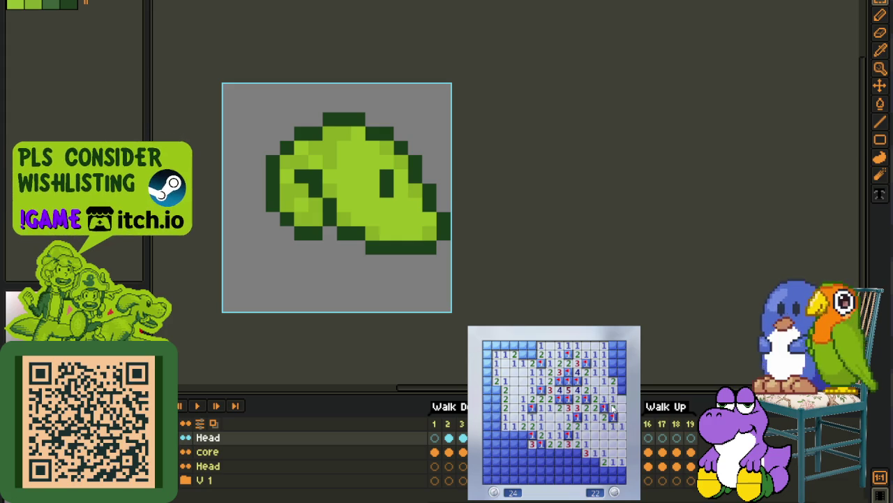
click(621, 370)
Step: Flag the top-left and left-column mines and reveal the safe cells between them
right_click(522, 354)
click(516, 346)
right_click(504, 346)
click(502, 356)
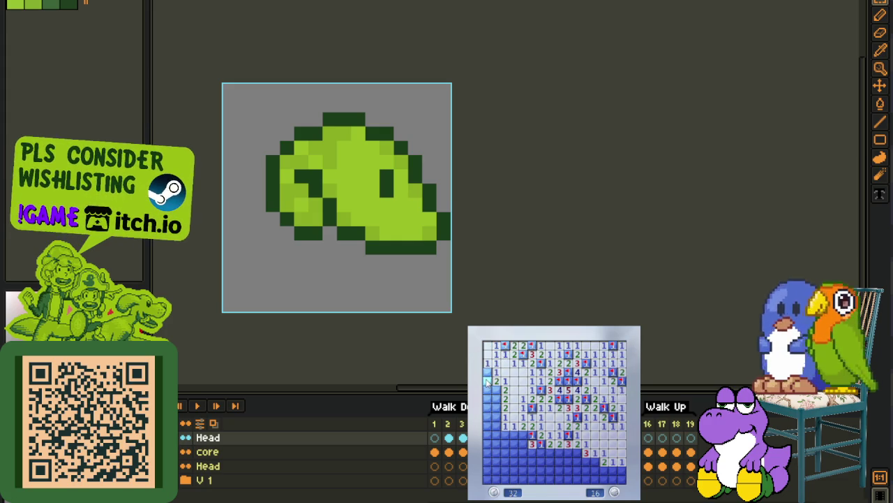
right_click(488, 372)
right_click(496, 398)
right_click(496, 407)
right_click(495, 416)
click(493, 427)
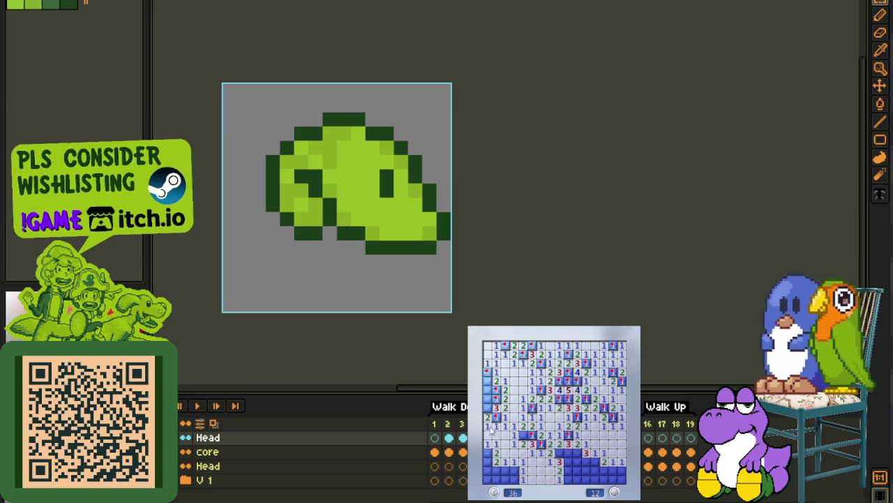
click(488, 381)
Step: Finish the bottom rows, flagging the last mines so the counter reads 0, then start a new board
click(487, 452)
right_click(487, 460)
right_click(487, 478)
click(506, 470)
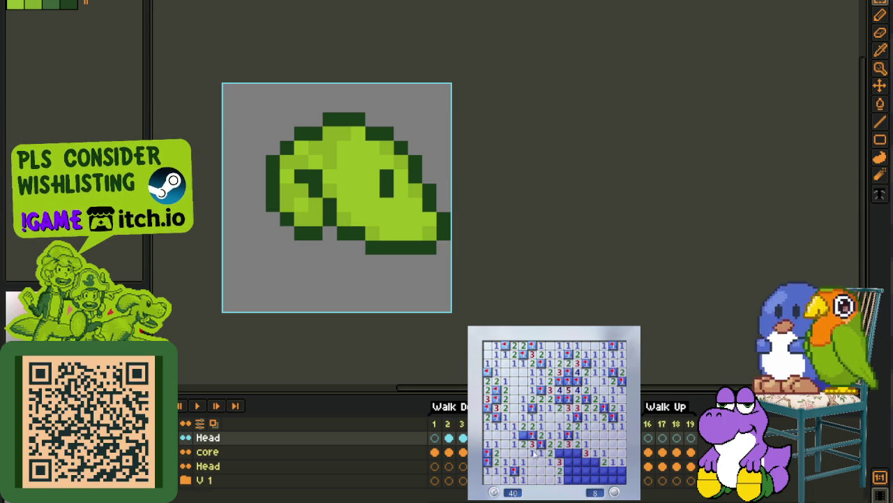
click(568, 453)
right_click(559, 453)
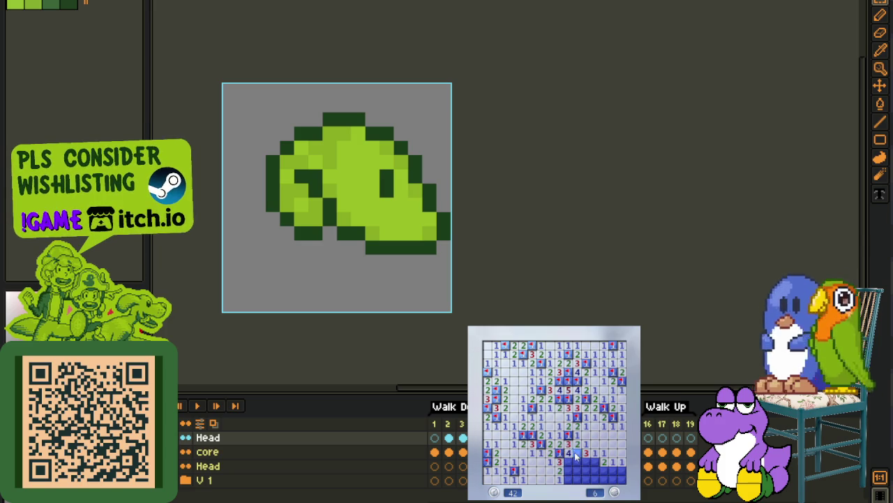
right_click(567, 461)
right_click(567, 470)
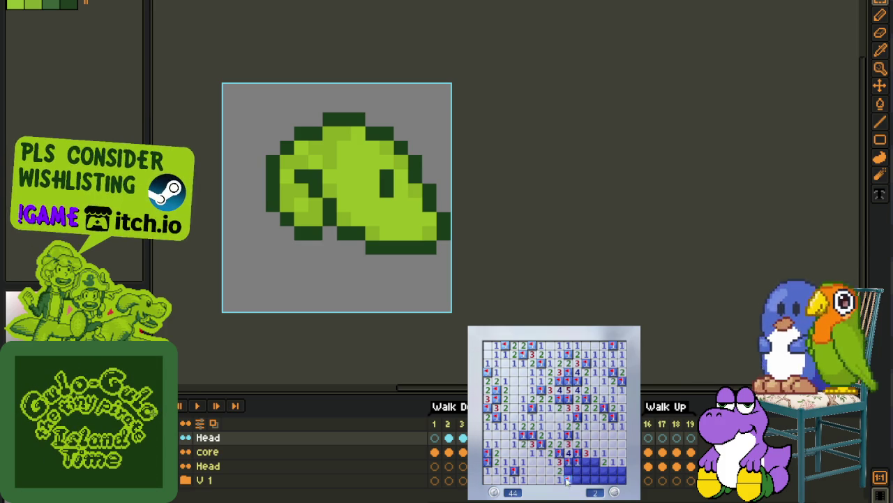
click(569, 479)
right_click(573, 476)
click(587, 475)
click(592, 463)
click(614, 473)
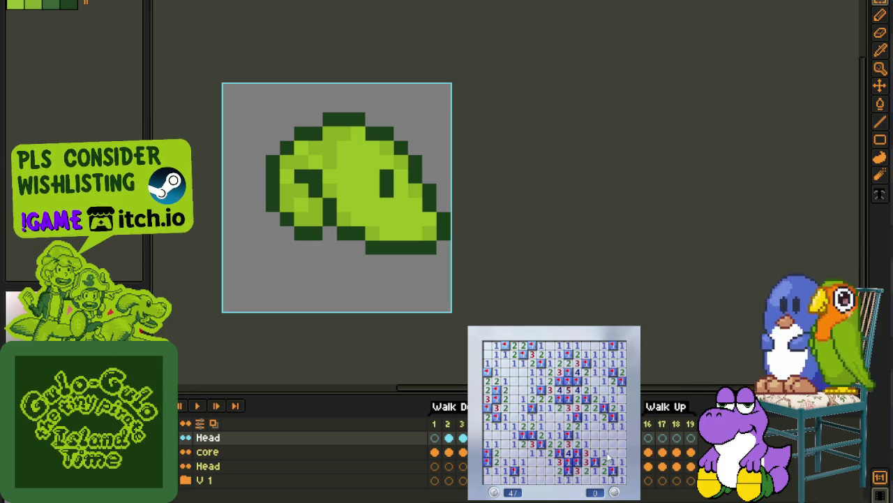
click(568, 426)
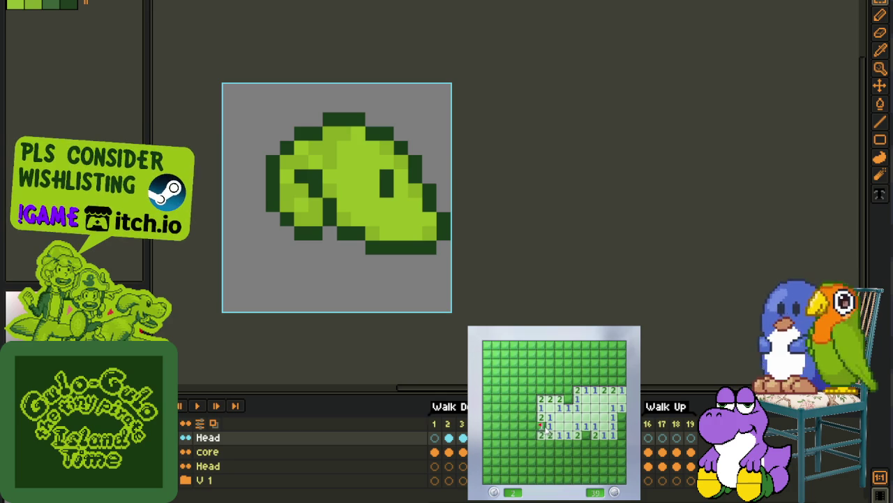
Step: Flag the mine beside the opening and reveal cells upward and to the right
right_click(568, 399)
click(558, 397)
click(549, 382)
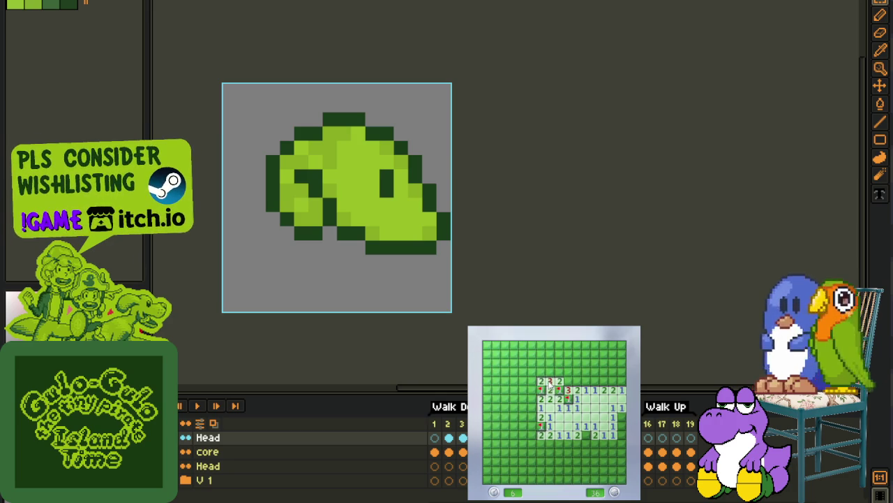
click(595, 388)
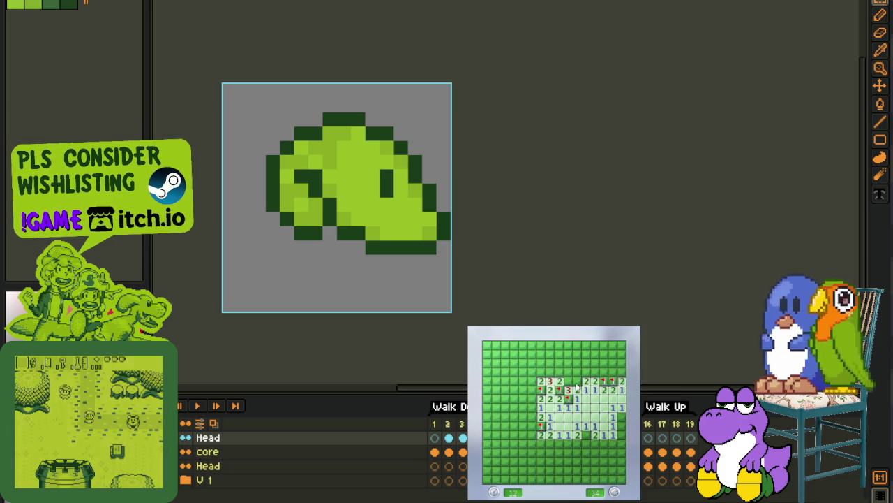
click(571, 368)
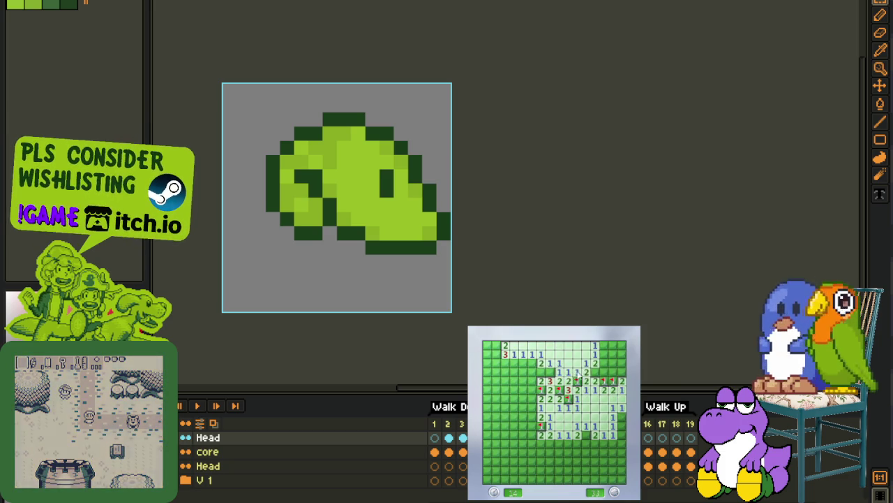
click(621, 372)
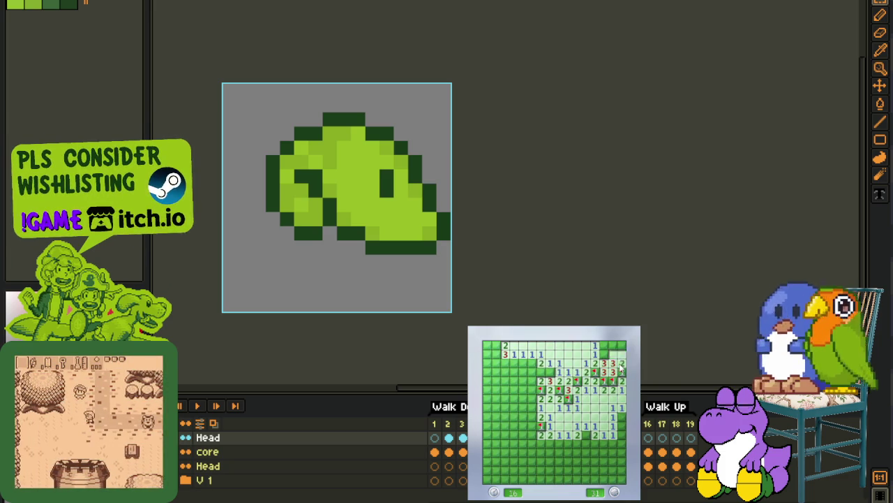
click(604, 346)
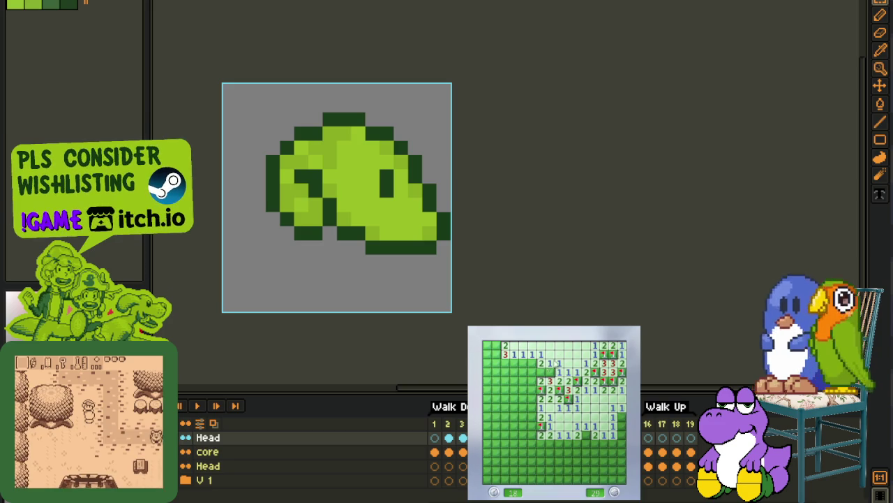
Step: Open the left side, flag the five mines along the left edge, and reveal the lower-left patch
click(531, 377)
right_click(531, 363)
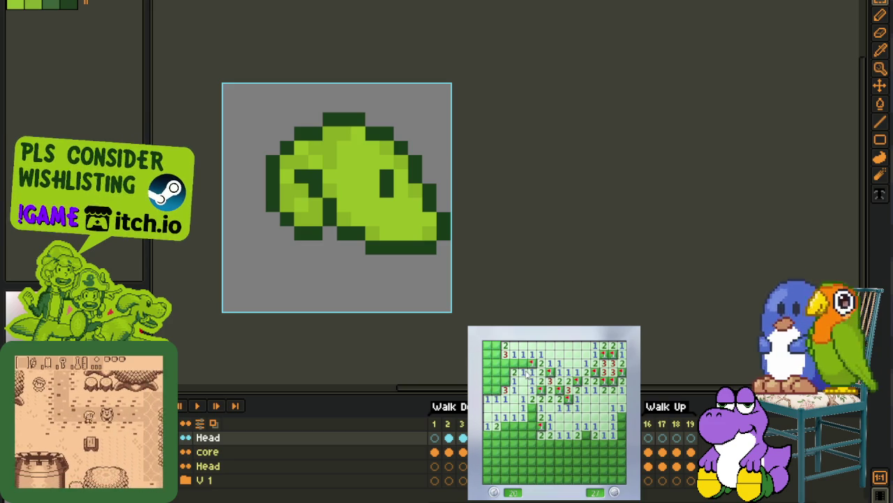
right_click(505, 362)
right_click(506, 372)
right_click(497, 380)
right_click(497, 389)
click(496, 372)
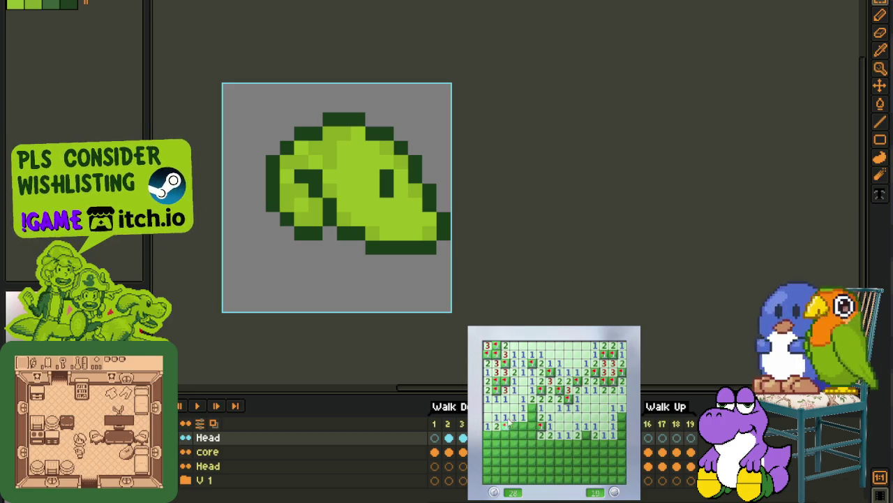
click(512, 426)
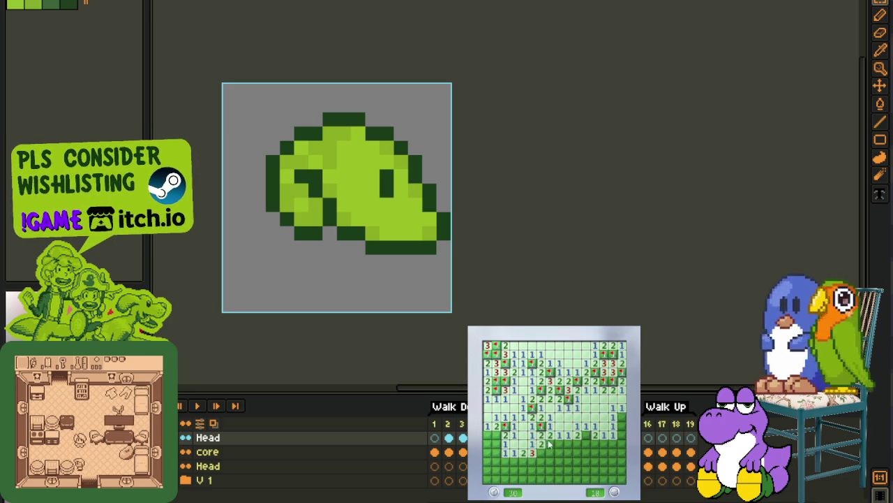
Step: Reveal cells across the bottom middle and flag two bottom-right mines
click(550, 452)
click(566, 445)
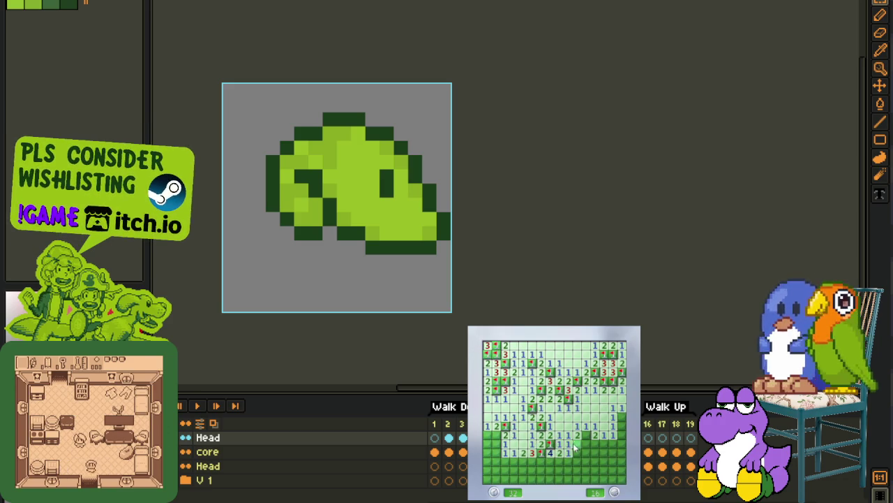
click(569, 452)
click(599, 454)
right_click(611, 452)
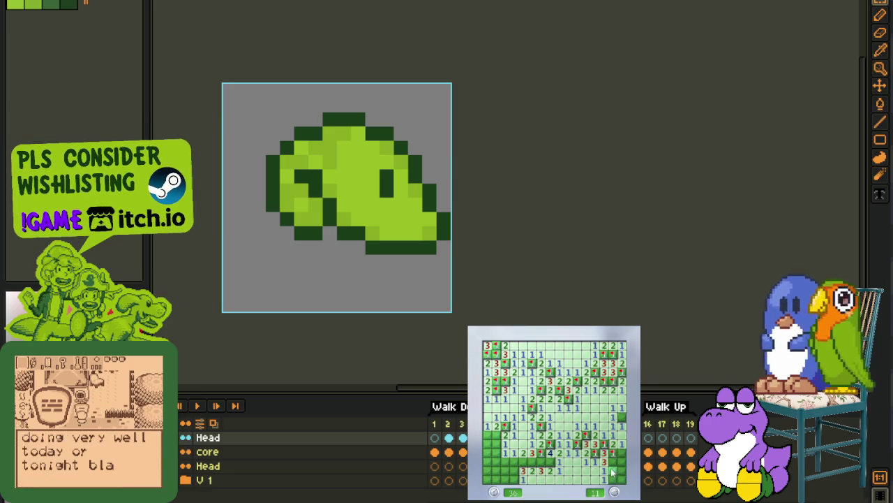
right_click(612, 473)
Step: Flag all remaining mines, mostly in the bottom-left, until the counter reaches 0
right_click(618, 462)
right_click(621, 419)
right_click(537, 462)
right_click(524, 462)
right_click(515, 463)
right_click(515, 472)
right_click(507, 479)
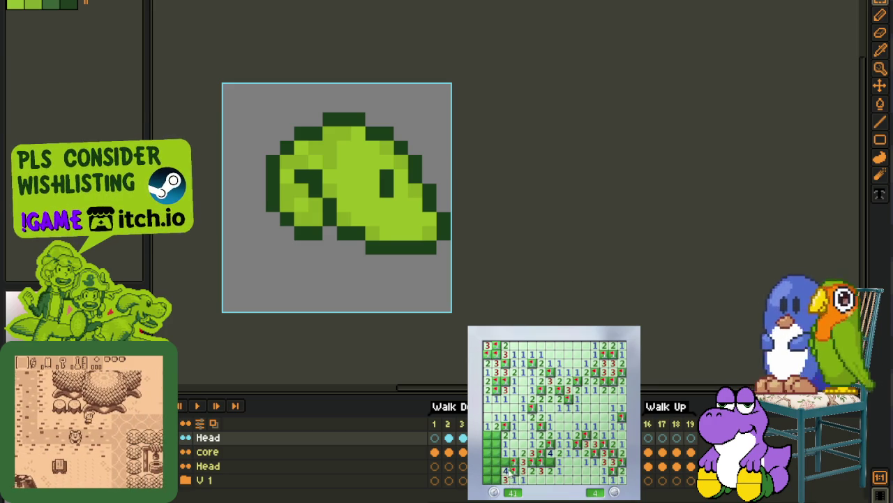
right_click(489, 462)
click(497, 480)
right_click(491, 474)
right_click(497, 454)
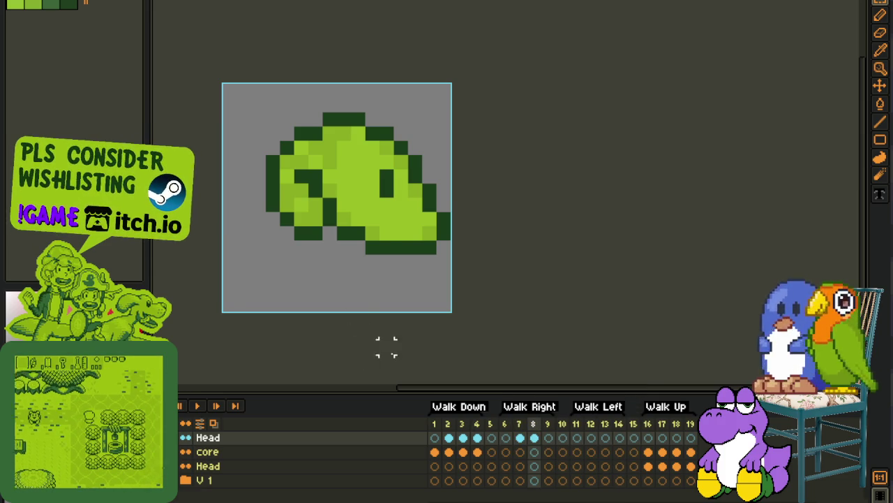
Step: Switch to the pencil, compare frames 4–7, and paste the side-view head into frame 9
key(b)
click(475, 440)
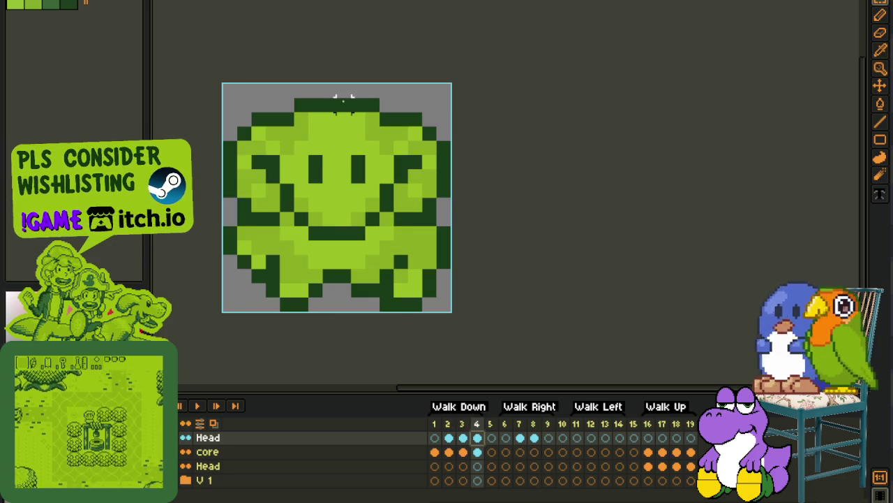
click(506, 437)
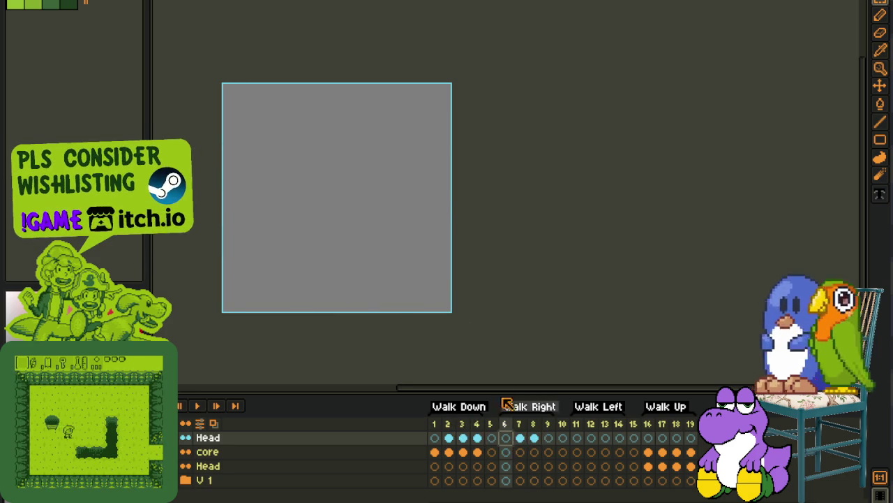
click(520, 437)
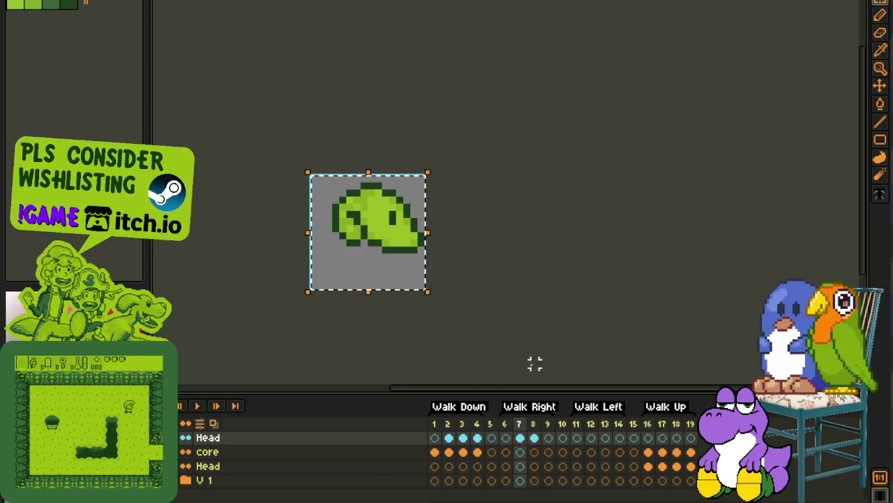
click(549, 437)
key(ctrl+v)
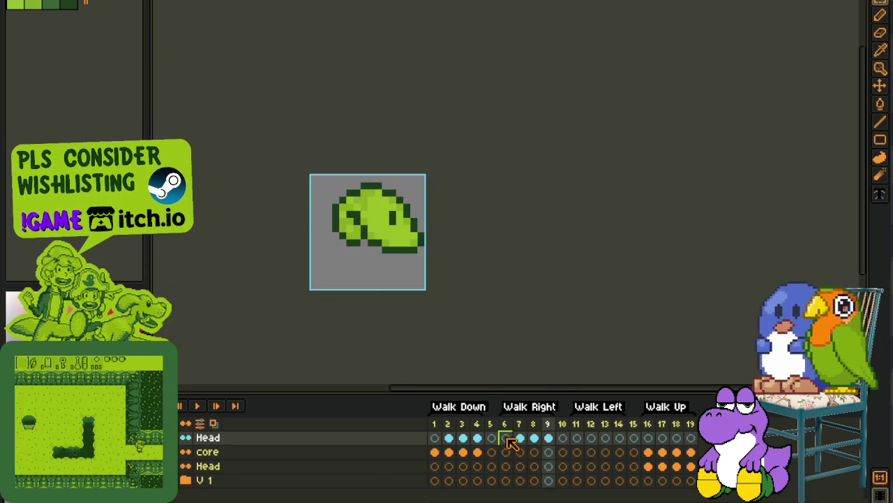
Step: Paste the side-view head into frame 6, nudge it up one pixel, and compare with frame 7
click(506, 437)
key(ctrl+v)
key(Up)
click(487, 241)
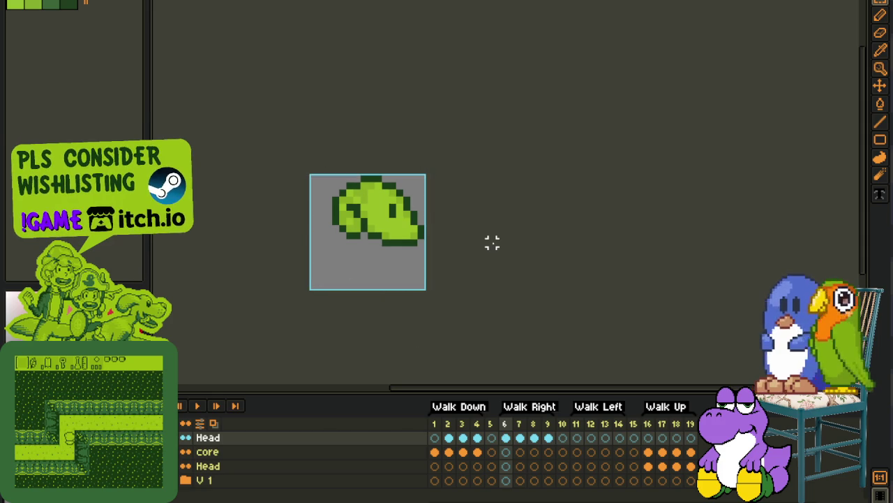
click(198, 405)
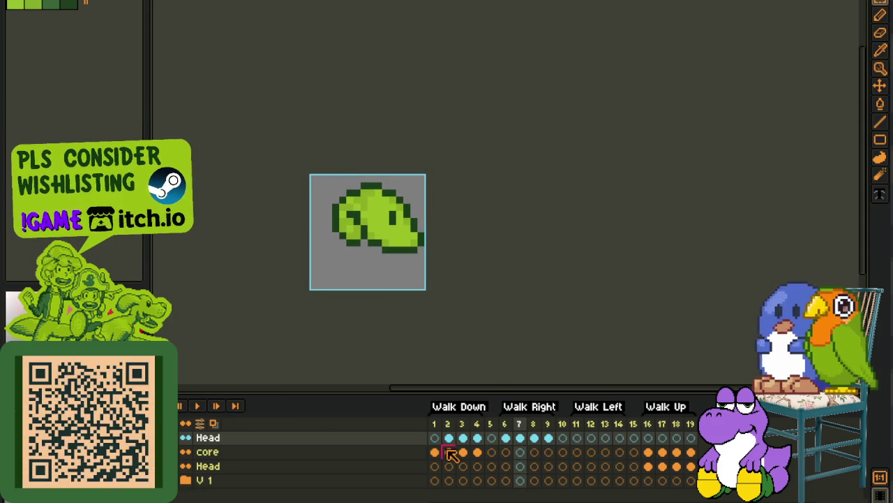
drag(204, 438, 183, 445)
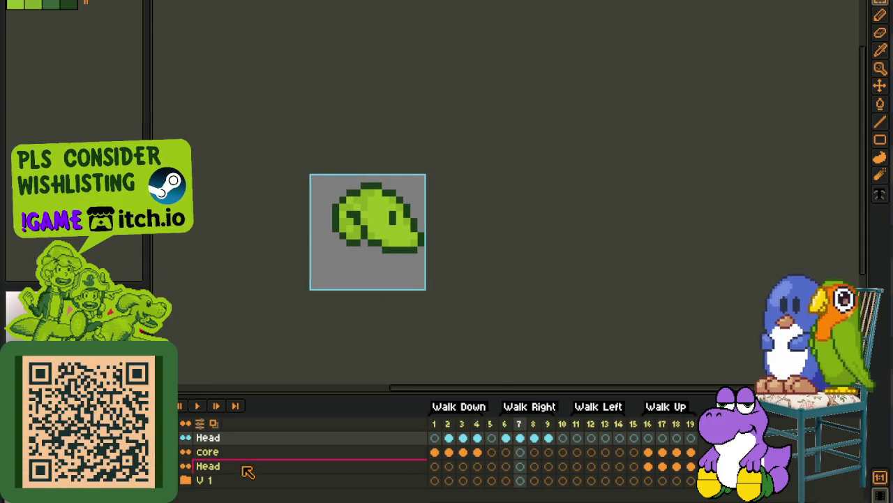
Step: Paste the green body sprite into frame 1 of the core layer
click(449, 452)
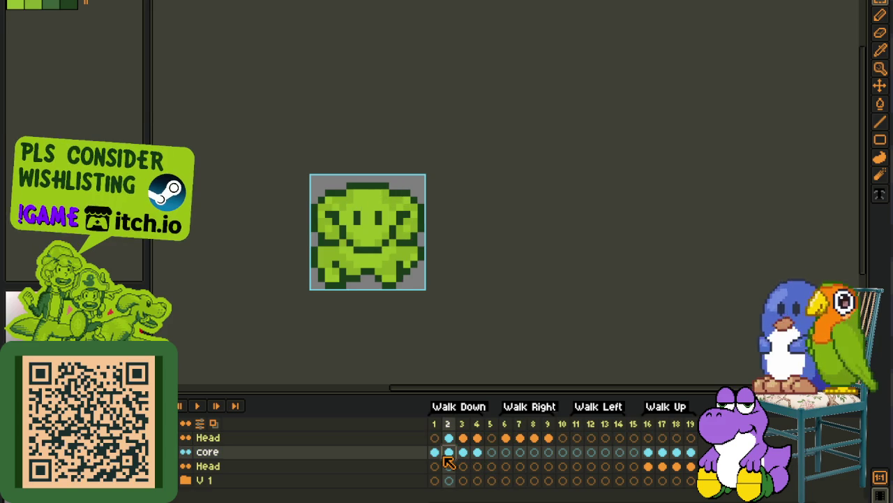
click(436, 451)
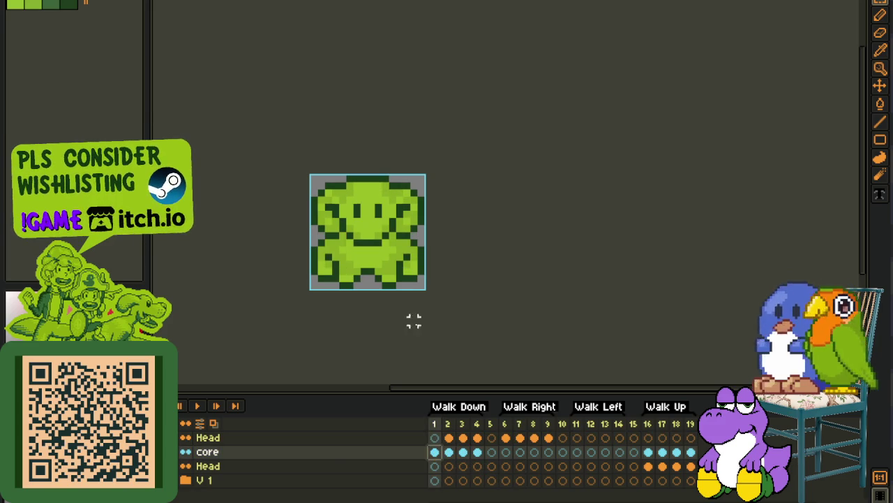
key(ctrl+v)
click(506, 336)
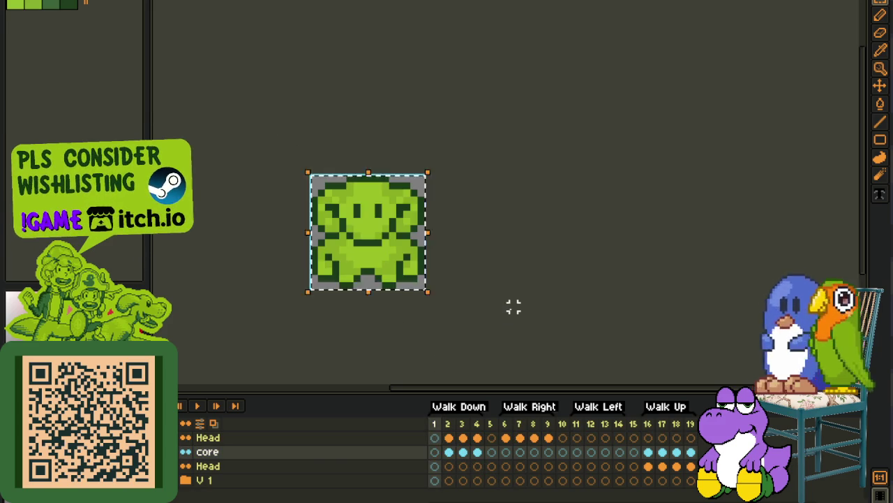
Step: Paste the body sprite into core frame 6 and zoom in on it
click(510, 454)
key(ctrl+v)
click(518, 326)
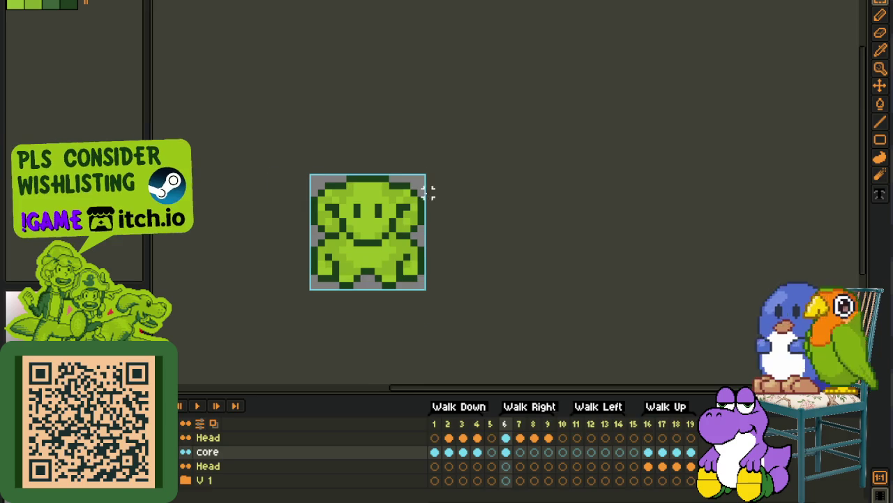
scroll(427, 192, up, 2)
key(Tab)
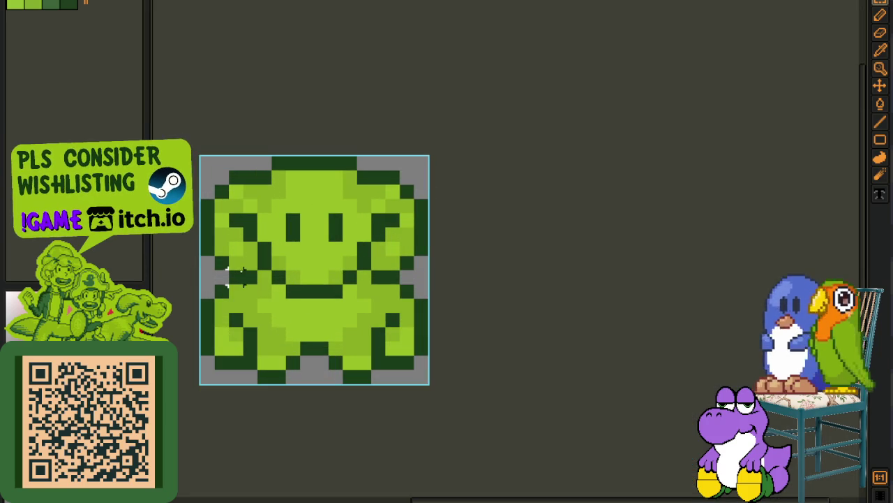
Step: Paint dark outline strokes around the sprite's top and sides, then revert them, leaving the lower body
mouse_move(255, 274)
mouse_down()
mouse_move(211, 265)
mouse_move(385, 171)
mouse_move(419, 209)
mouse_move(369, 160)
mouse_up()
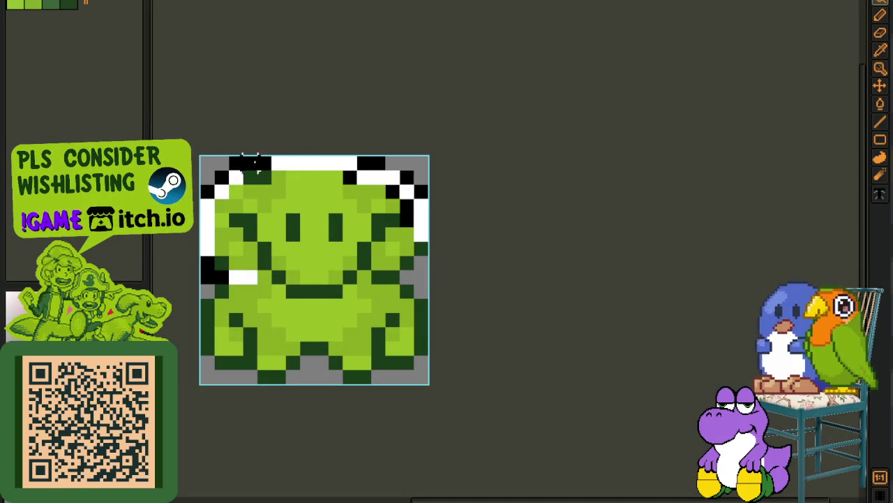
drag(238, 161, 436, 220)
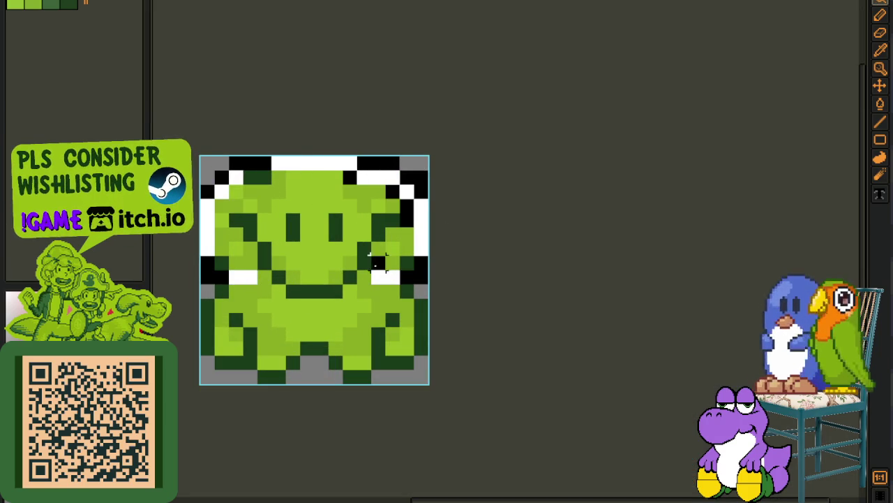
drag(349, 263, 326, 277)
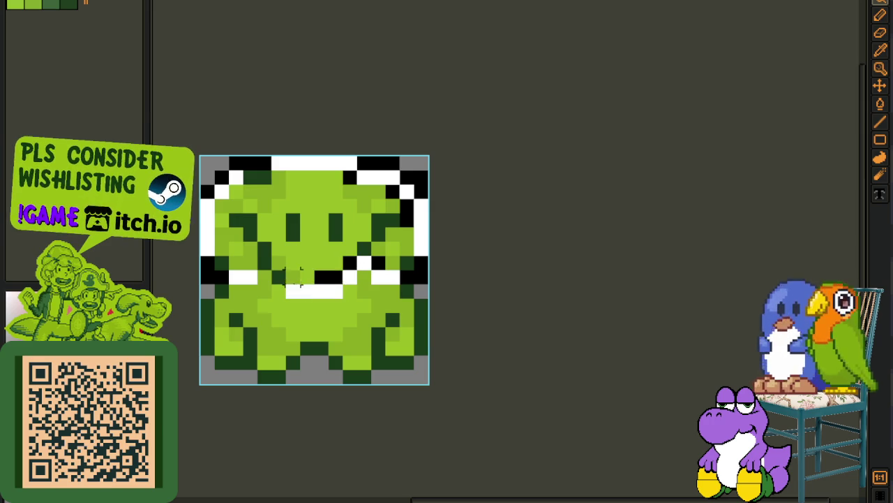
key(Right)
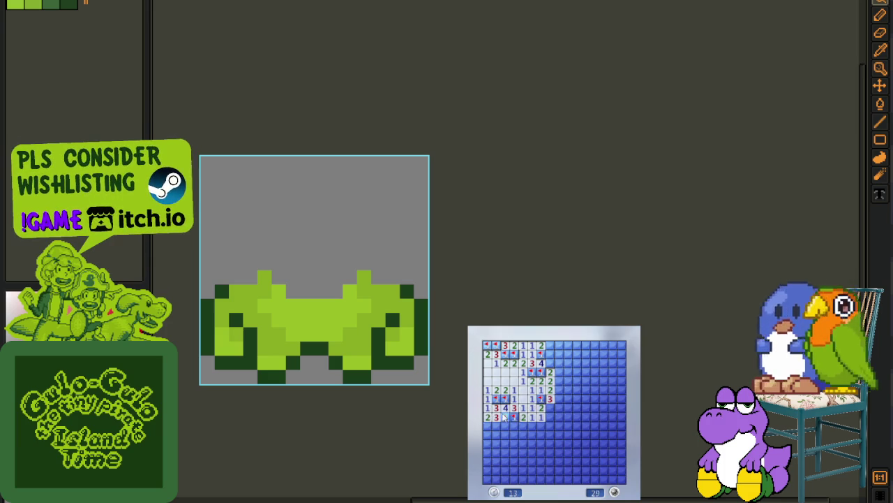
Step: Uncover a blank area and flag the suspected mines around the middle of the board
click(506, 434)
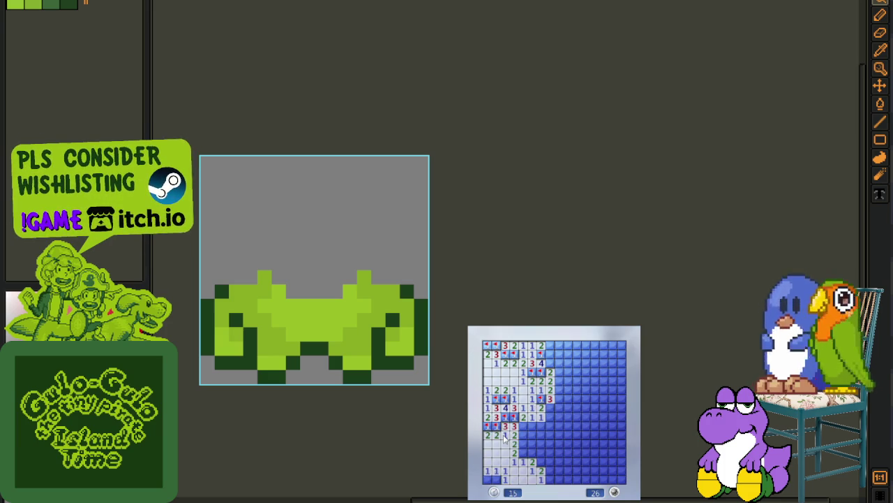
click(532, 436)
right_click(541, 462)
right_click(497, 479)
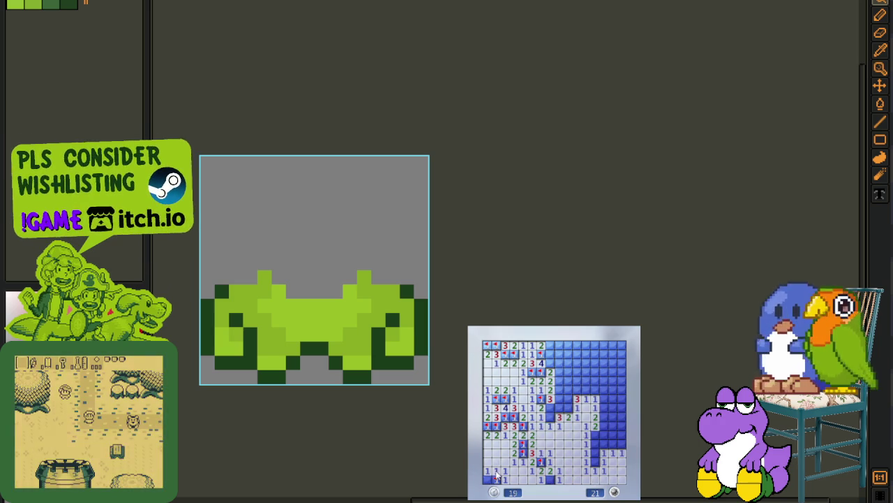
right_click(550, 417)
right_click(568, 407)
click(568, 398)
right_click(559, 408)
click(559, 398)
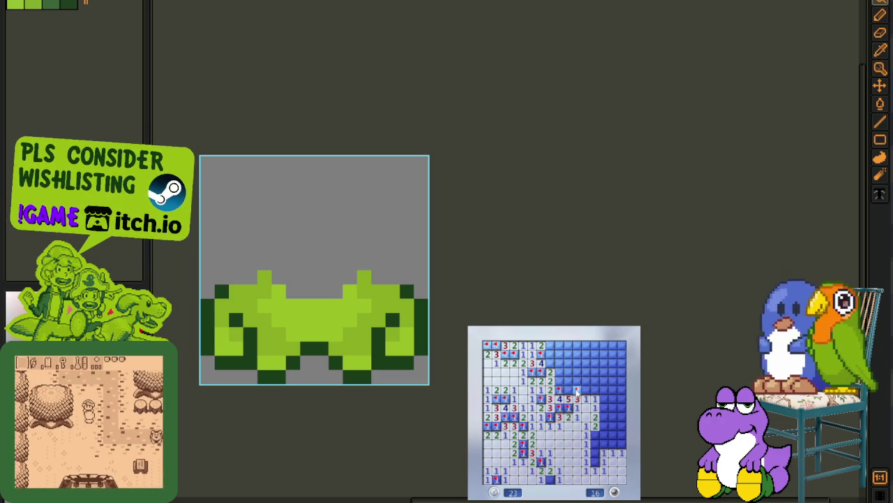
Step: Flag mines and open cells toward the top and right side, bringing the counter to 5
right_click(568, 389)
click(578, 381)
right_click(586, 390)
right_click(577, 363)
right_click(559, 372)
click(559, 362)
right_click(550, 363)
right_click(559, 354)
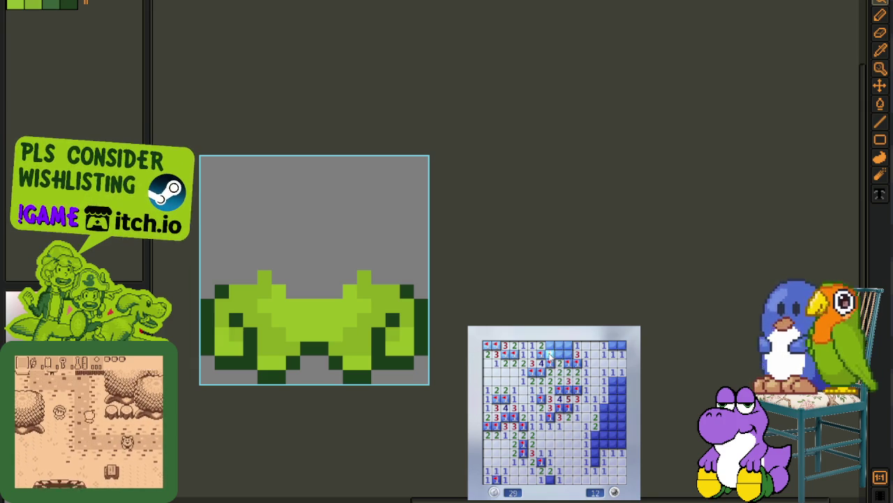
click(559, 363)
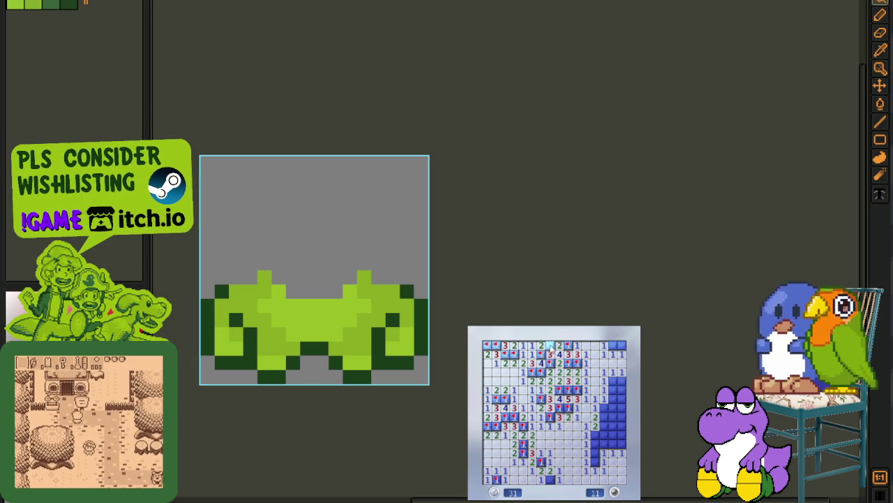
click(614, 415)
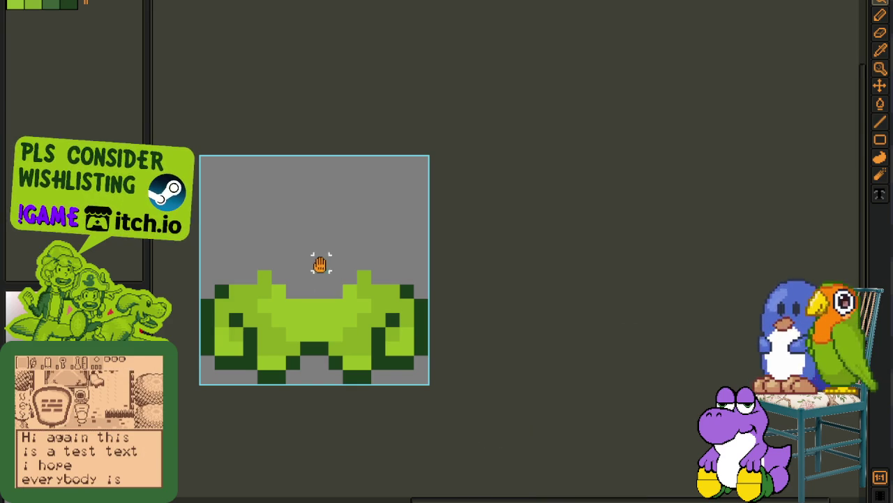
Step: Undo a stray diagonal line and move to the side-facing Walk Right frame 6
scroll(358, 257, up, 1)
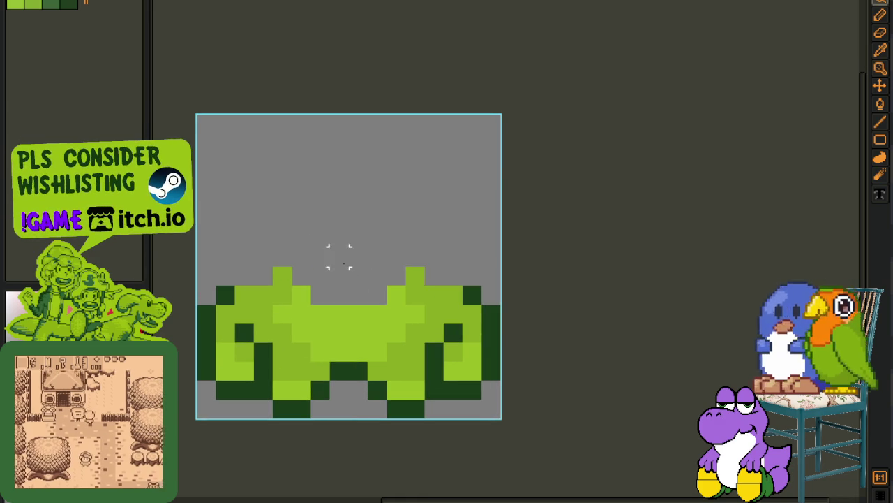
drag(339, 256, 584, 442)
key(ctrl+z)
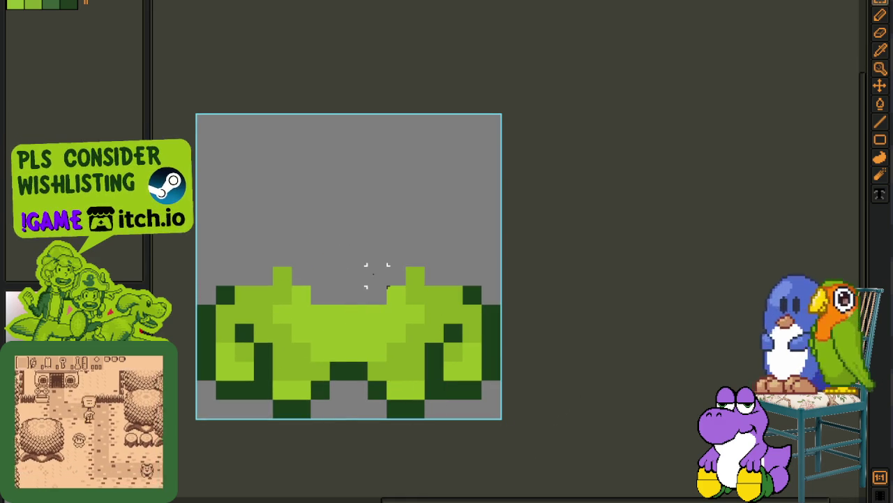
key(Right)
scroll(529, 409, down, 2)
key(Tab)
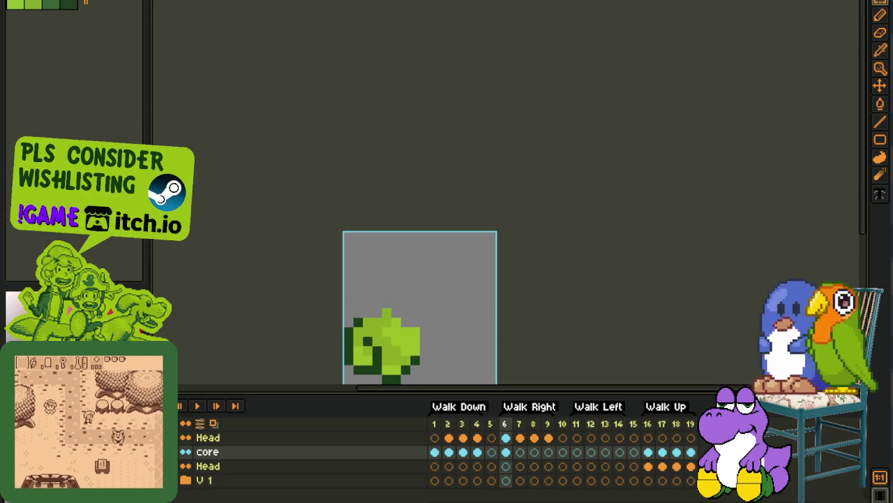
key(Tab)
Step: Mark pixels along the sprite's left side and cut them away
scroll(361, 340, up, 1)
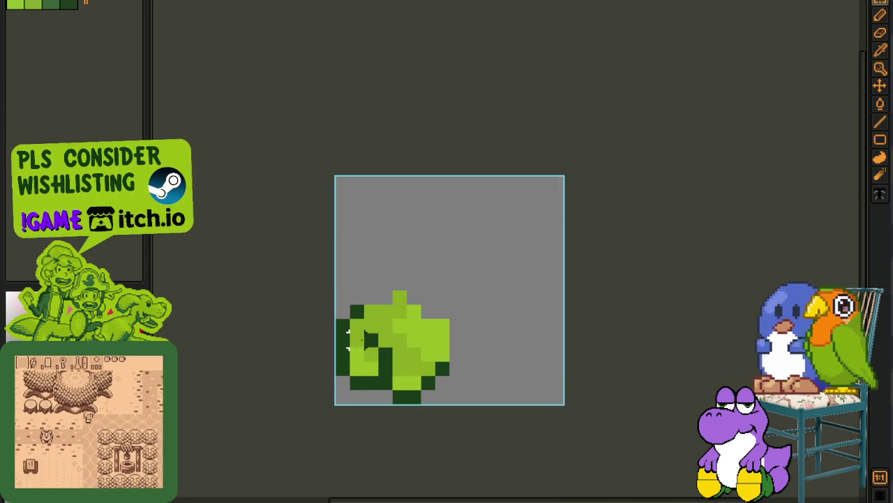
drag(356, 293, 356, 398)
mouse_move(342, 349)
mouse_down()
mouse_move(335, 310)
mouse_move(392, 403)
mouse_up()
key(Delete)
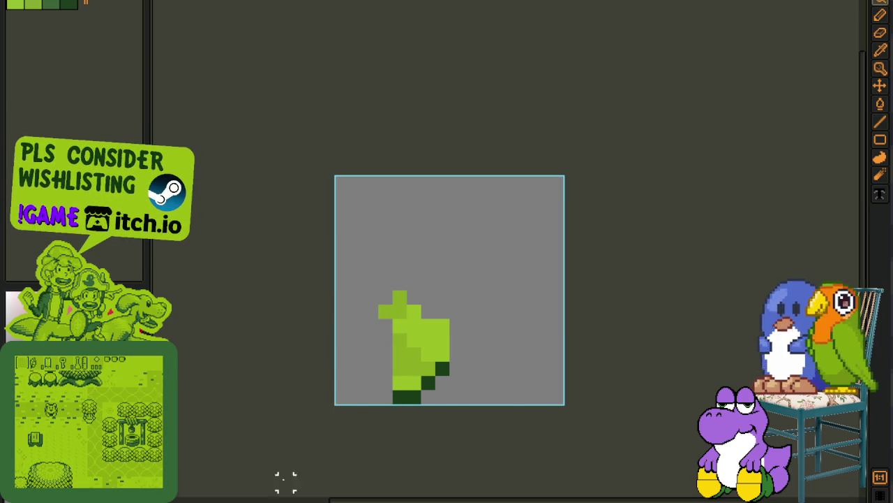
Step: Add a new Layer 1 above core, paste and save, then undo the paste and reselect core
key(Tab)
right_click(224, 467)
mouse_move(266, 431)
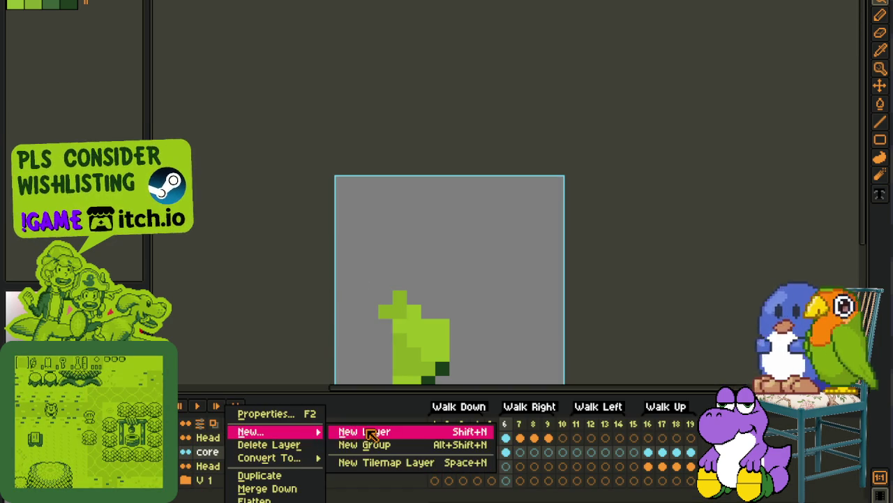
click(372, 434)
key(ctrl+v)
key(ctrl+s)
key(ctrl+z)
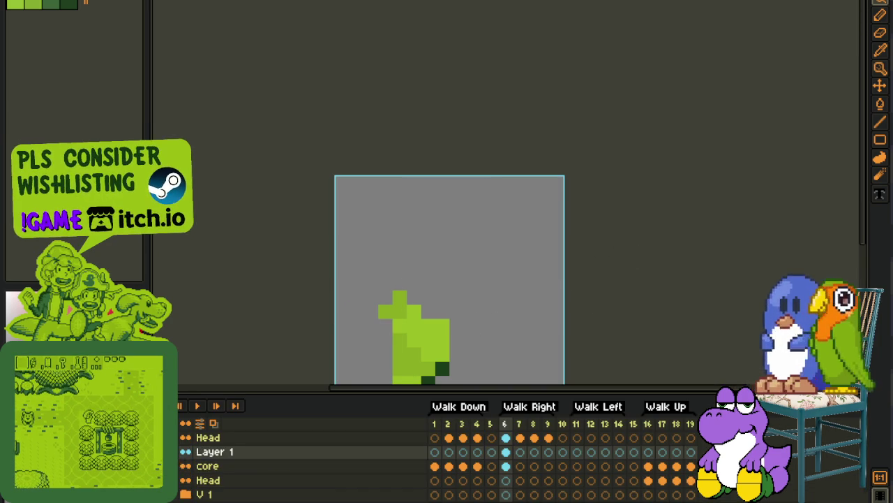
click(506, 465)
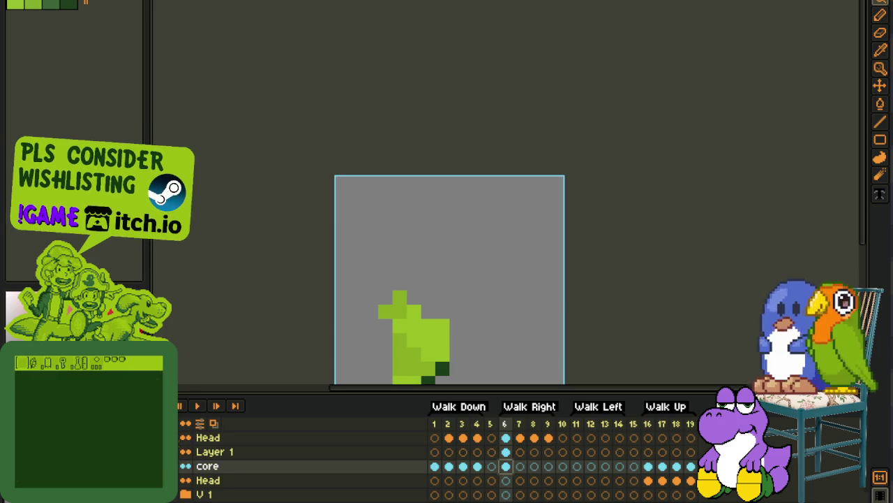
Step: Paste the cut pixels under the side-view head and transform them into an upright body
key(ctrl+v)
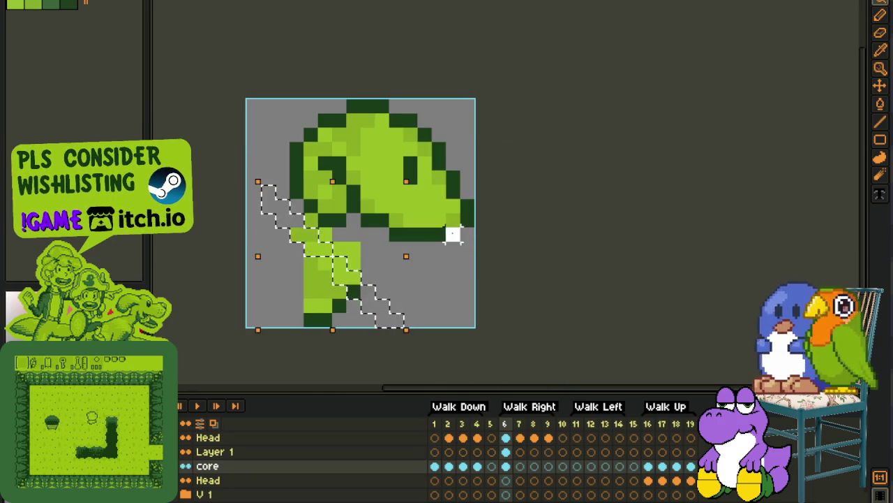
drag(423, 349, 391, 288)
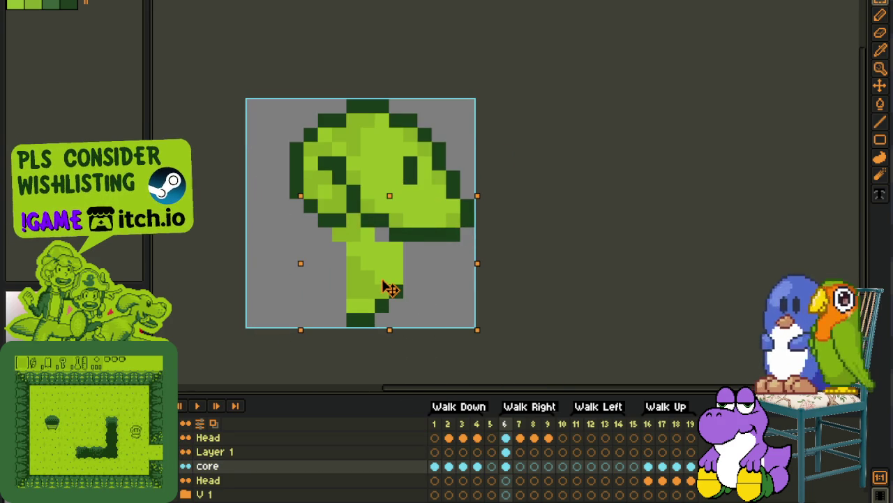
key(Return)
scroll(399, 282, up, 1)
Step: Outline the body's left and right edges in dark green
click(371, 289)
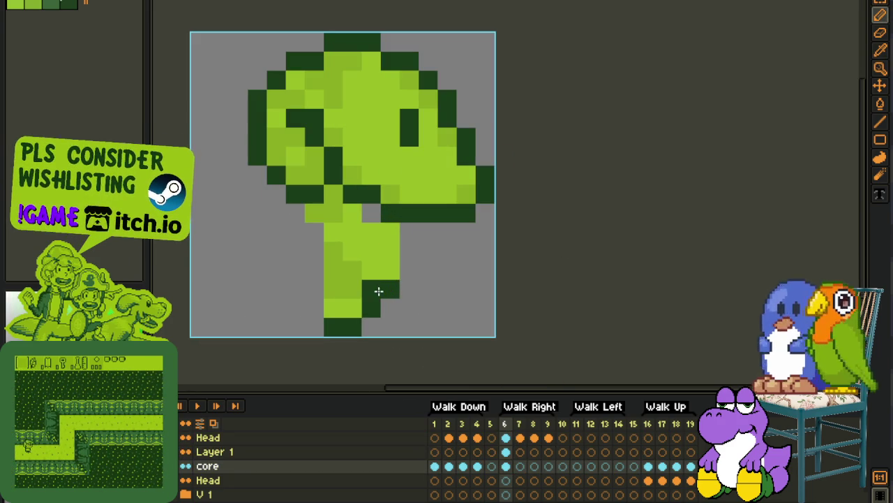
click(394, 268)
drag(409, 245, 406, 232)
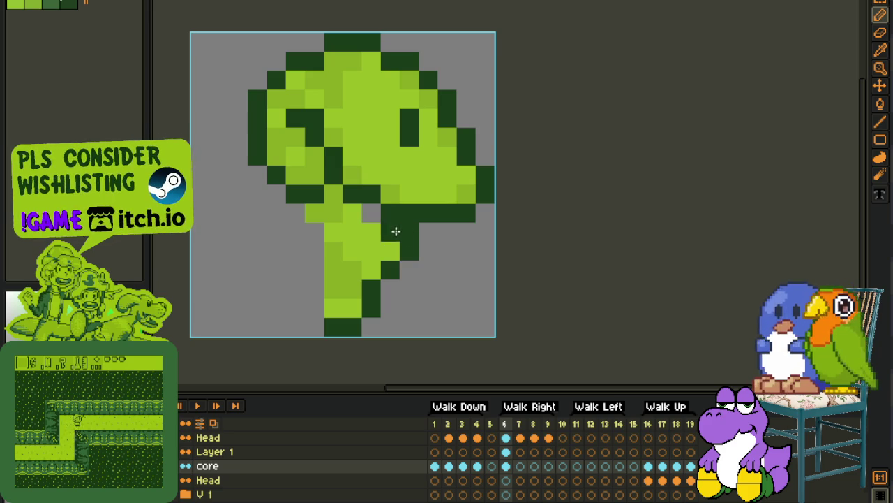
drag(310, 298, 312, 287)
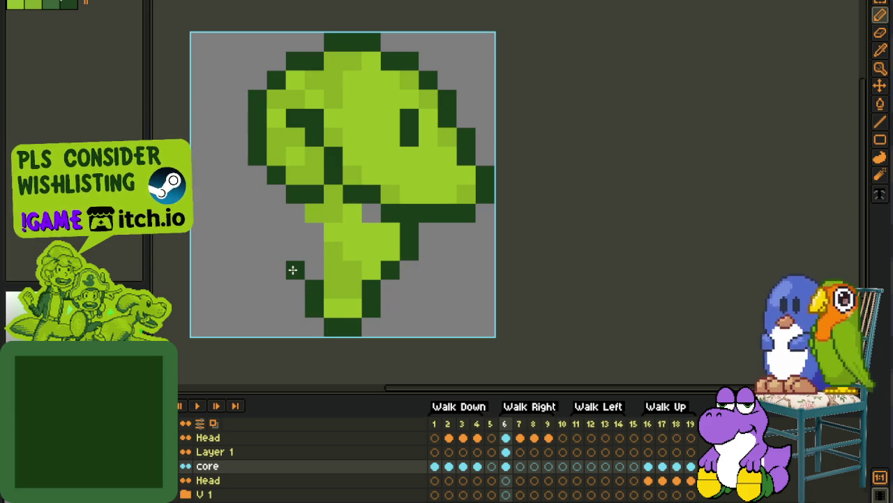
drag(293, 252, 291, 221)
Step: Go to front-facing frame 1 and marquee-select the entire sprite
scroll(289, 219, down, 1)
scroll(314, 230, up, 1)
key(g)
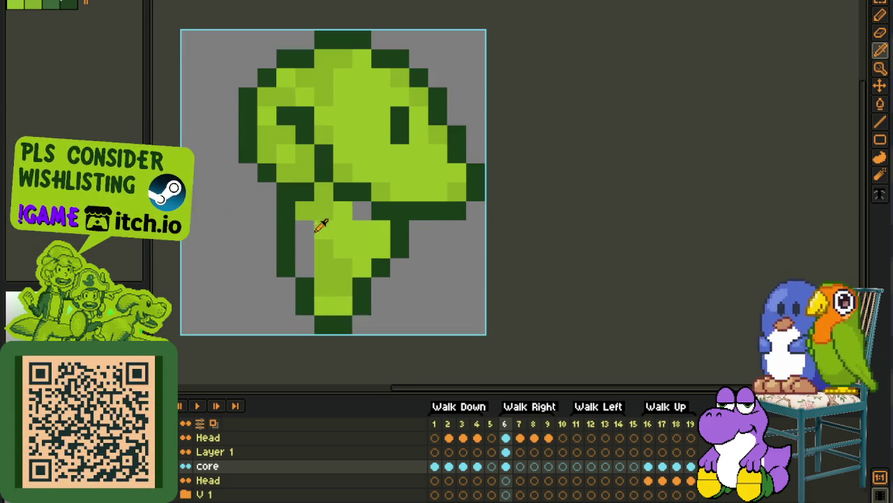
scroll(362, 216, down, 2)
scroll(363, 216, down, 1)
key(i)
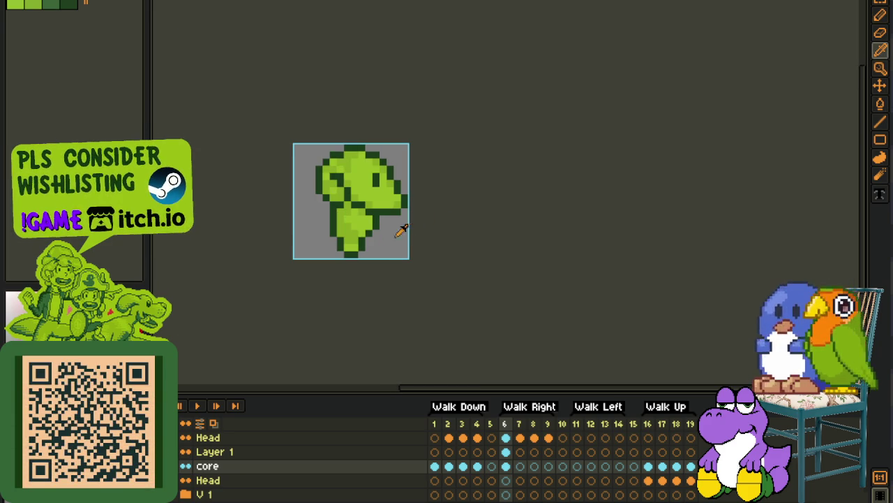
click(440, 465)
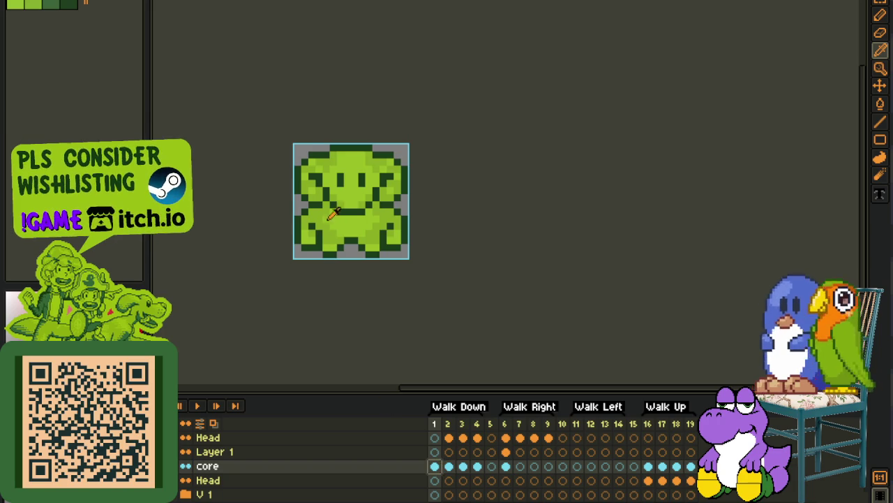
scroll(333, 218, up, 1)
key(m)
drag(267, 104, 495, 296)
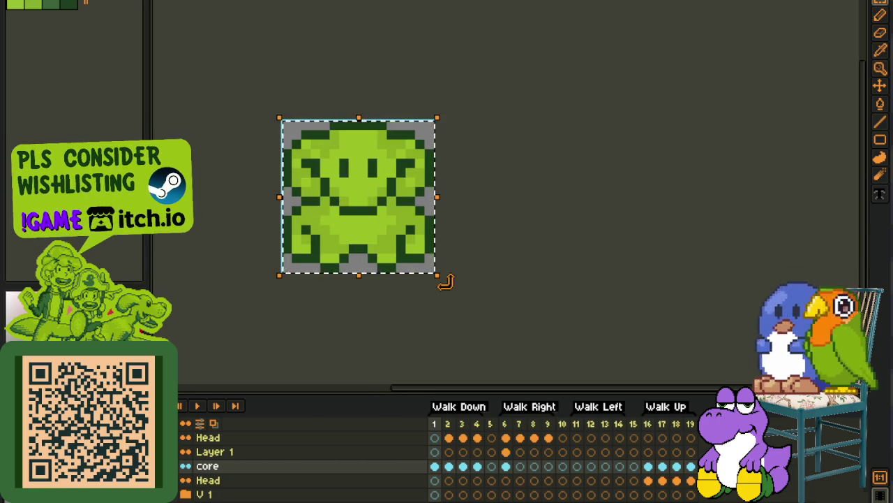
Step: On frame 6, select the strip left of the sprite in Layer 1, then return to core
click(506, 451)
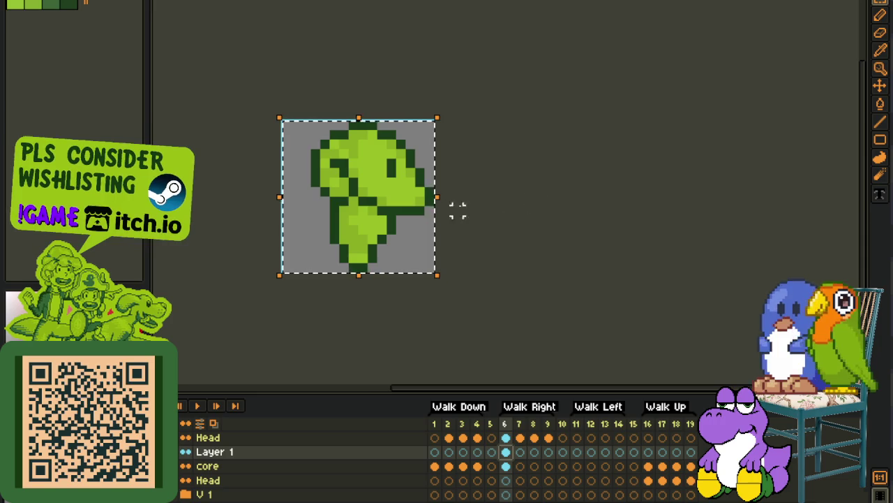
scroll(322, 198, up, 1)
drag(241, 103, 314, 311)
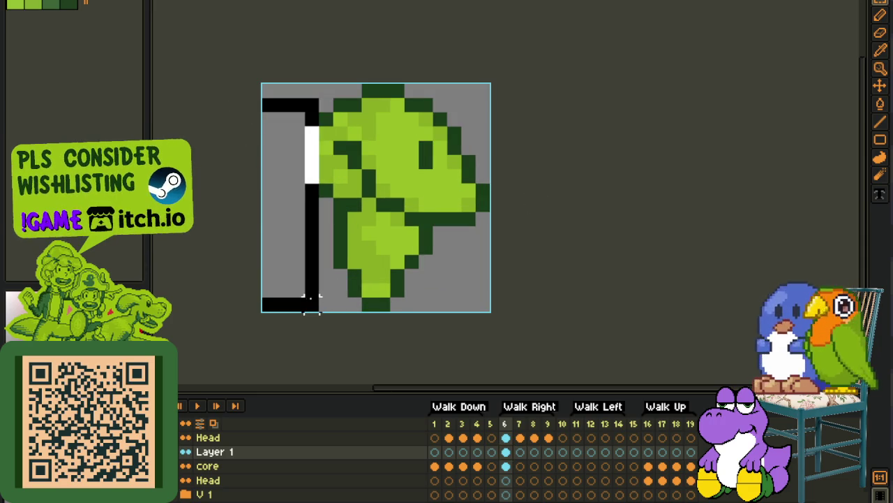
key(b)
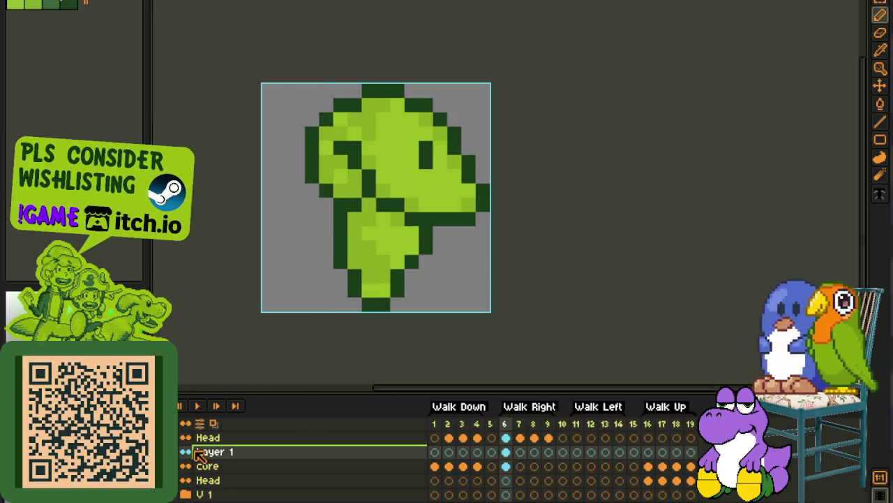
click(506, 466)
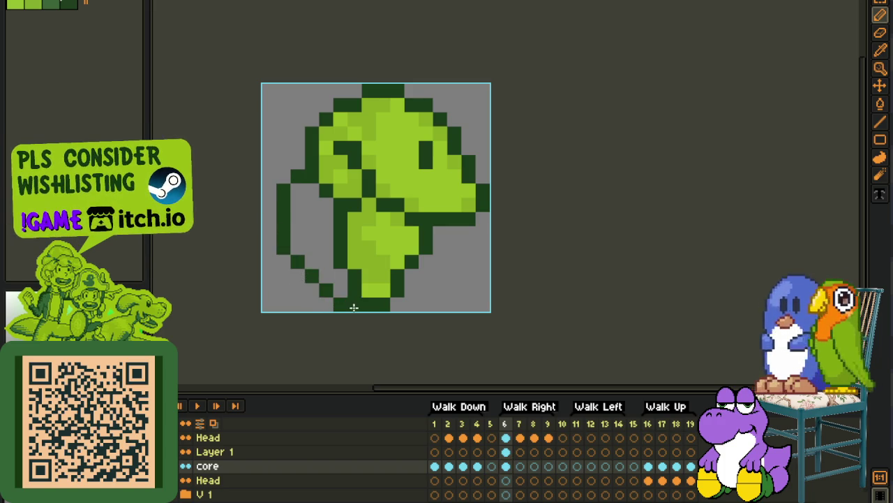
Step: Repaint the lower-left outline light green and fill the gap inside the left arc
click(345, 287)
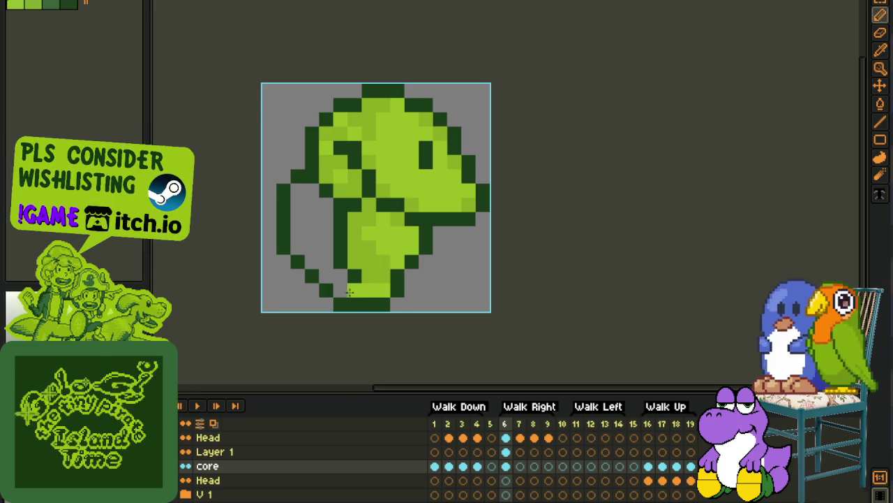
drag(345, 287, 333, 206)
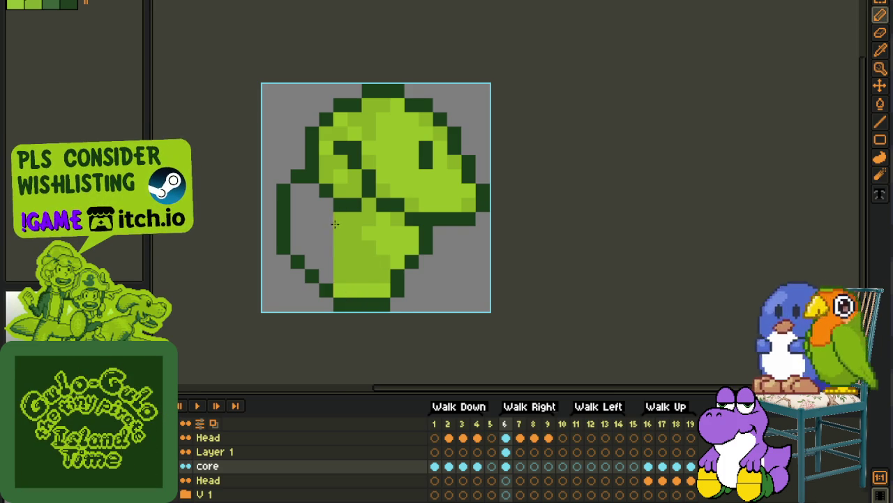
key(g)
click(311, 223)
scroll(310, 223, down, 2)
key(b)
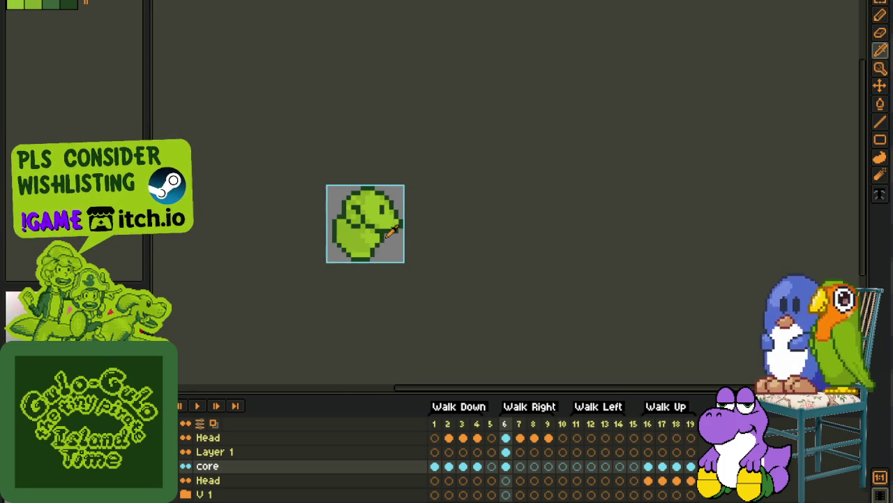
scroll(334, 218, up, 1)
scroll(333, 218, up, 1)
key(b)
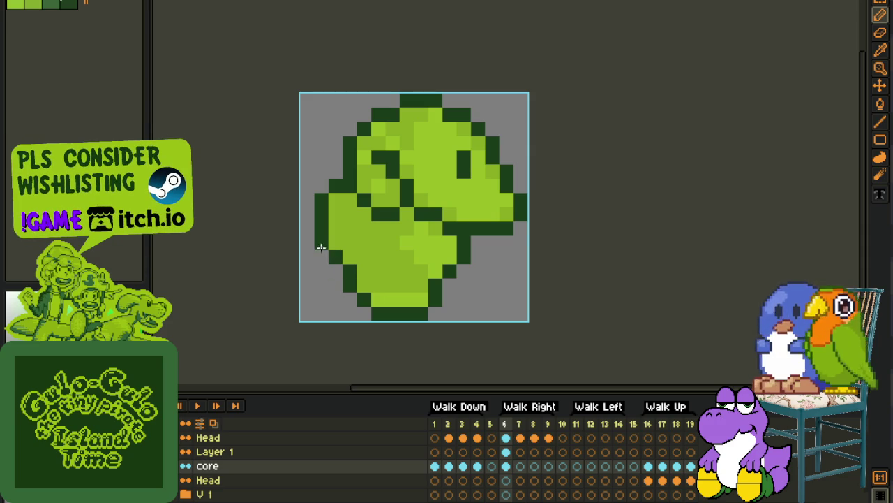
Step: Add one dark green outline pixel above the sprite's left edge
scroll(335, 228, down, 2)
scroll(419, 217, down, 1)
key(i)
scroll(411, 217, up, 1)
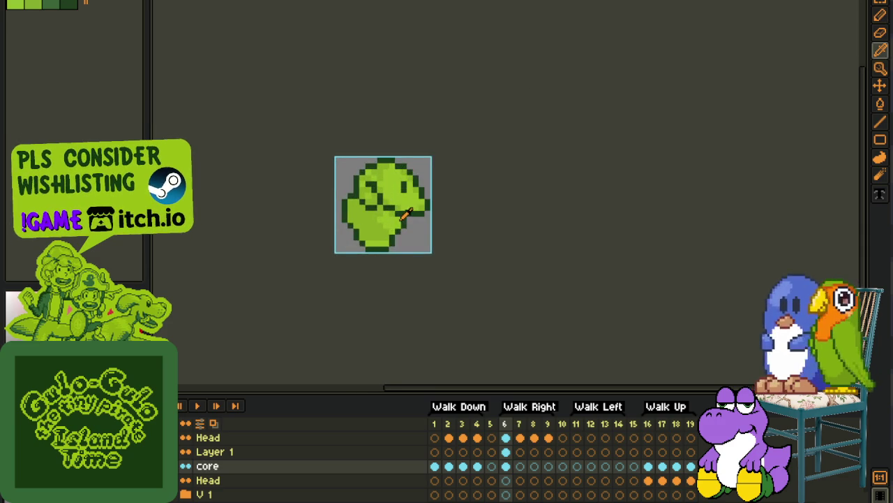
scroll(398, 213, up, 1)
scroll(377, 206, up, 1)
scroll(349, 195, up, 1)
key(b)
click(317, 185)
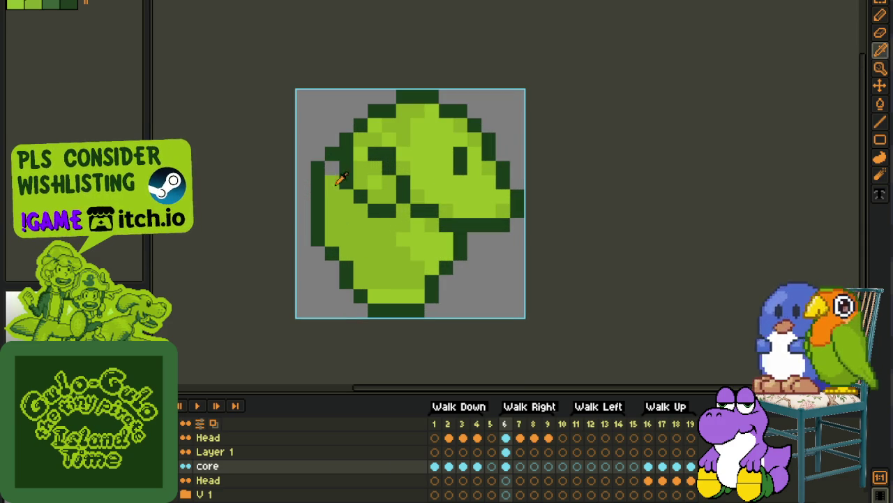
scroll(344, 188, down, 2)
scroll(393, 206, down, 1)
Step: Zoom around the sprite and move to Walk Right frame 8
key(i)
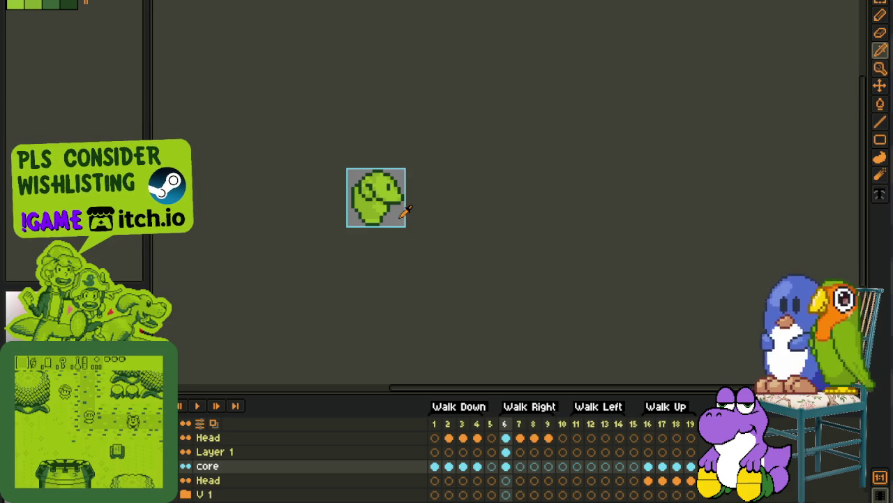
scroll(453, 223, up, 1)
scroll(404, 200, up, 2)
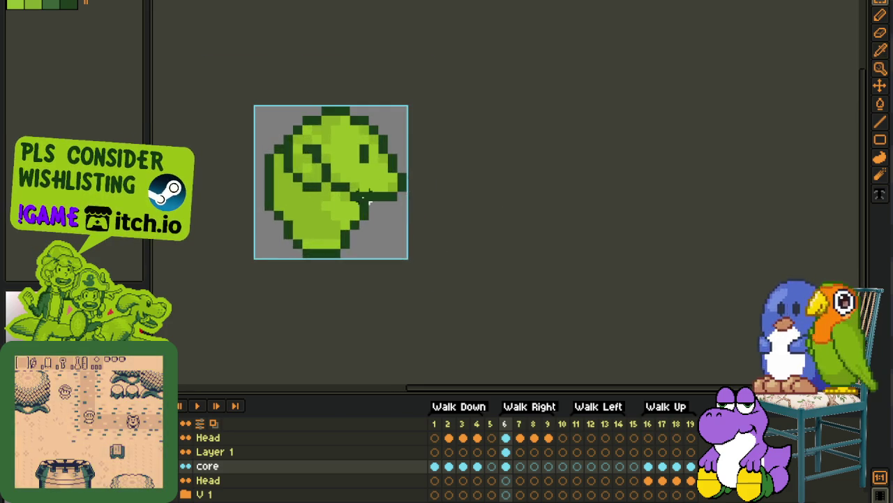
scroll(358, 200, up, 2)
scroll(302, 183, down, 2)
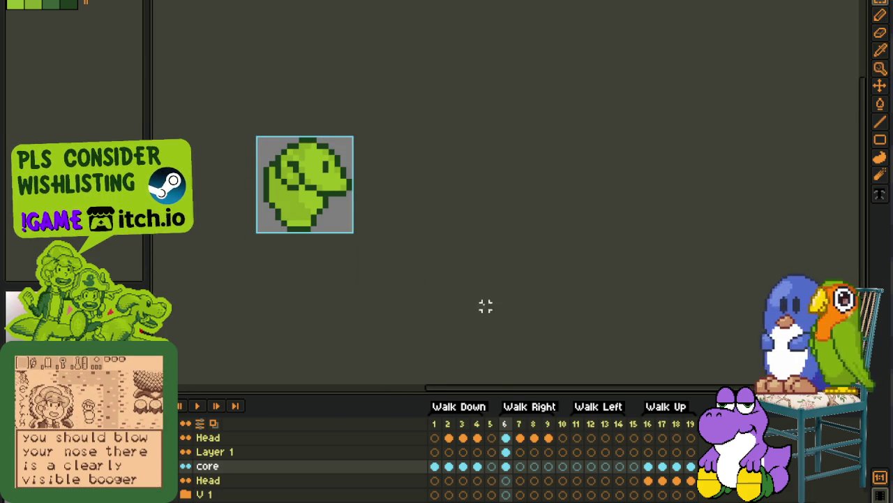
click(533, 466)
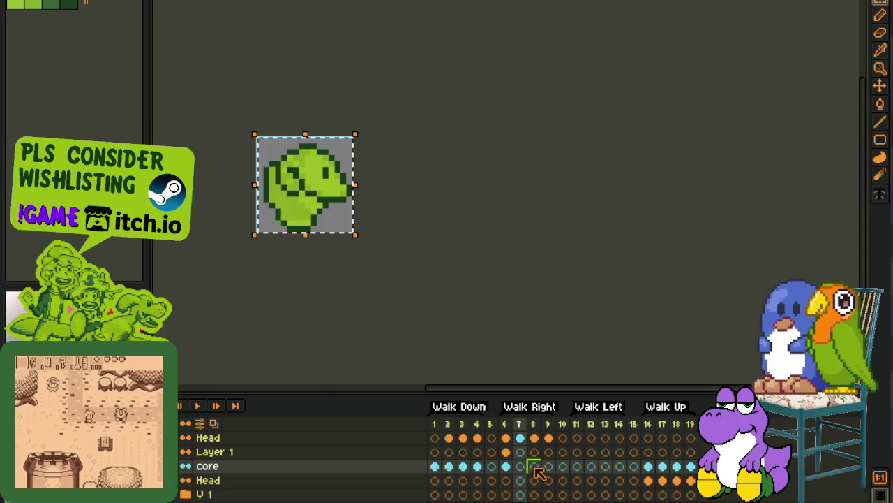
Step: Preview the Walk Right animation, then check frames 6 and 9
click(551, 472)
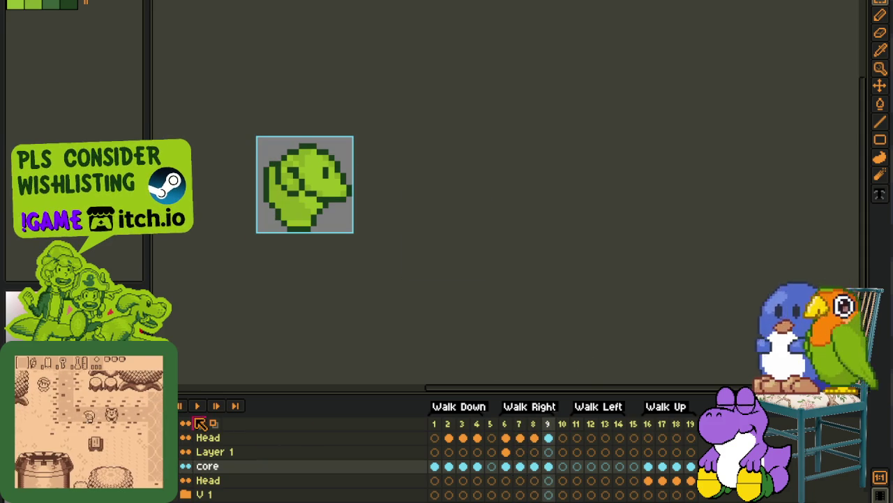
click(194, 404)
scroll(288, 236, down, 2)
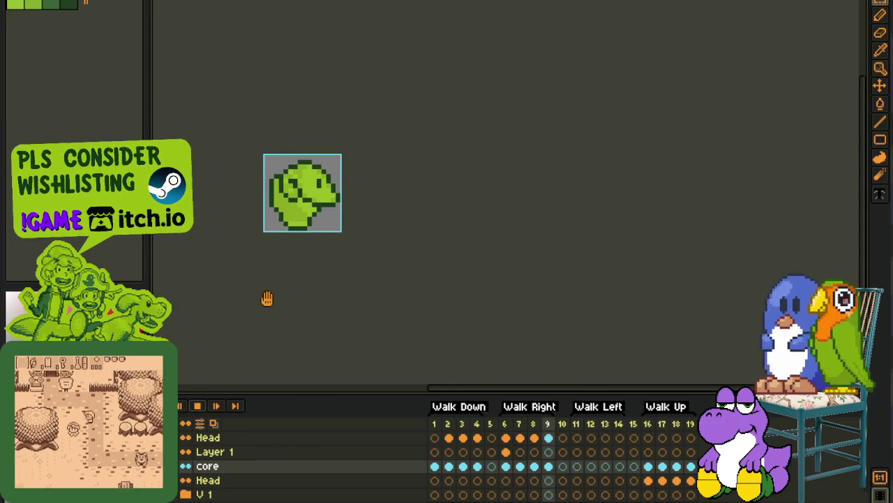
click(519, 438)
click(505, 438)
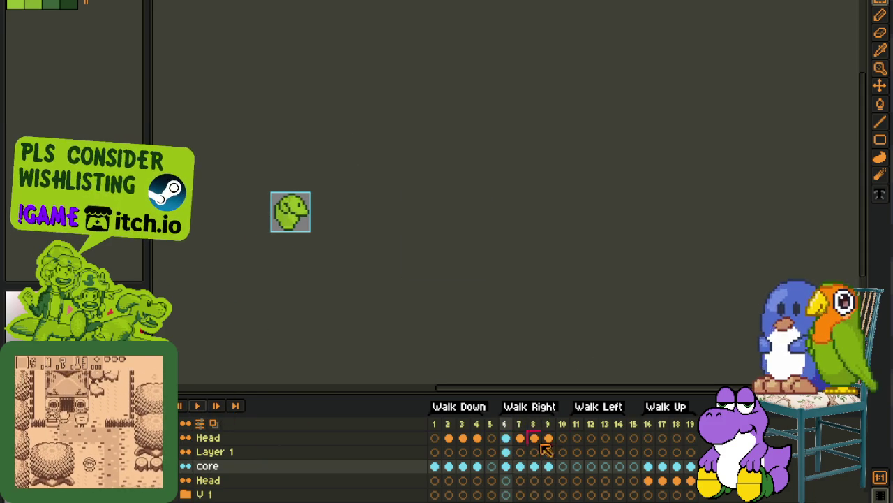
click(550, 469)
scroll(280, 194, up, 2)
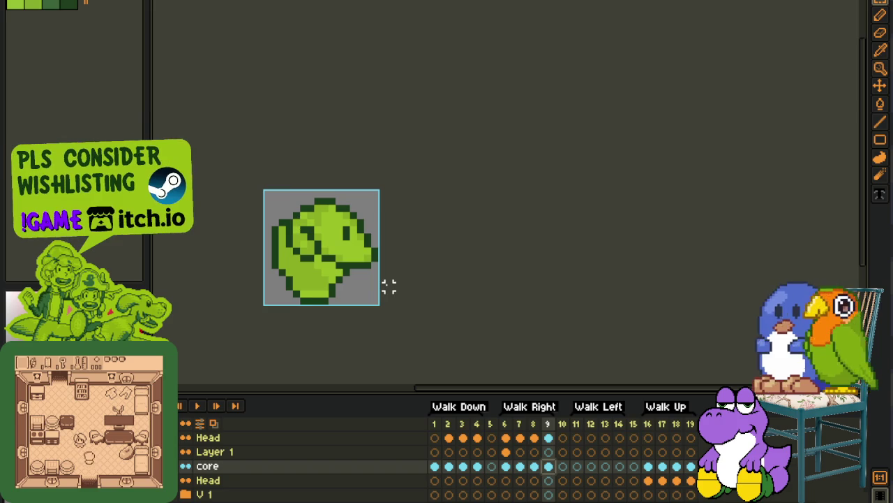
Step: On frame 8, erase the outline pixel at the head's top-left corner
key(Left)
scroll(282, 224, up, 1)
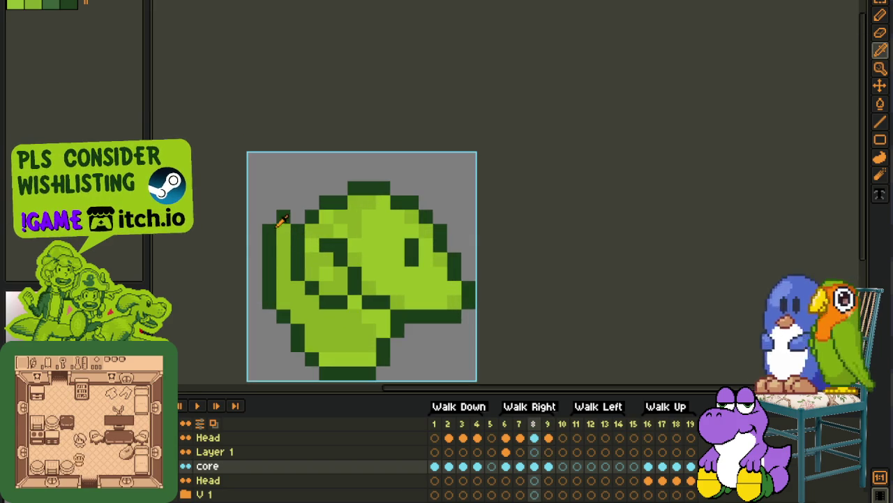
scroll(294, 211, down, 2)
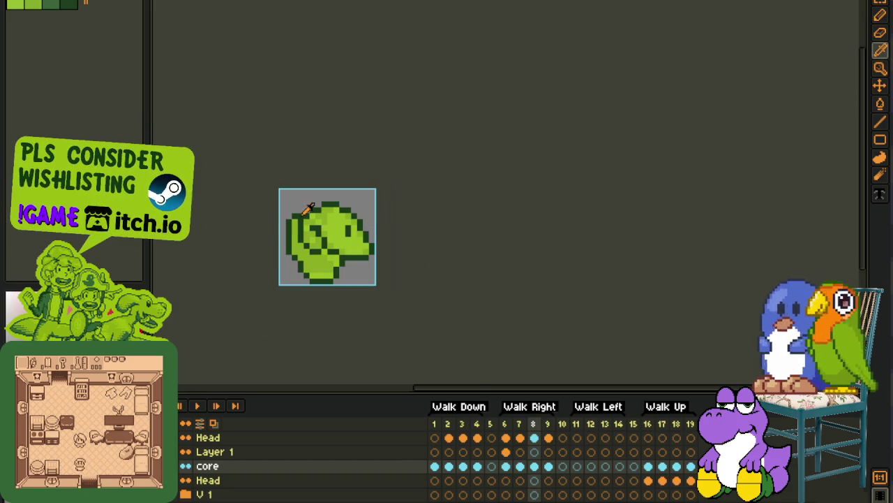
scroll(307, 208, up, 2)
key(b)
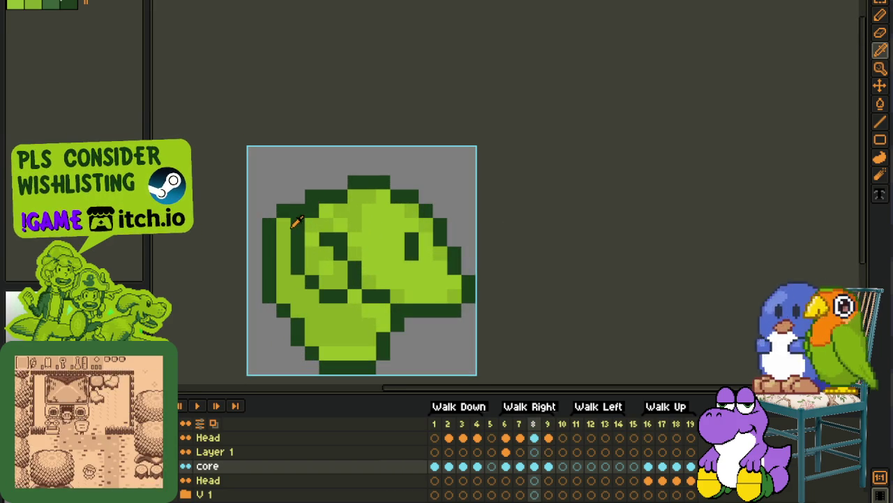
click(293, 198)
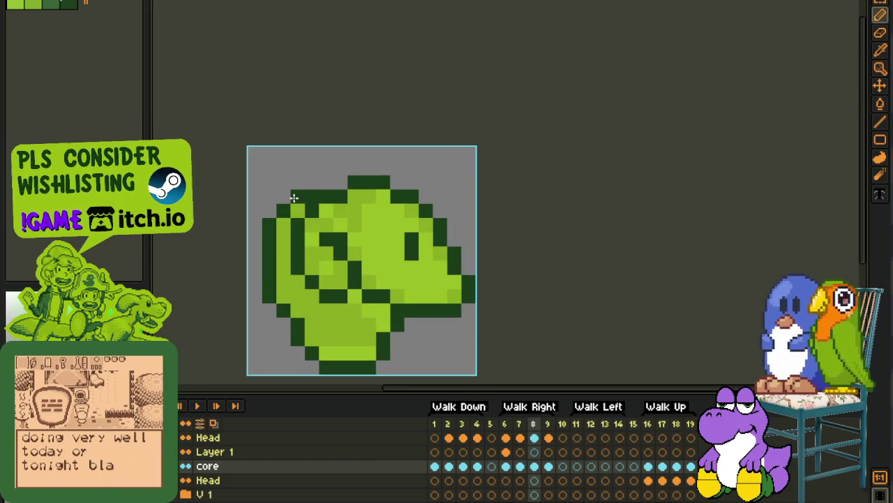
scroll(311, 193, down, 3)
key(i)
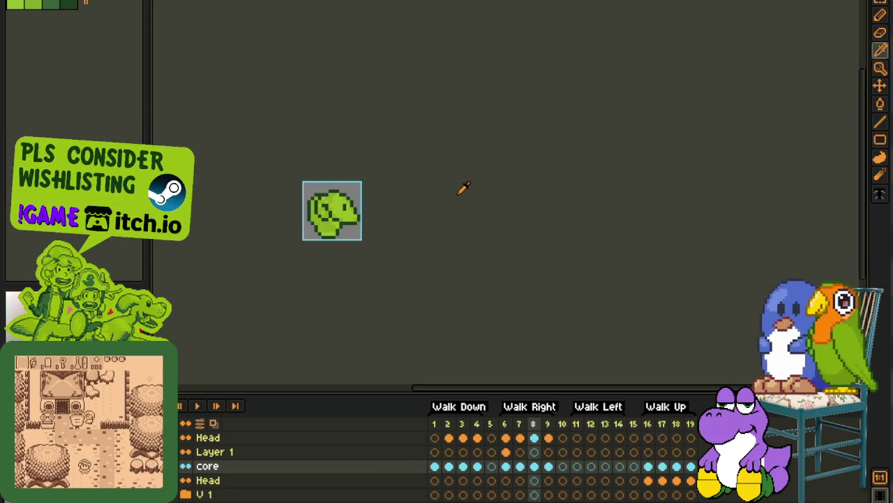
Step: Play the walk cycle to review the fix, then stop playback
click(196, 406)
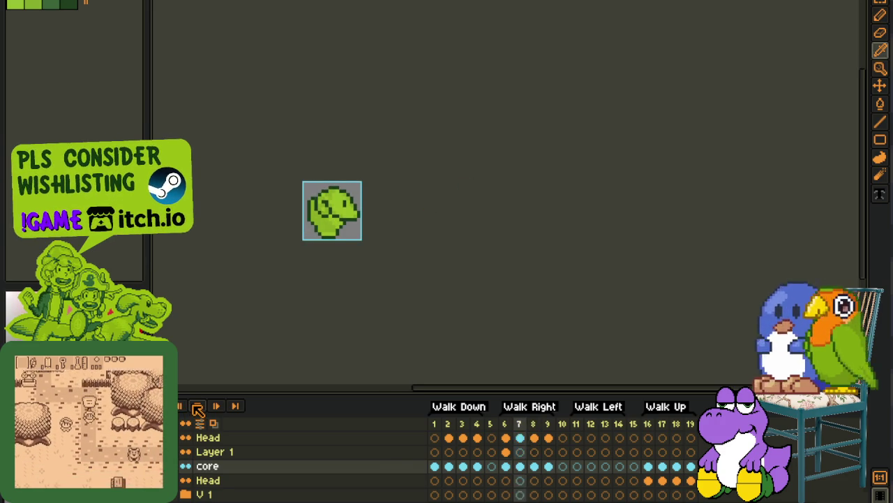
scroll(300, 160, up, 2)
key(m)
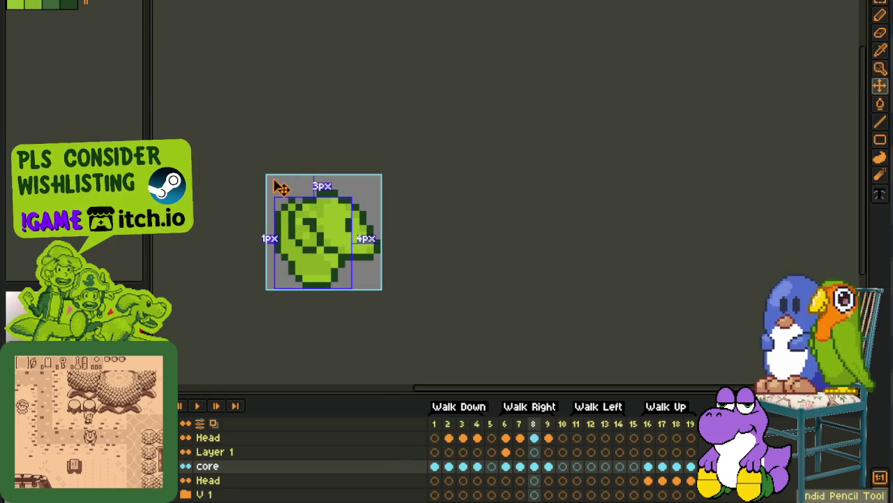
key(b)
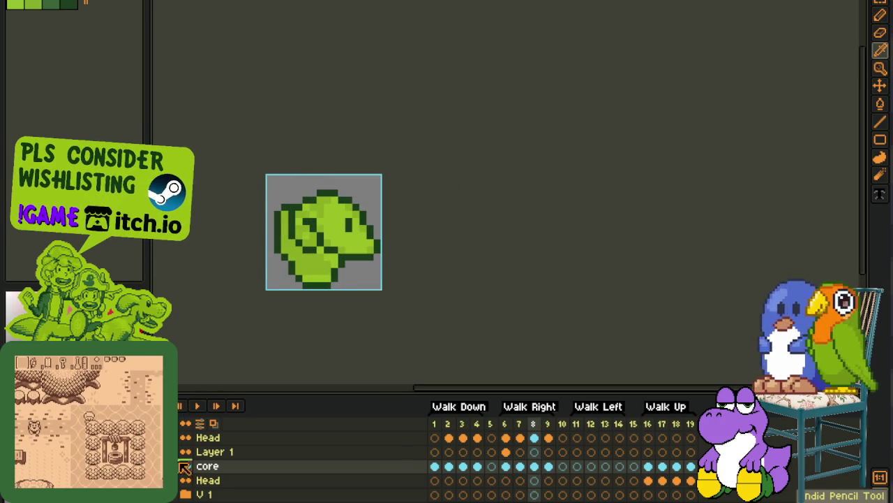
scroll(403, 196, down, 3)
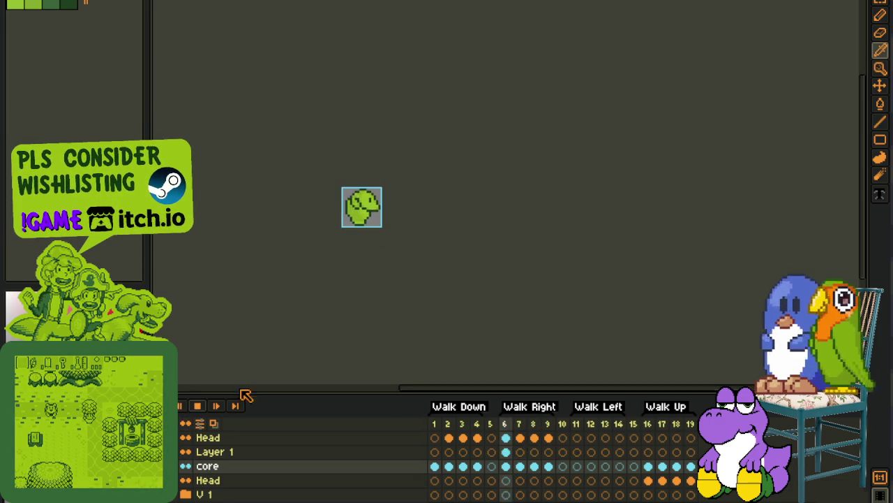
click(563, 467)
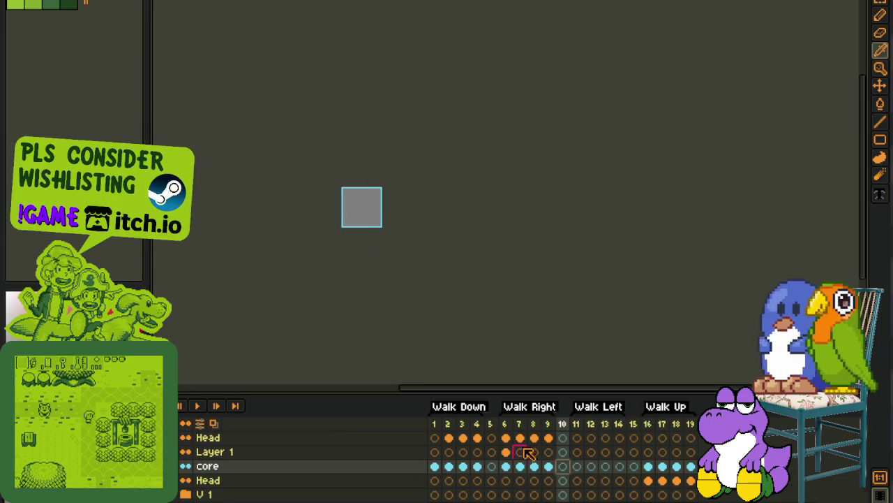
Step: Inspect the top of the head on frames 9 and 8
click(549, 466)
scroll(342, 202, up, 4)
scroll(346, 123, up, 2)
drag(347, 123, 350, 176)
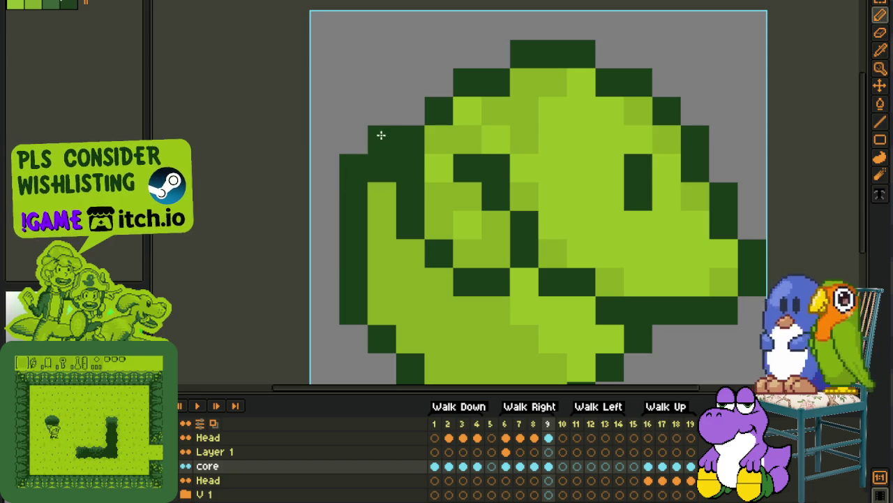
scroll(357, 174, down, 3)
key(i)
click(534, 465)
scroll(342, 141, up, 2)
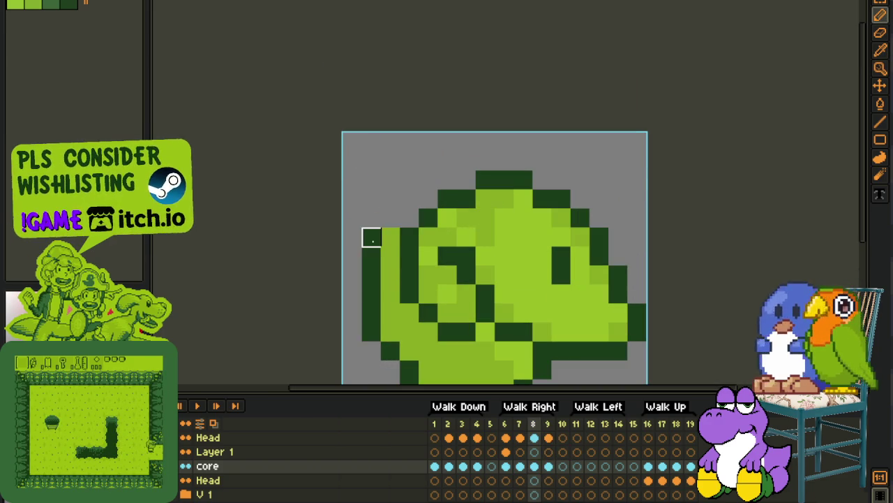
scroll(383, 241, down, 2)
Step: Step back through frames 7 and 6 and sample the sprite's outline colour
key(Left)
key(b)
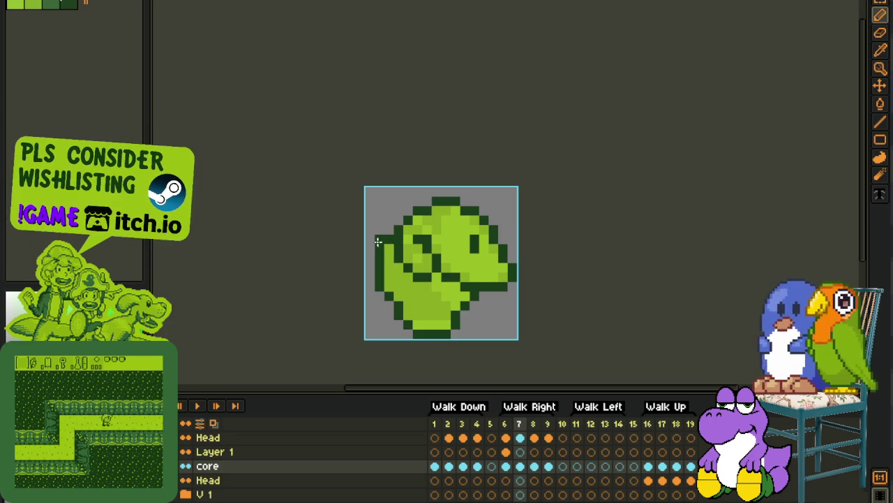
key(Left)
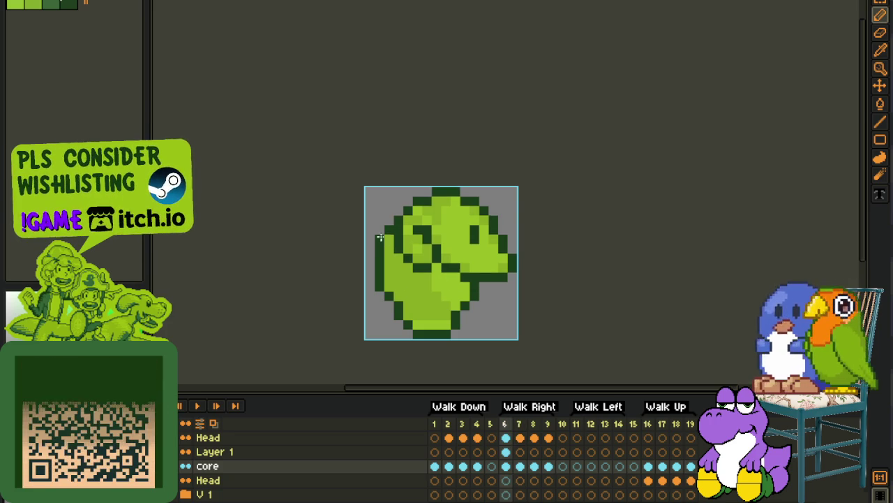
alt+click(380, 240)
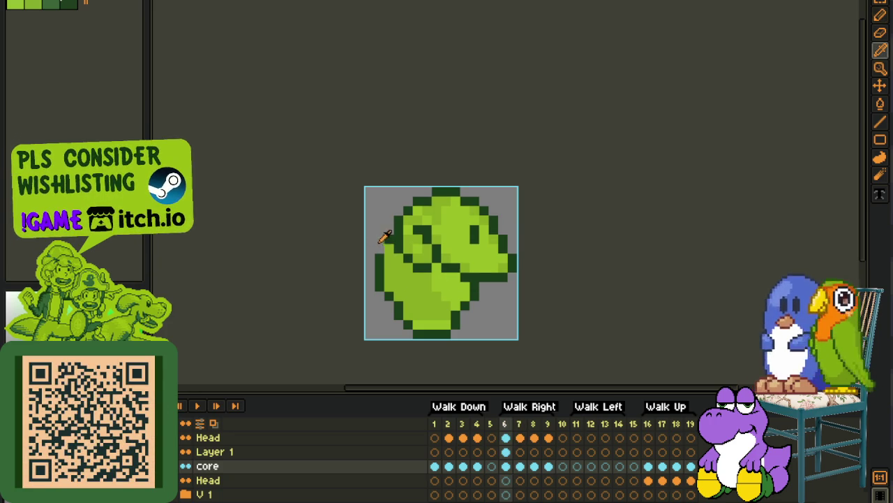
scroll(379, 247, down, 2)
Step: Play the Walk Right cycle once more and stop it
click(197, 405)
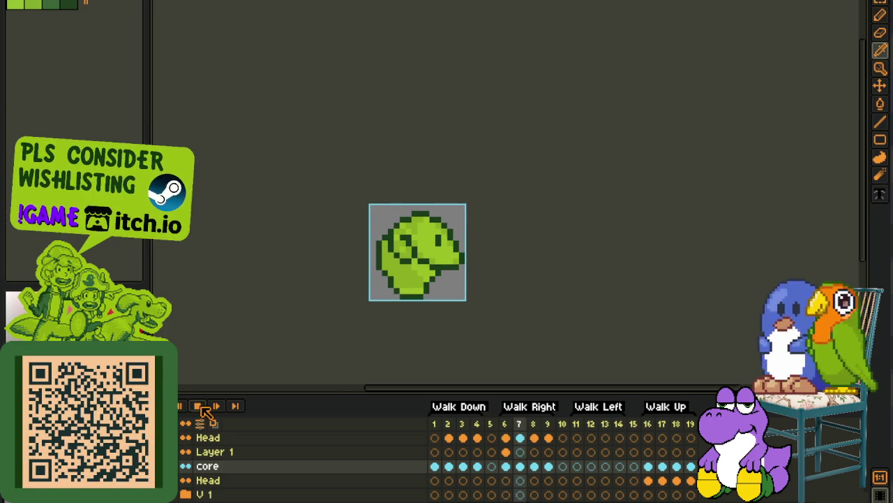
scroll(250, 262, down, 4)
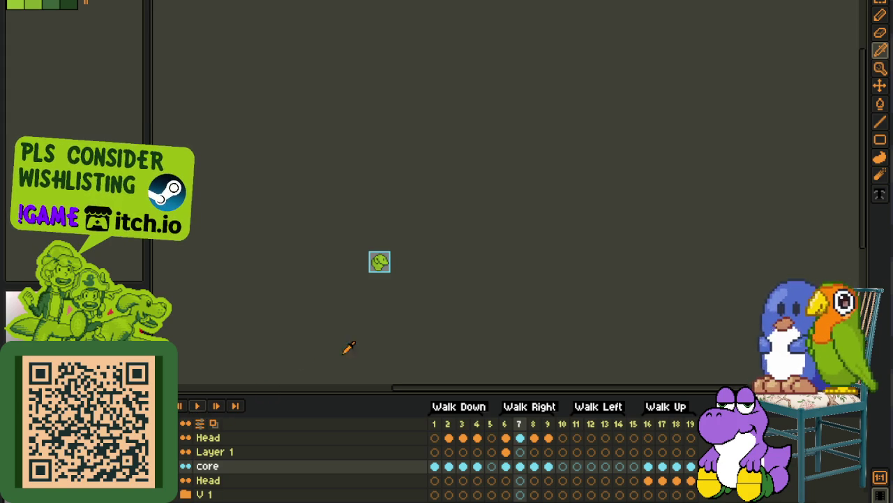
click(198, 406)
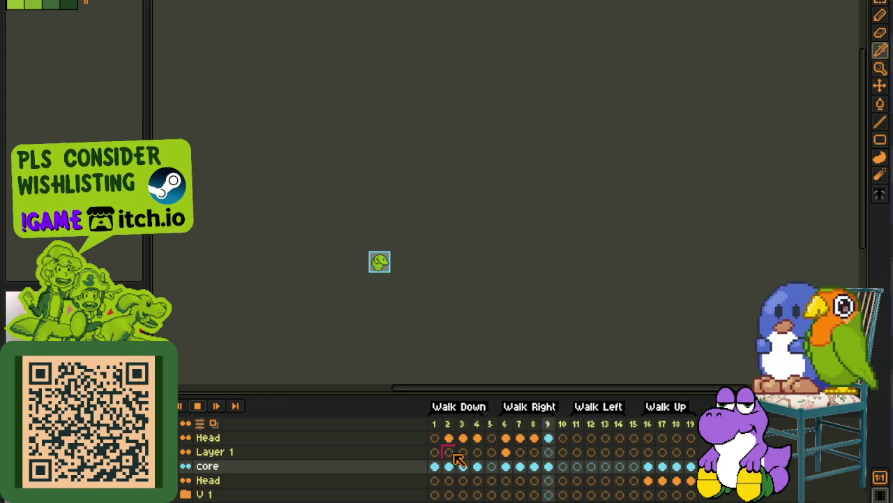
click(198, 406)
scroll(377, 269, up, 5)
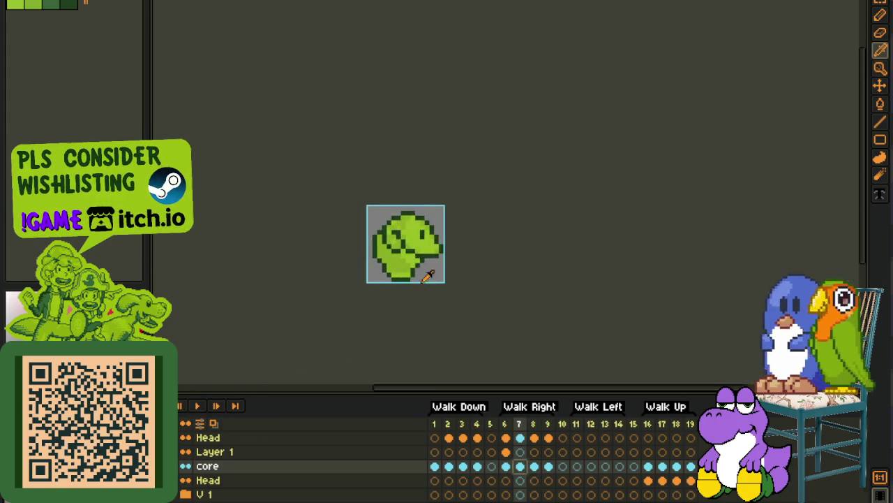
scroll(411, 300, up, 2)
scroll(405, 270, down, 1)
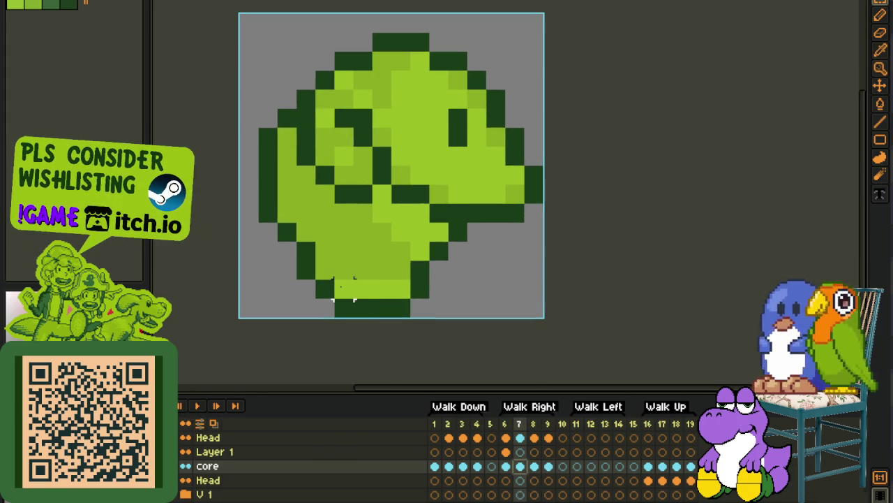
Step: Select frame 9's lower body and nudge it one pixel left
drag(312, 260, 453, 315)
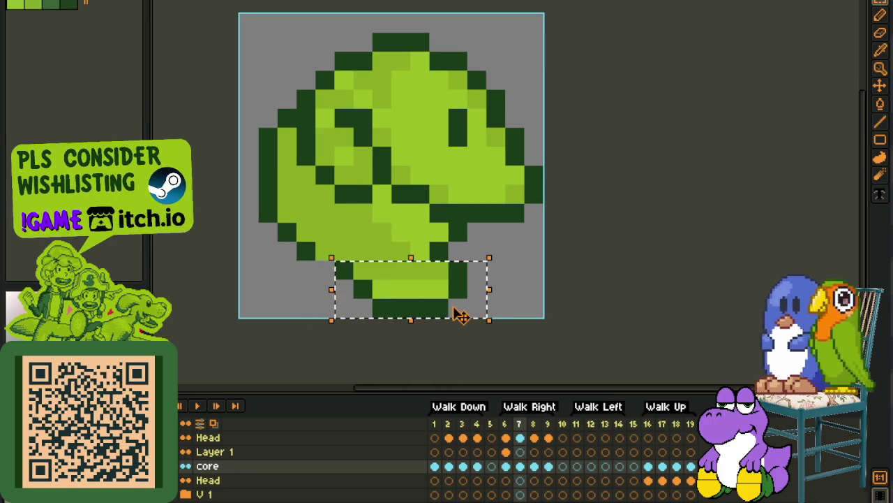
click(547, 466)
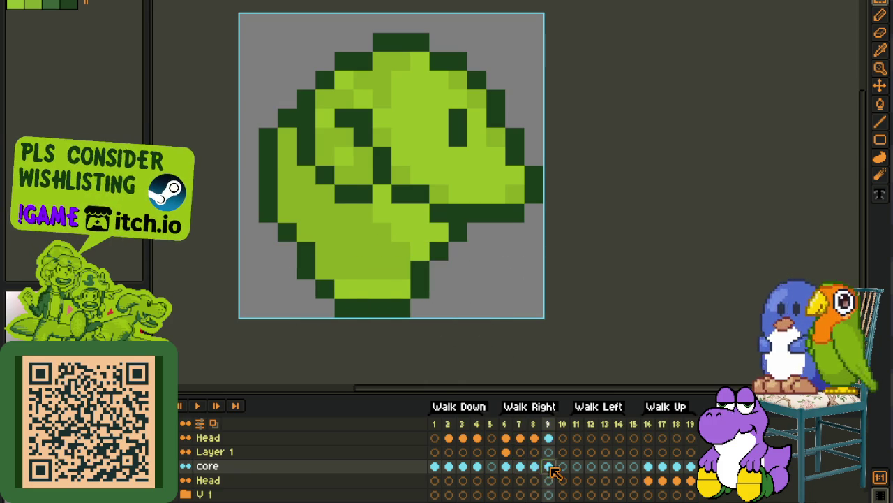
drag(305, 269, 454, 319)
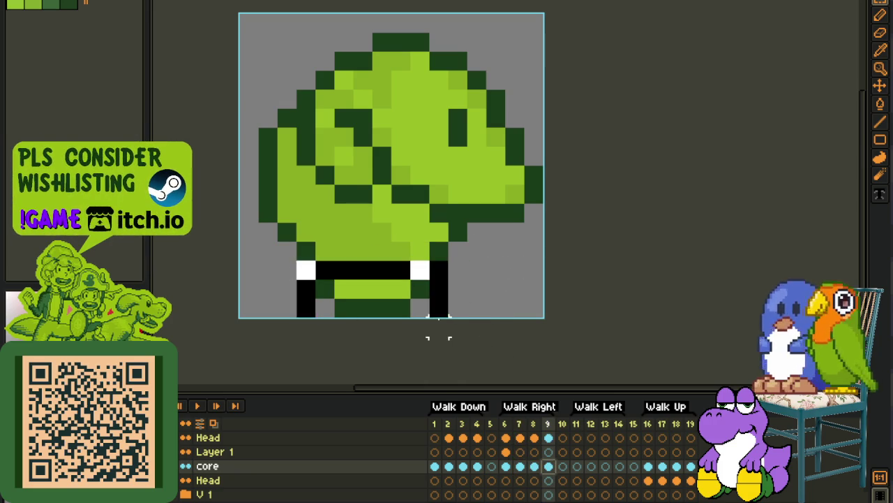
key(Left)
click(495, 288)
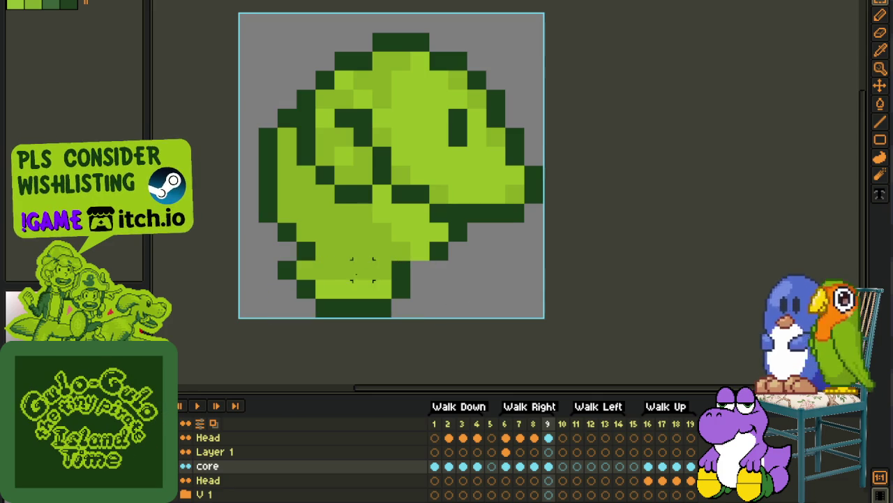
Step: On frame 7, paint dark green leg pixels at the lower left
click(519, 467)
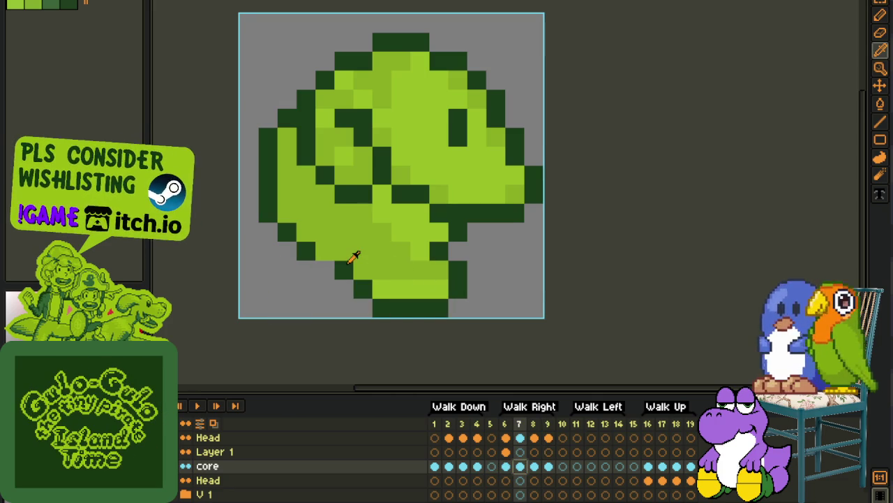
key(b)
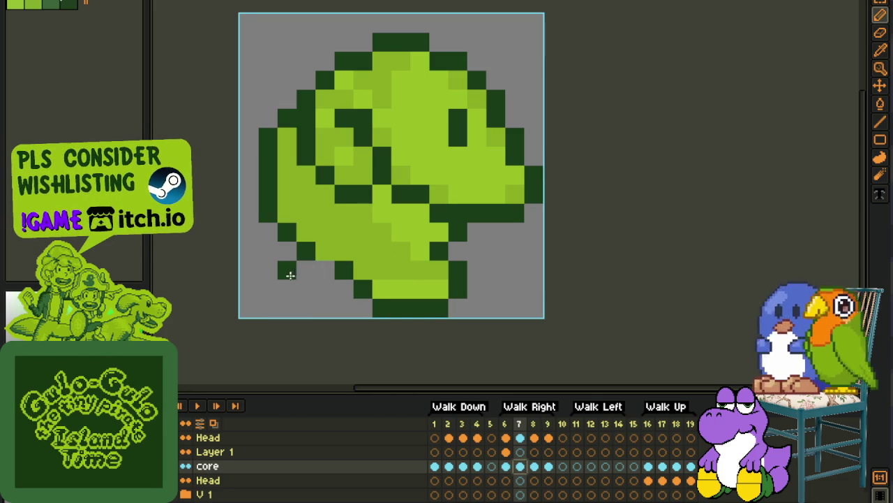
drag(284, 303, 317, 287)
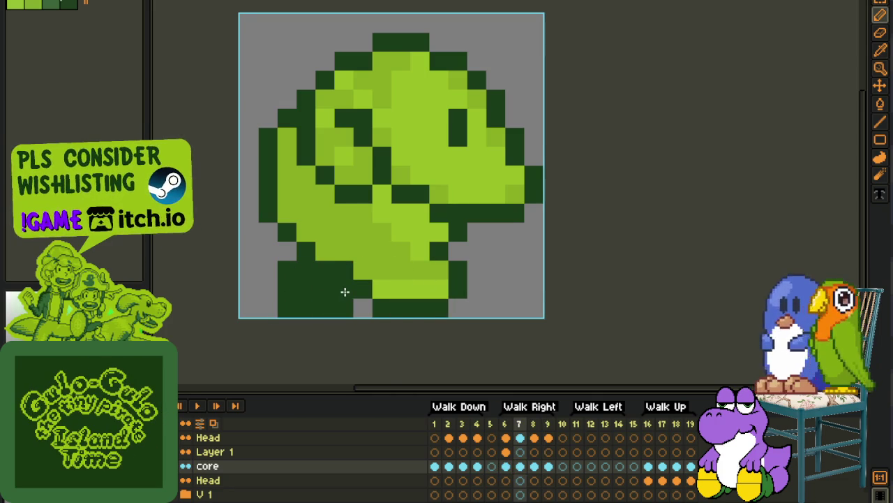
scroll(345, 292, down, 3)
key(i)
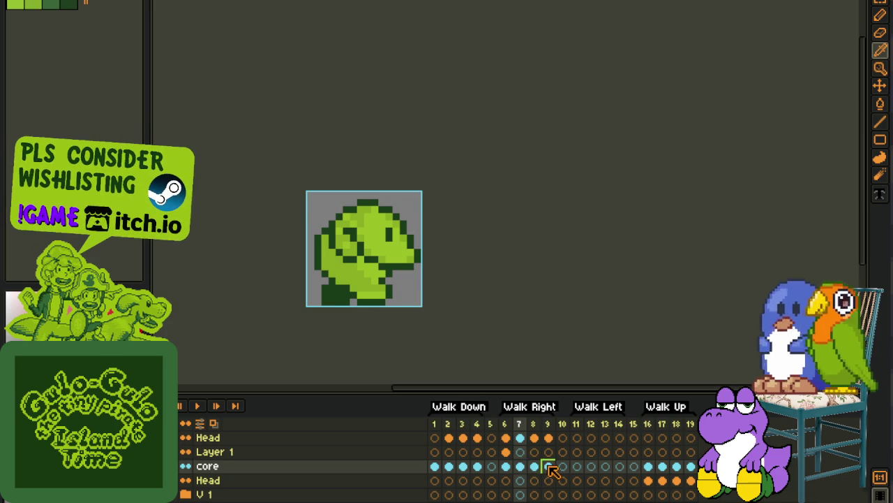
Step: On frame 9, paint a dark green foot stepping out at the lower right, with a light pixel detail
click(549, 466)
scroll(359, 285, up, 2)
key(b)
mouse_move(437, 268)
mouse_down()
mouse_move(490, 295)
mouse_move(442, 286)
mouse_move(471, 297)
mouse_move(398, 295)
mouse_move(519, 303)
mouse_move(492, 279)
mouse_up()
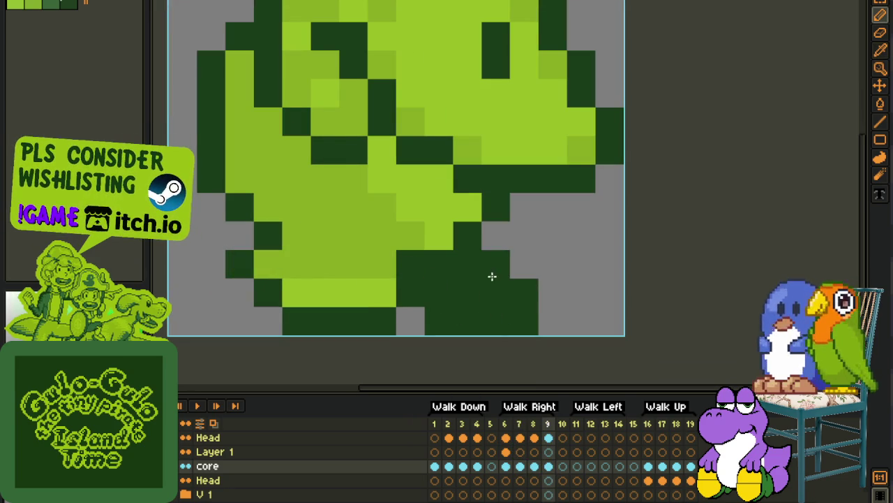
scroll(492, 279, down, 3)
scroll(546, 265, up, 1)
right_click(454, 248)
click(434, 248)
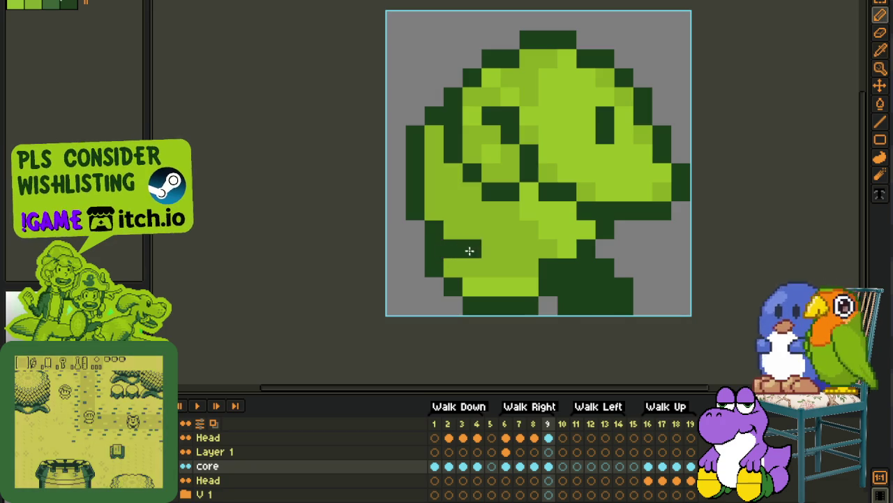
Step: Preview the walk animation, then stop the playback
scroll(489, 262, down, 3)
click(206, 408)
scroll(340, 274, down, 3)
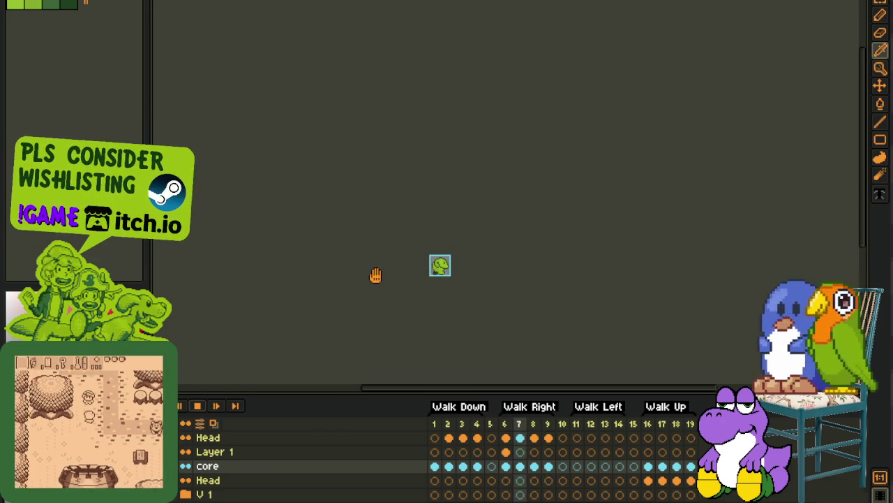
click(196, 406)
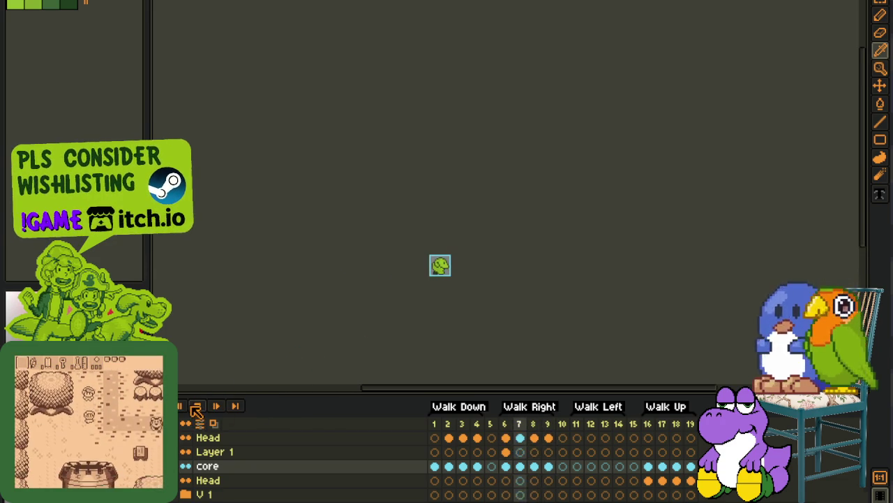
scroll(419, 257, up, 2)
scroll(454, 280, up, 3)
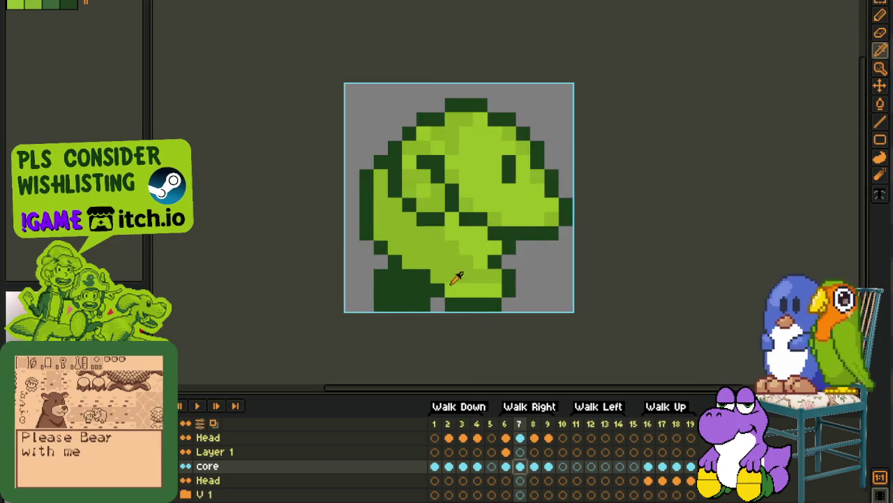
scroll(459, 281, up, 1)
Step: Recolour frame 7's dark left-foot pixels with the sprite's light green
key(b)
click(374, 307)
click(344, 304)
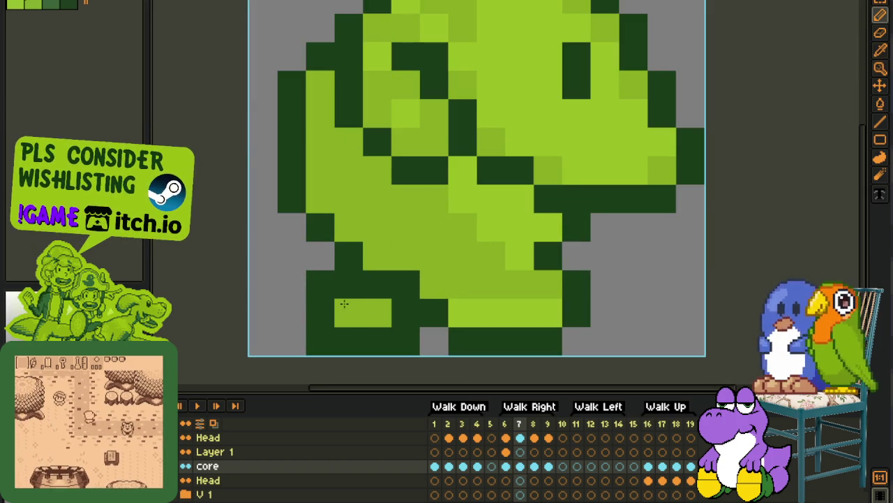
scroll(390, 314, down, 4)
scroll(419, 335, down, 1)
key(Right)
key(Right)
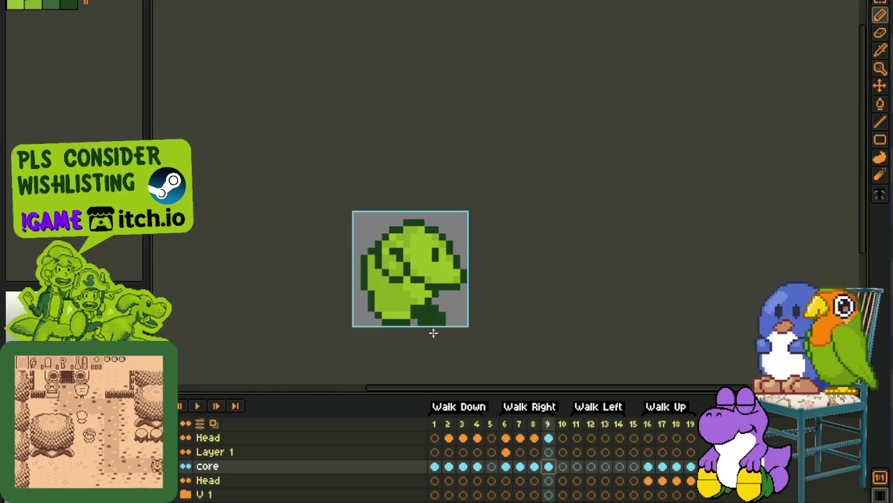
scroll(431, 323, up, 2)
scroll(453, 325, down, 2)
Step: Play the walk cycle again to check the new foot, then stop it
key(i)
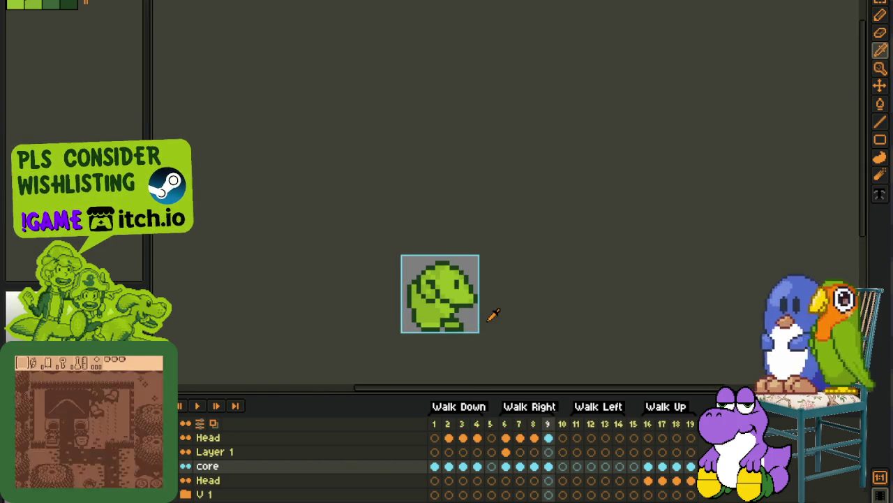
click(197, 406)
scroll(279, 335, down, 2)
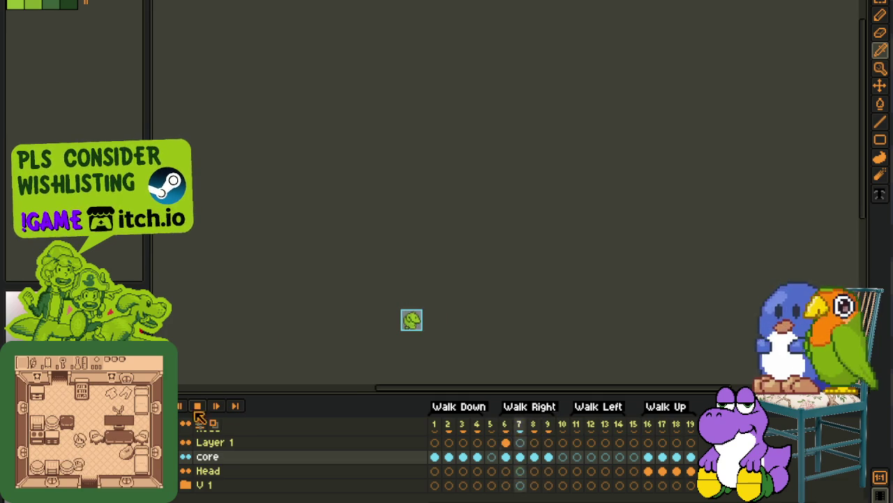
click(200, 408)
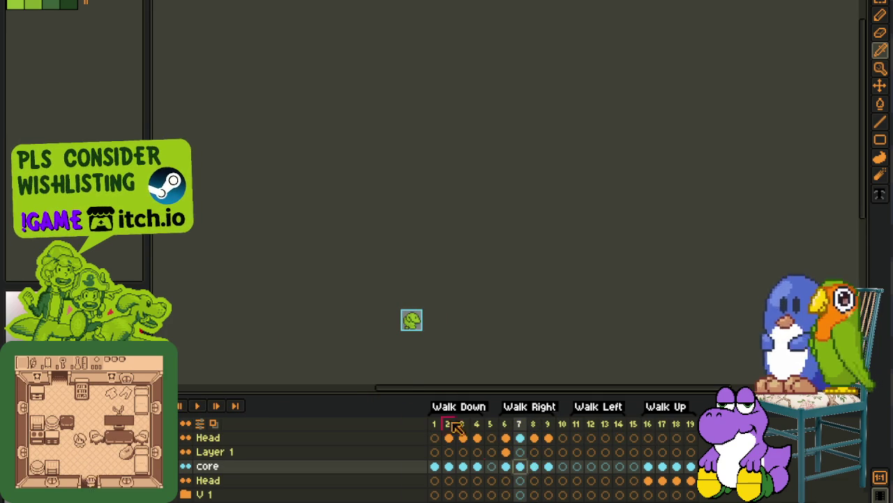
scroll(387, 312, up, 3)
scroll(449, 342, up, 1)
scroll(401, 318, up, 1)
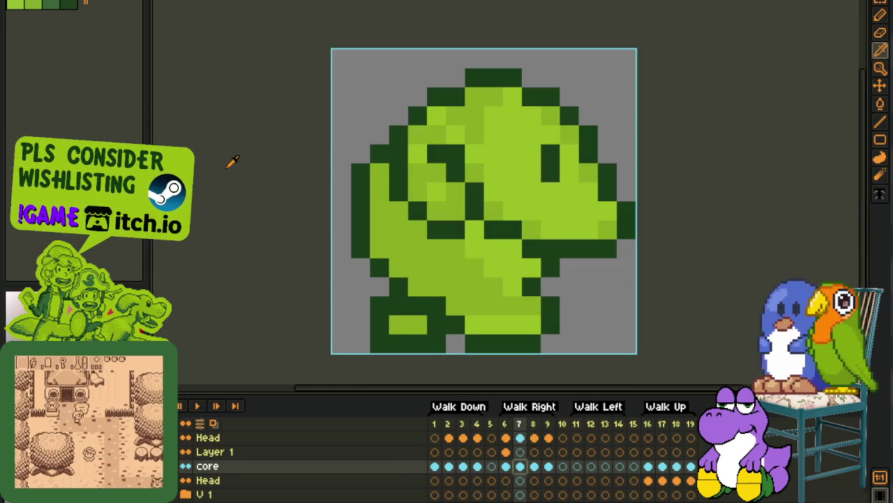
Step: Hide and restore the lower body, then open the other sprite with the Model layer
scroll(241, 468, down, 1)
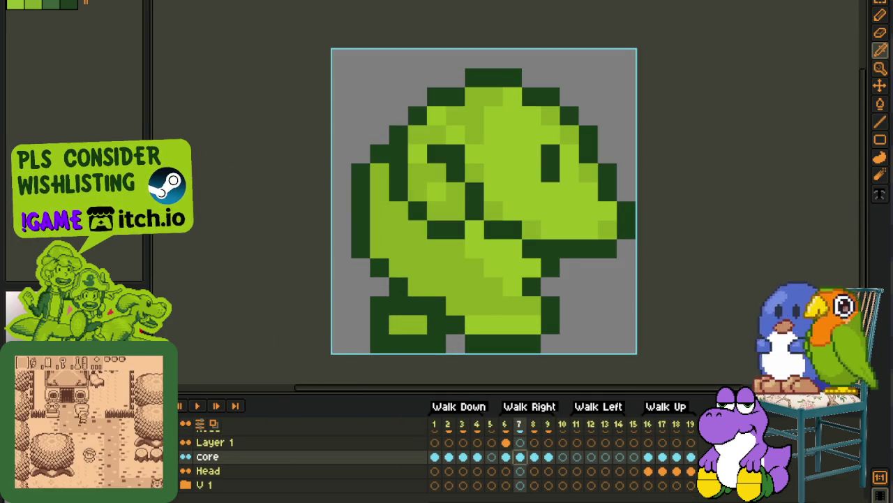
key(Delete)
scroll(241, 461, up, 1)
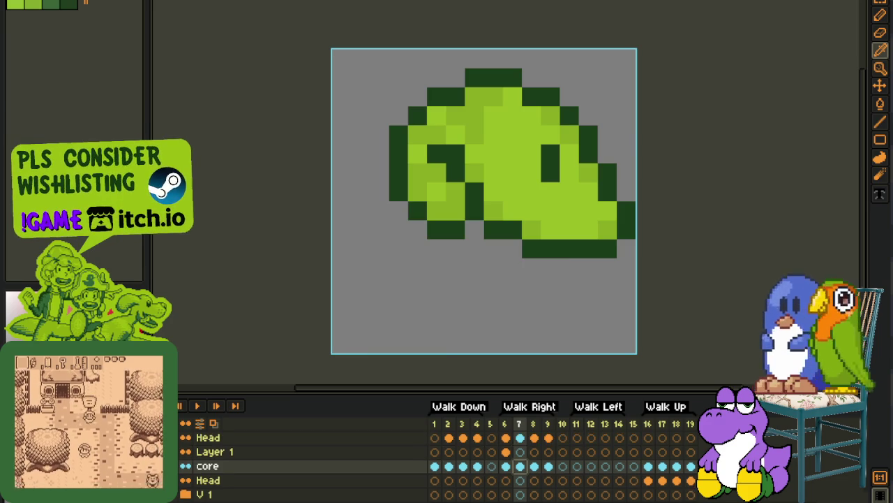
key(Delete)
key(ctrl+z)
key(ctrl+z)
scroll(408, 279, down, 1)
scroll(409, 279, down, 1)
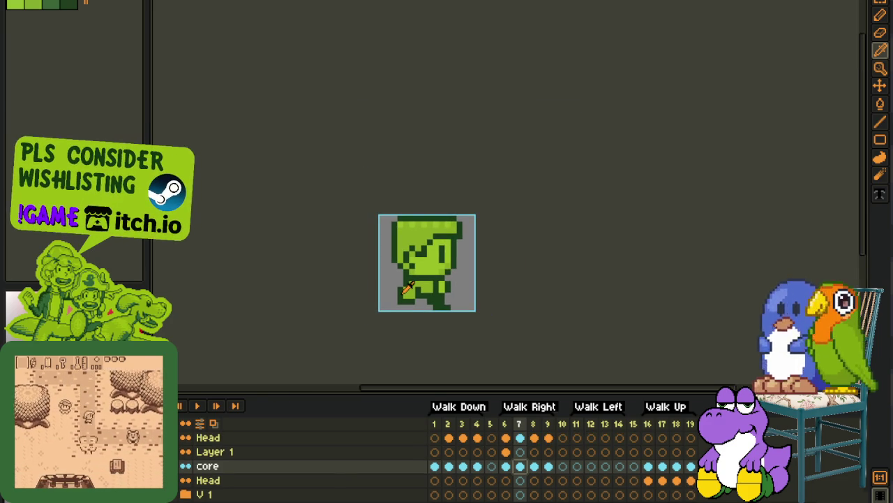
key(Delete)
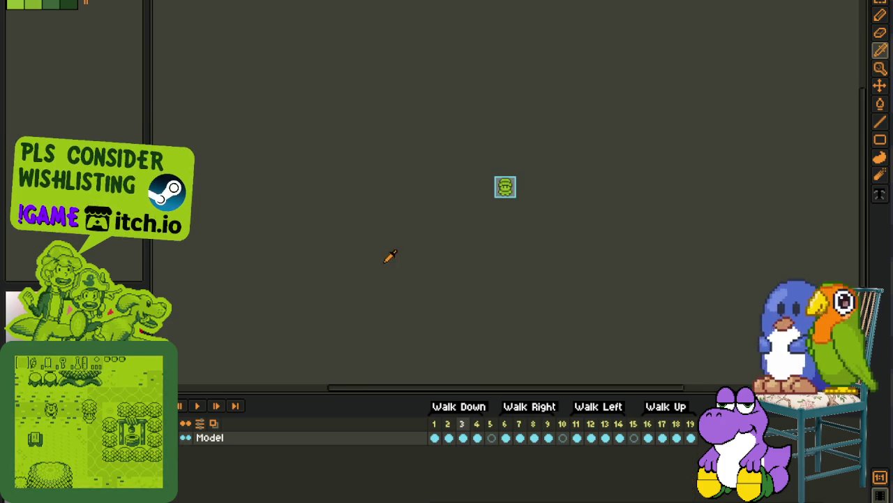
Step: View the Model sprite's Walk Right frames 6 and 7, then play its walk cycle
click(505, 437)
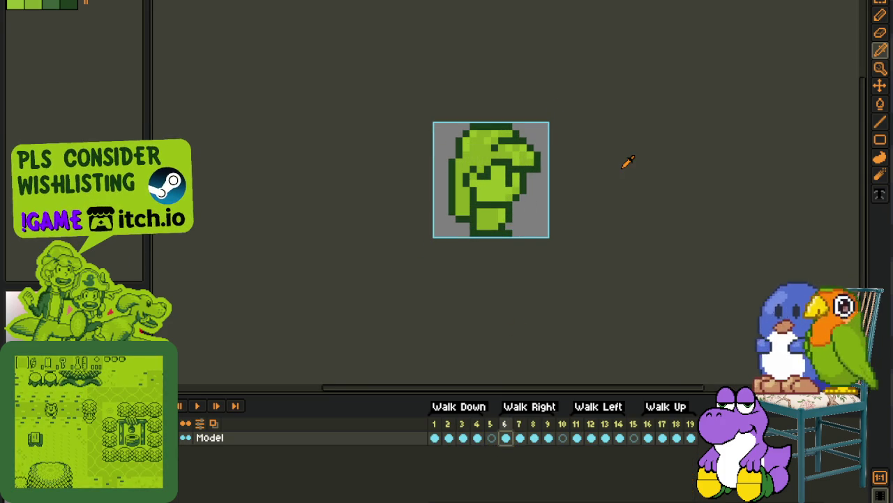
key(Right)
key(Right)
key(Right)
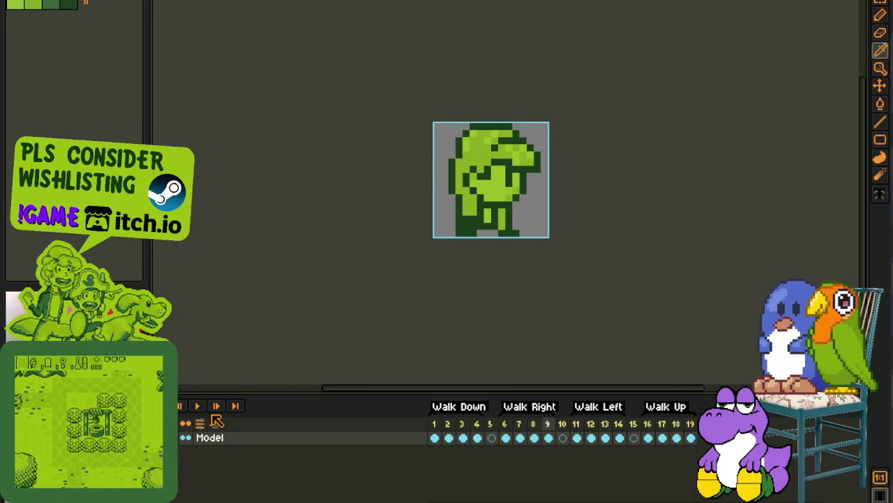
click(200, 408)
scroll(319, 261, down, 3)
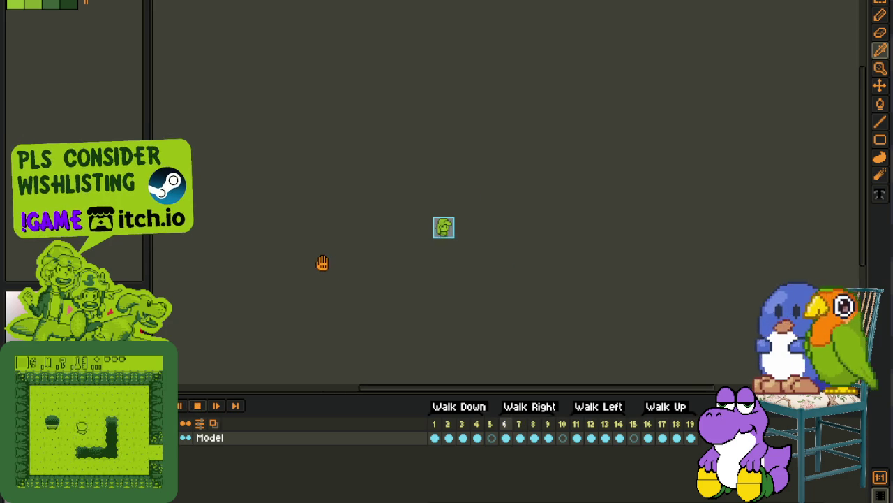
Step: Stop the Model playback and switch back to the NPC sprite
click(196, 405)
click(105, 4)
drag(204, 494, 214, 438)
scroll(426, 279, up, 1)
scroll(426, 279, up, 2)
key(i)
Step: Paint a row of dark pixels on frame 9's sprite
click(548, 466)
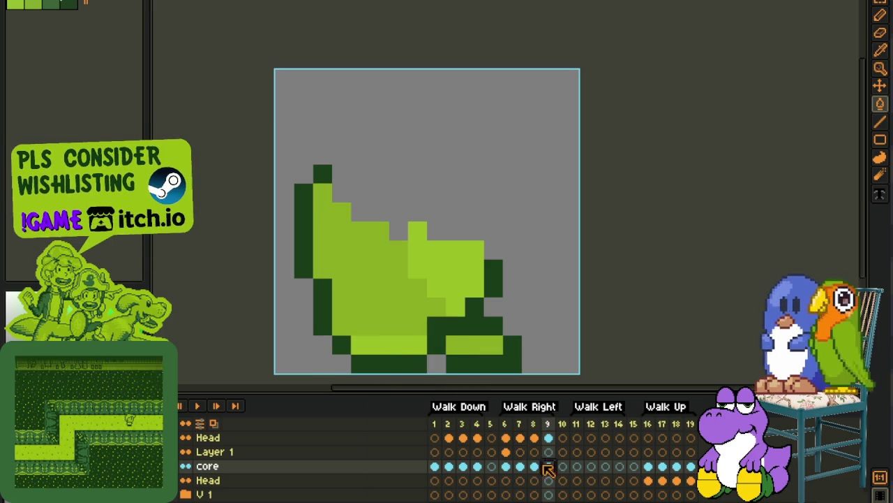
key(b)
drag(466, 342, 488, 346)
scroll(556, 313, down, 3)
key(Return)
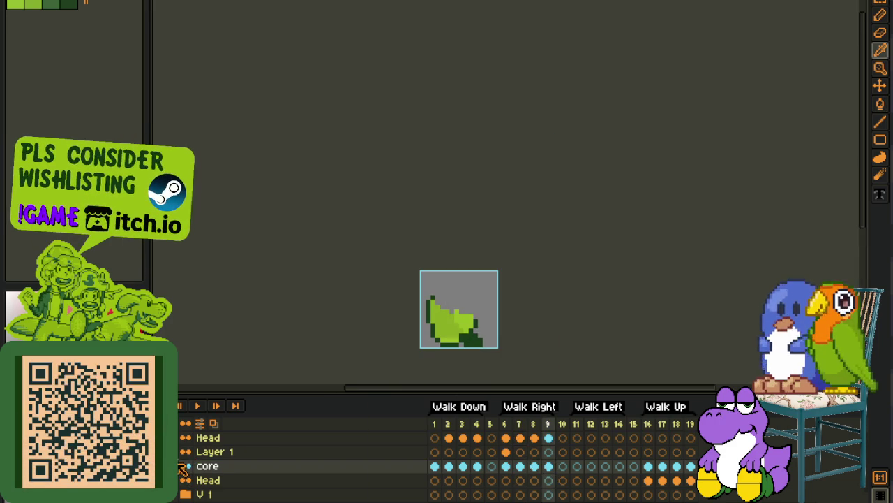
scroll(318, 340, down, 3)
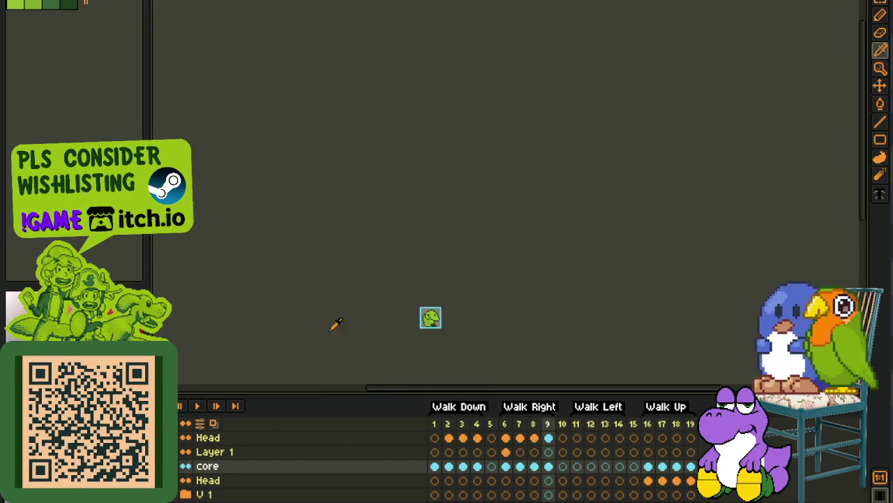
scroll(391, 328, up, 2)
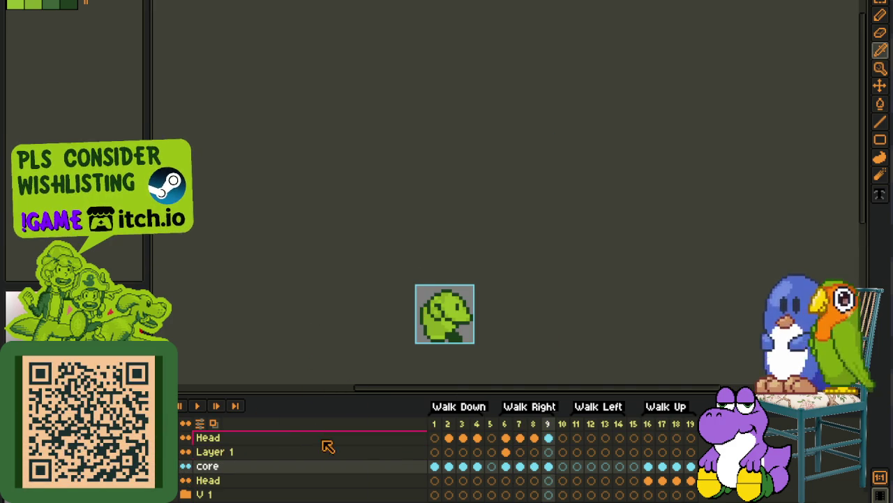
scroll(434, 293, up, 3)
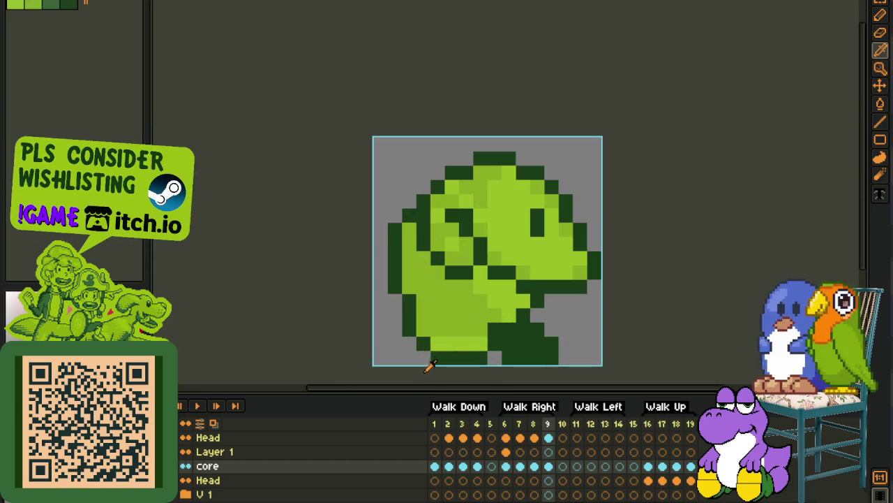
Step: Compare the frame 8 and frame 9 walk poses
click(534, 465)
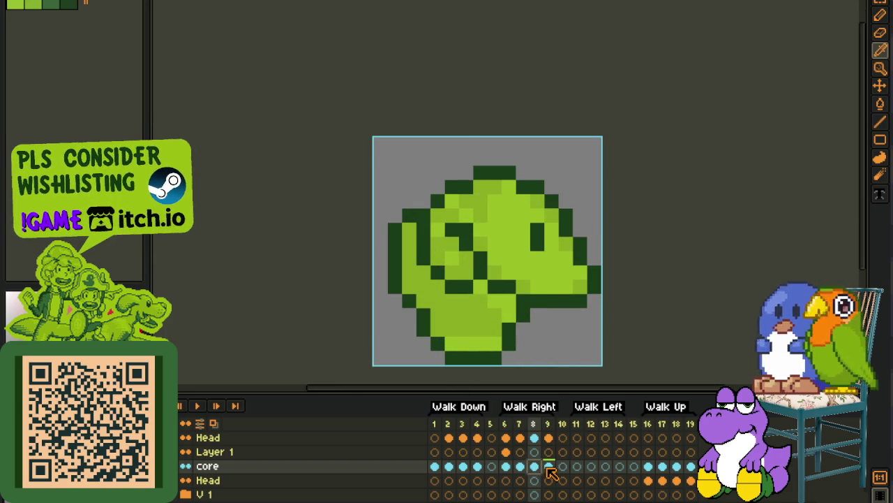
click(548, 466)
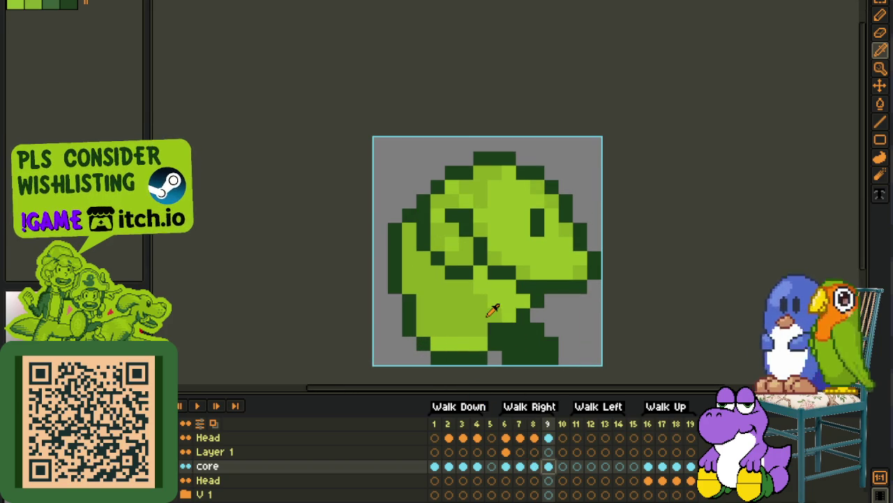
key(b)
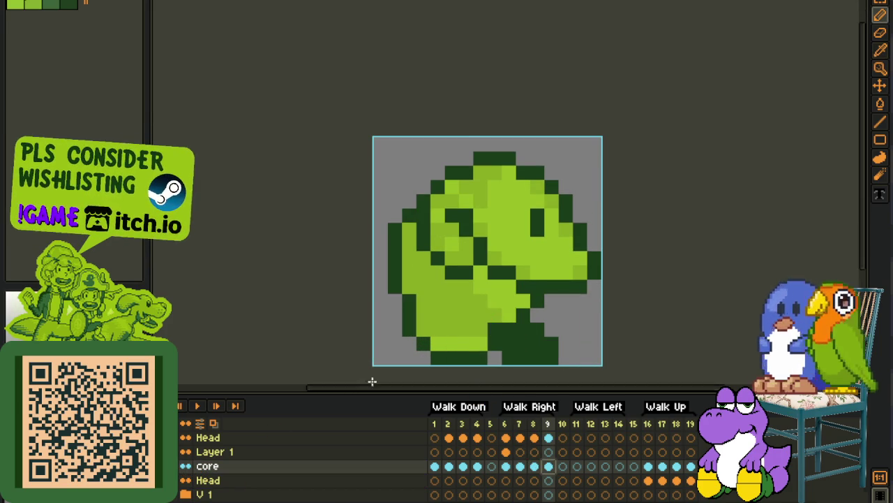
scroll(499, 324, down, 2)
key(i)
scroll(544, 314, down, 1)
Step: Select the dark-green leg block under the head and shift it one pixel left
scroll(544, 314, down, 1)
scroll(541, 318, up, 2)
scroll(538, 319, up, 2)
scroll(522, 310, up, 2)
drag(492, 300, 433, 356)
drag(488, 356, 551, 335)
drag(538, 282, 389, 374)
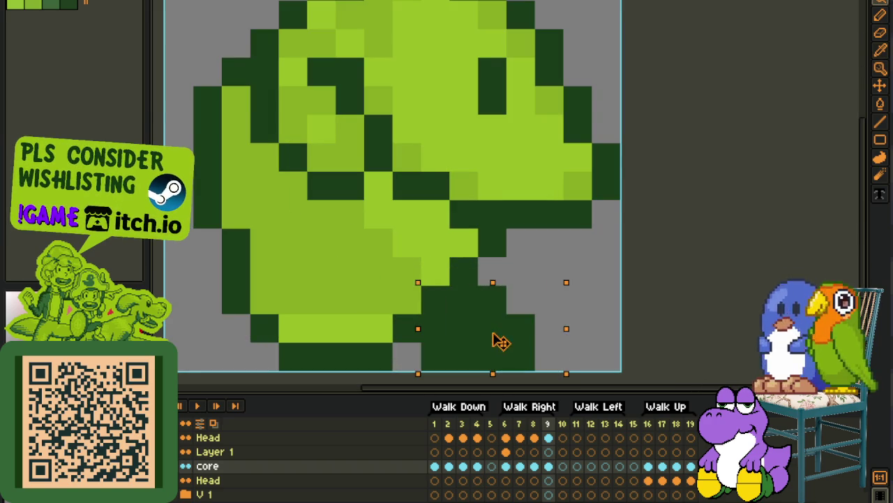
drag(507, 342, 479, 342)
scroll(549, 338, down, 3)
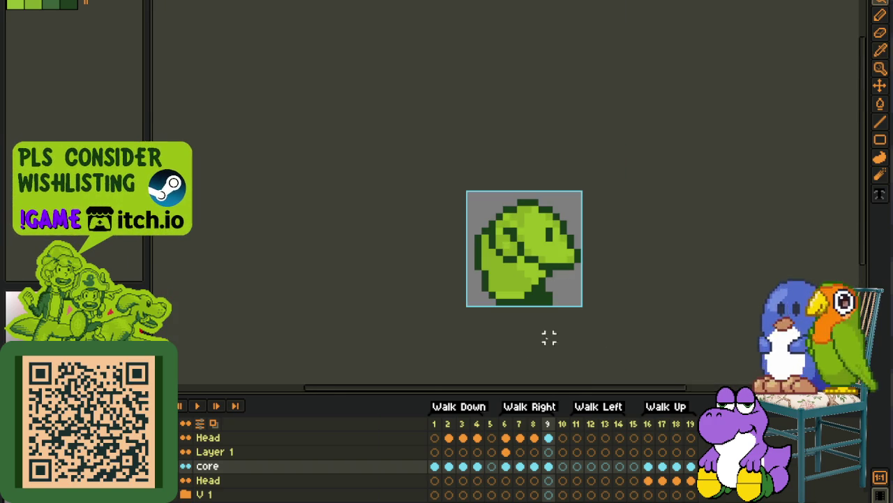
Step: Try reworking frame 7's lower-left leg pixels, then undo the change
click(520, 467)
scroll(506, 295, up, 3)
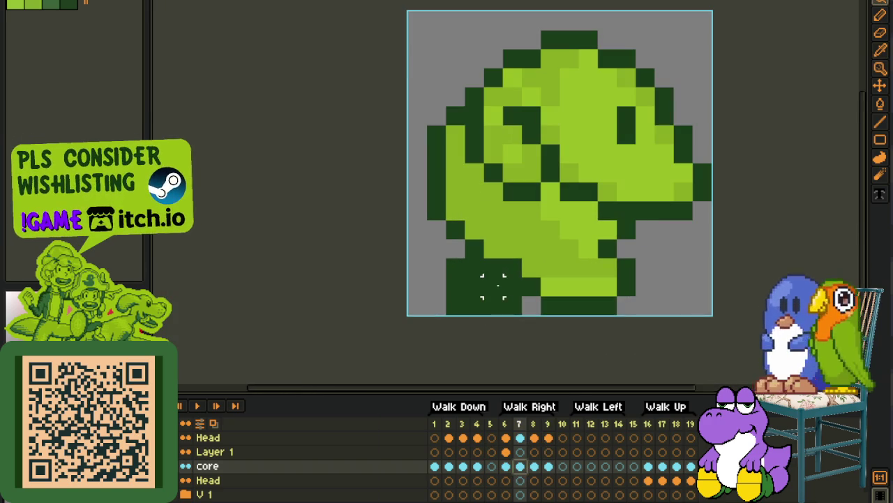
drag(493, 286, 493, 305)
key(ctrl+z)
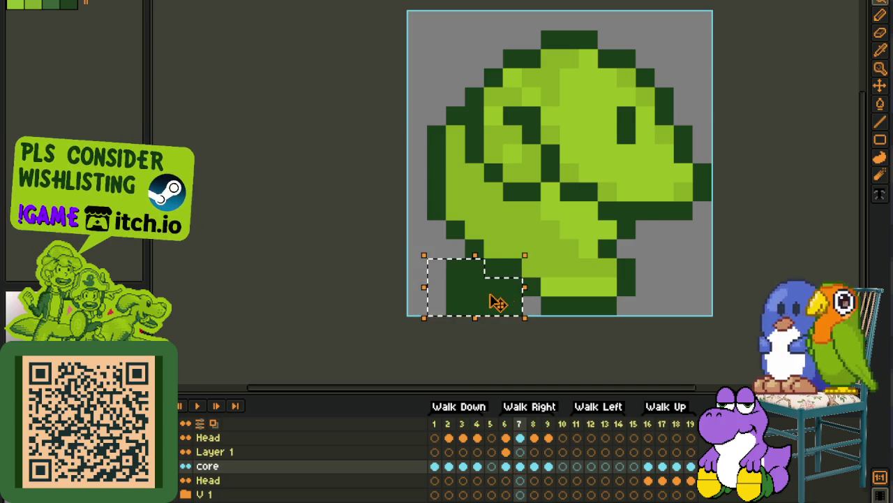
key(ctrl+z)
key(ctrl+z)
scroll(623, 251, down, 3)
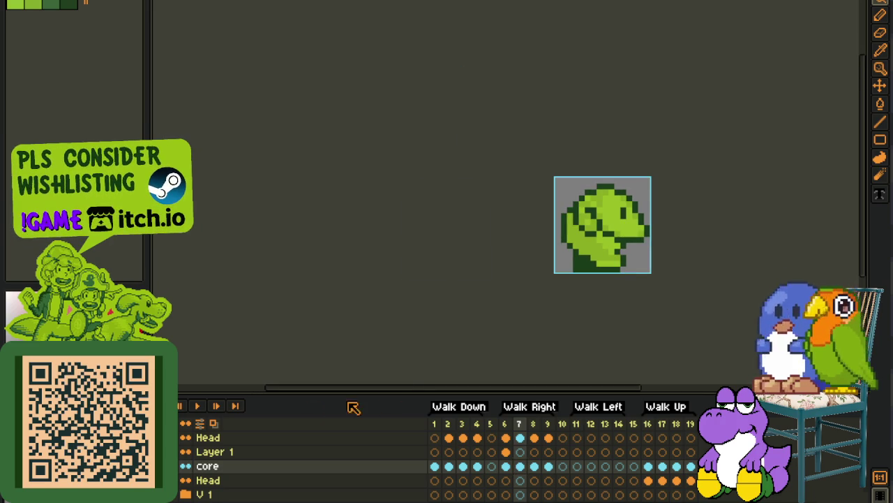
Step: Play the walk cycle, stop it, and show Layer 1's frame 6
click(200, 408)
scroll(419, 284, down, 2)
scroll(439, 285, down, 1)
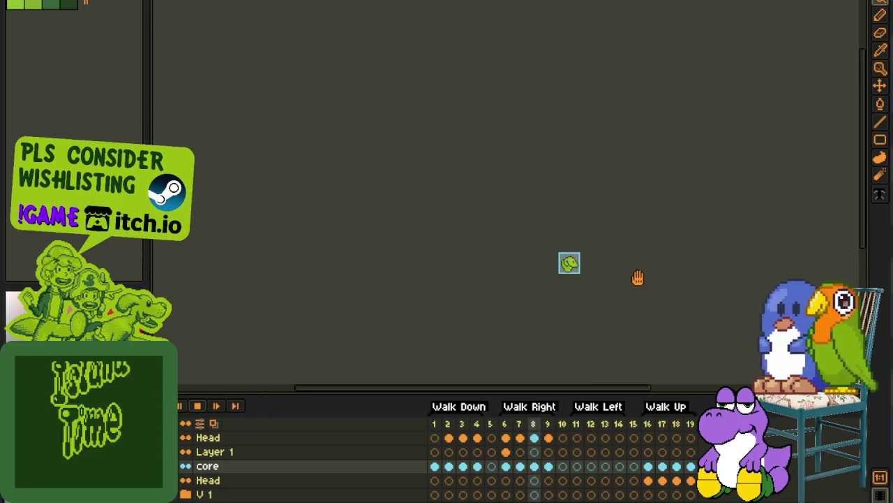
scroll(638, 265, up, 3)
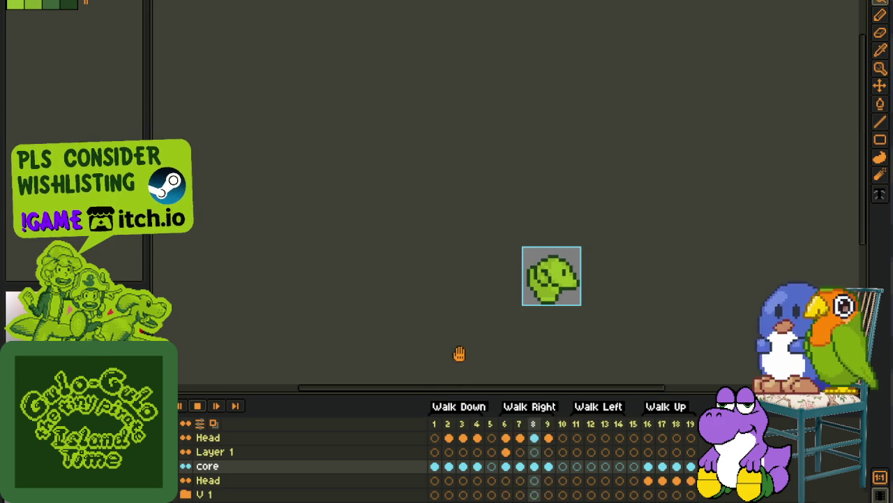
key(Return)
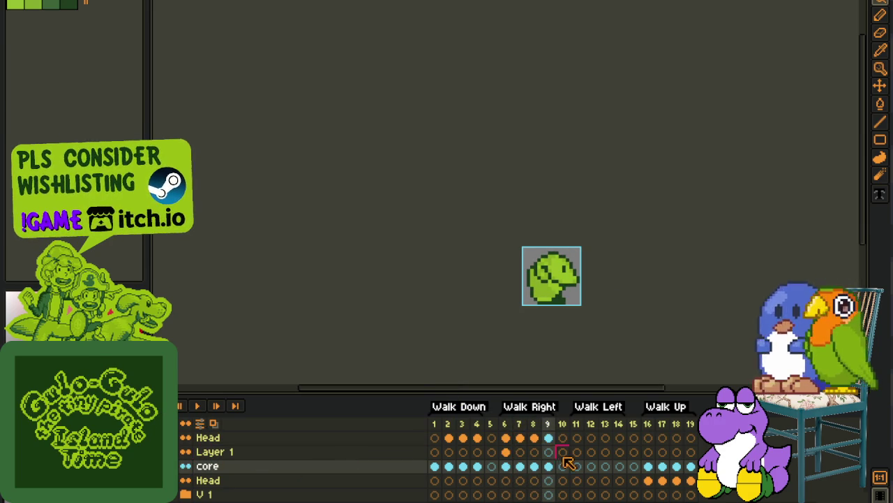
click(510, 455)
Step: Replace the arm sketch's colour with red on Layer 1 frame 6
scroll(606, 298, up, 2)
scroll(489, 280, up, 2)
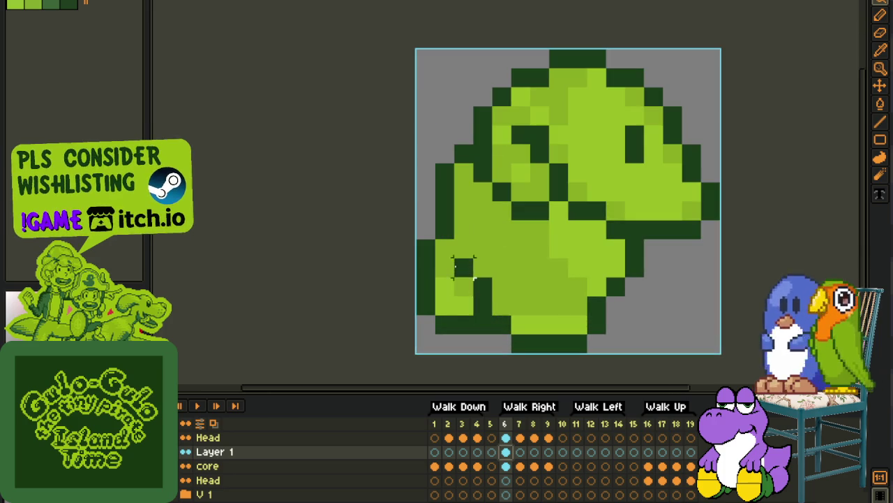
scroll(406, 209, down, 1)
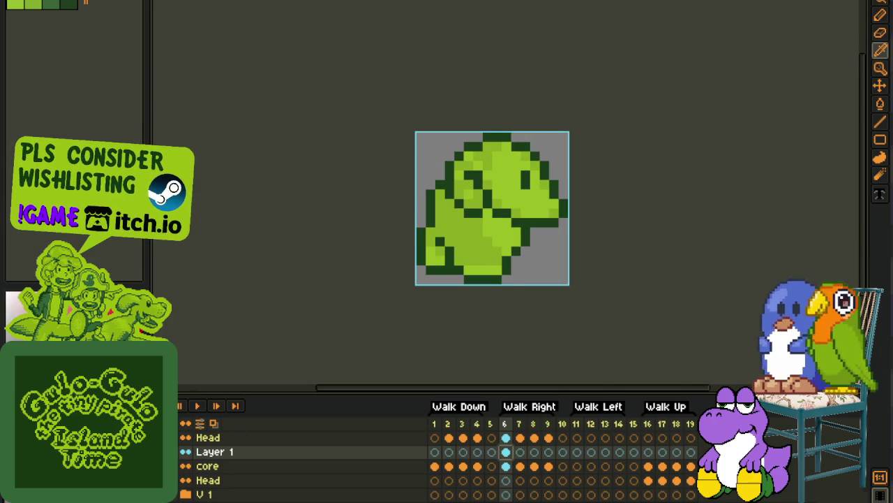
scroll(400, 206, up, 2)
key(shift+r)
key(Return)
scroll(562, 339, down, 3)
Step: Move the red arm sketch 3 pixels right and 1 up onto the body
key(Tab)
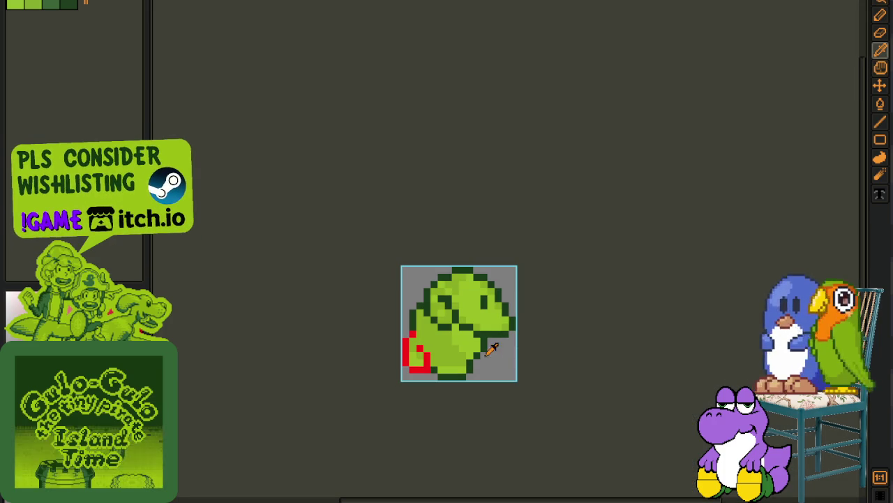
key(m)
scroll(408, 347, up, 2)
drag(390, 286, 525, 439)
mouse_move(441, 408)
mouse_down()
mouse_move(475, 374)
mouse_move(494, 368)
mouse_up()
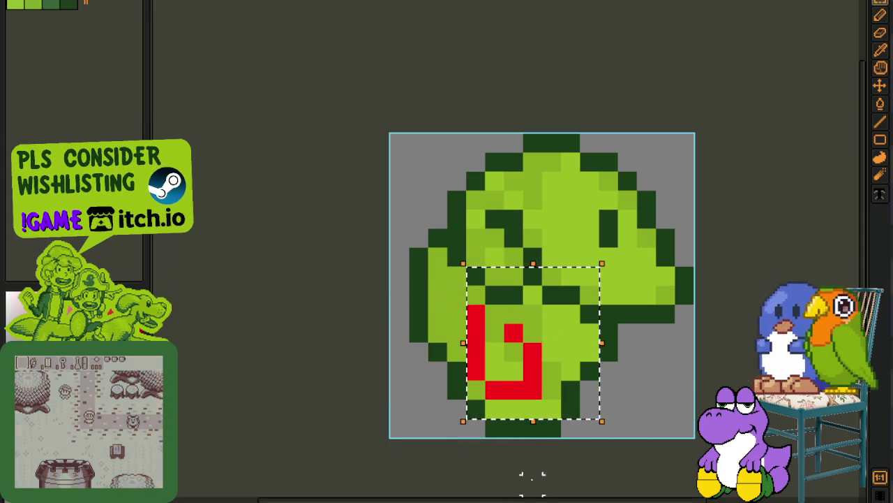
key(ctrl+d)
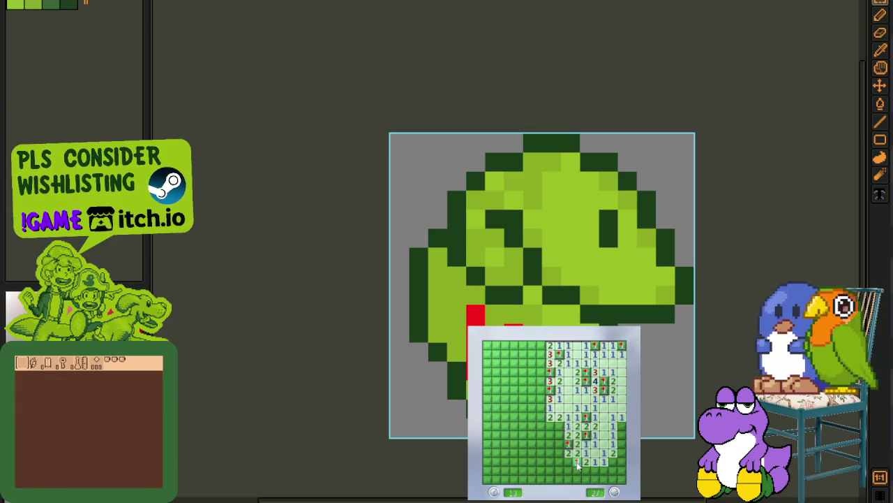
Step: On the old board, chord satisfied numbers and flag mines in the lower-left area
click(569, 455)
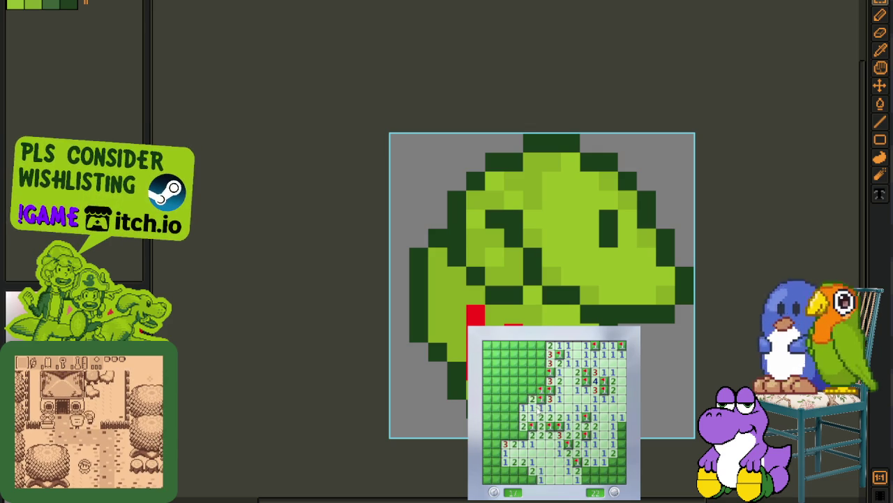
middle_click(523, 426)
middle_click(501, 436)
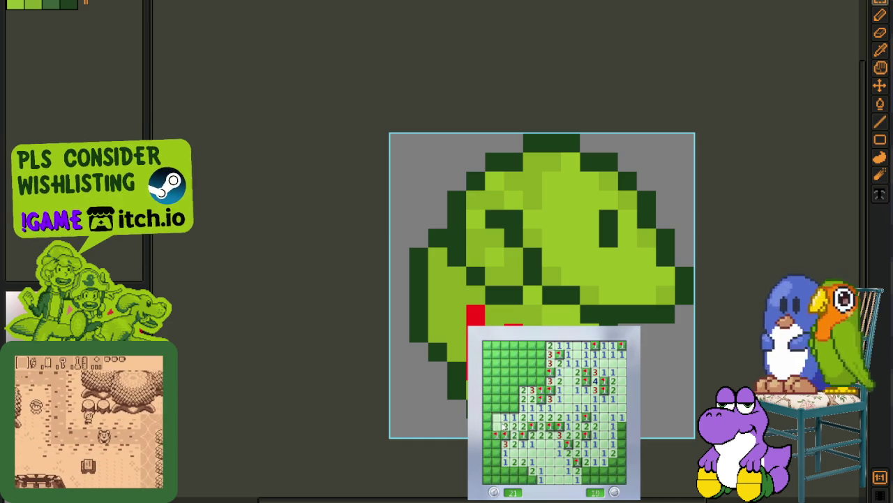
middle_click(505, 424)
middle_click(497, 410)
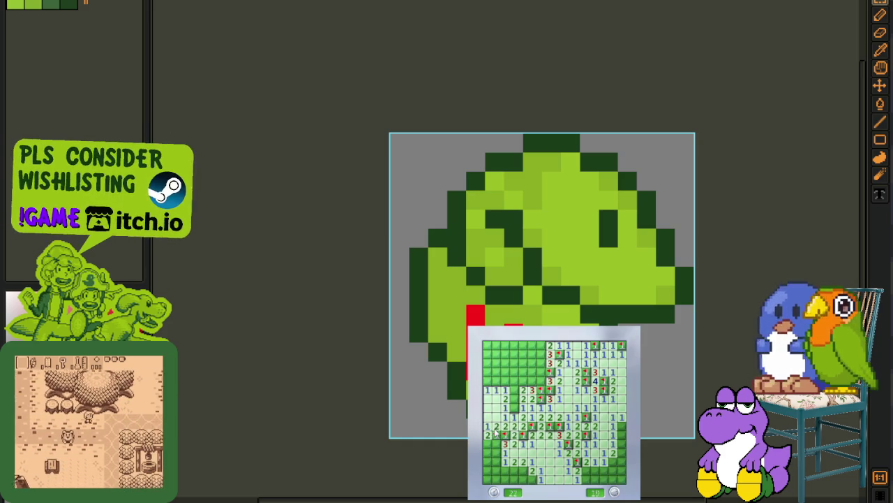
middle_click(504, 392)
right_click(487, 381)
middle_click(503, 377)
right_click(513, 371)
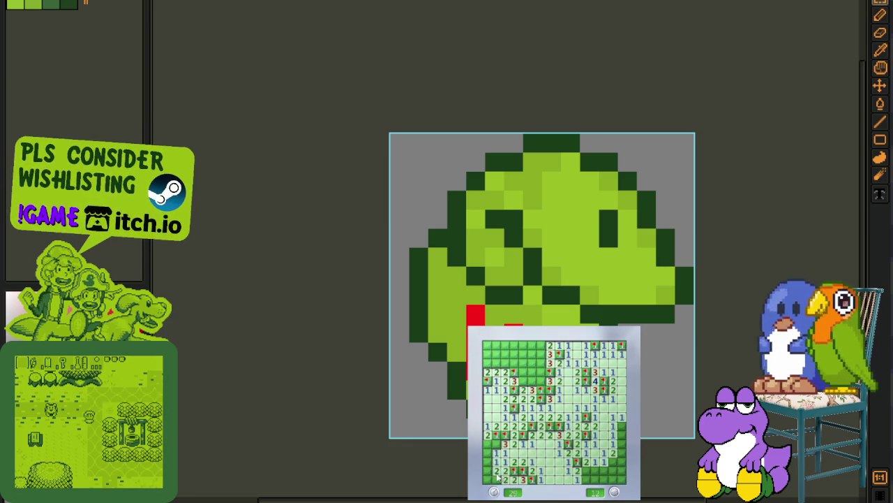
right_click(496, 444)
right_click(496, 453)
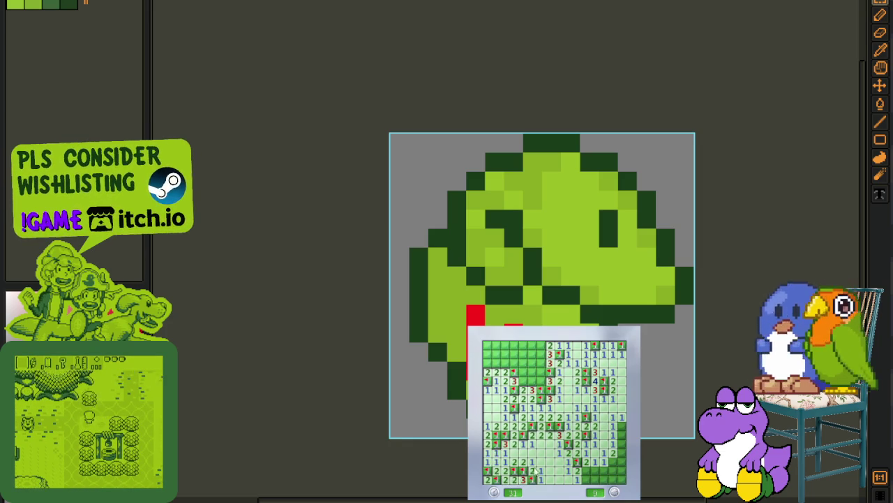
Step: Flag the remaining known mines on the right and top, chording around satisfied numbers
right_click(612, 461)
right_click(603, 469)
middle_click(609, 473)
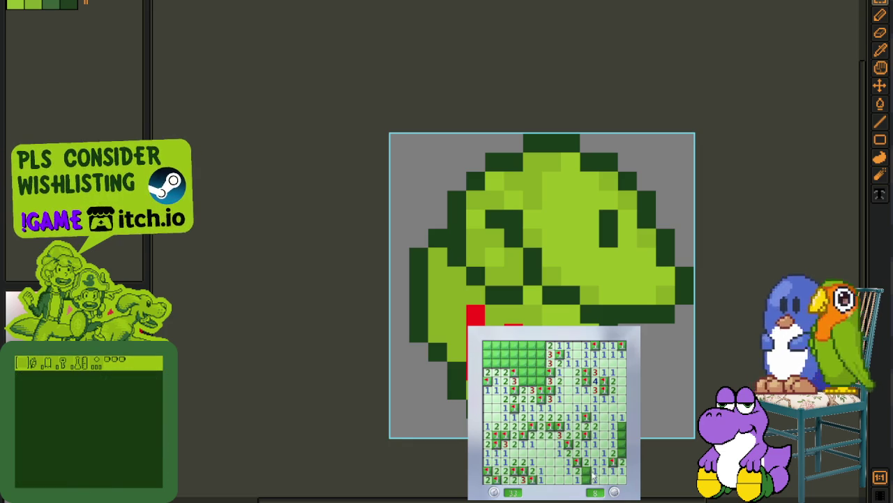
right_click(595, 476)
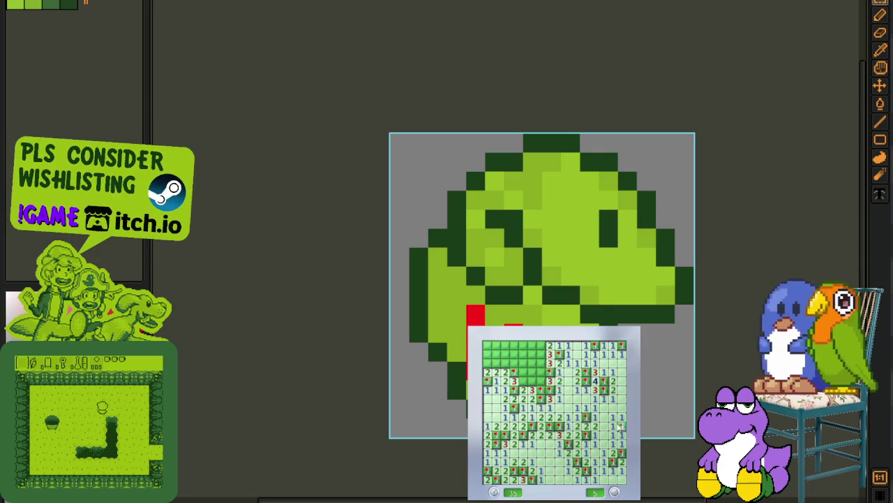
right_click(542, 383)
middle_click(523, 368)
right_click(540, 363)
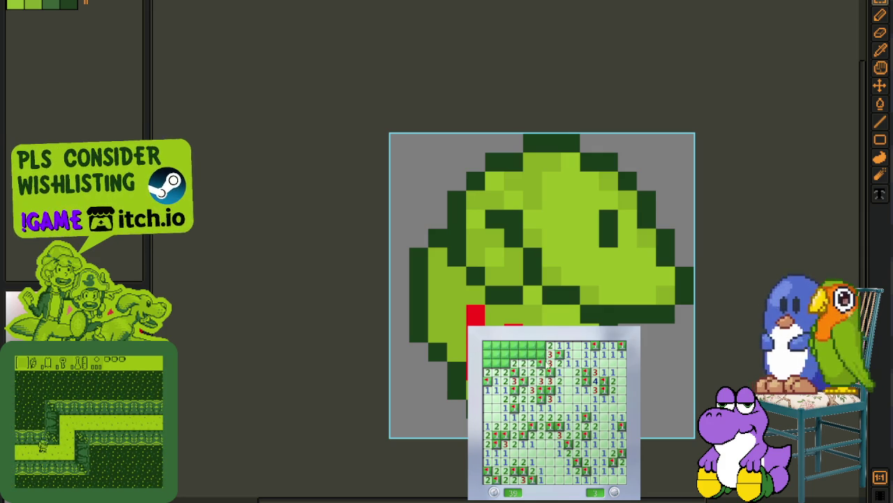
right_click(540, 345)
right_click(523, 354)
middle_click(513, 356)
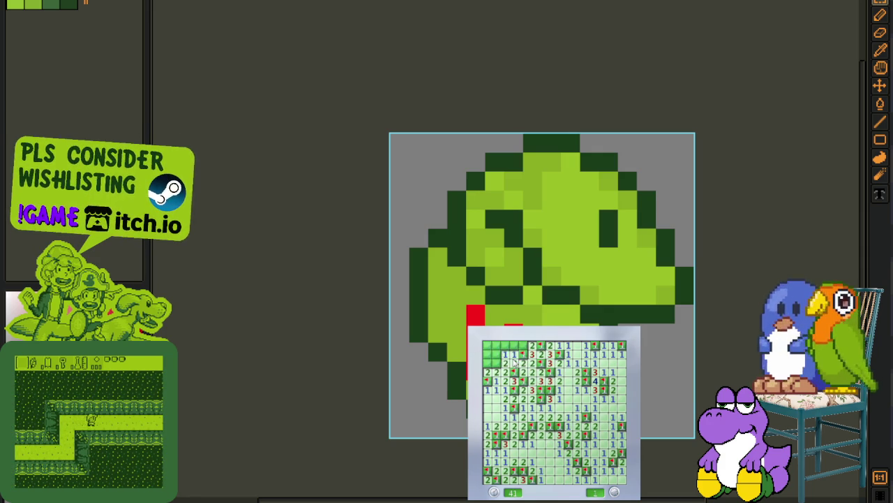
middle_click(501, 363)
Step: Start a new game with F2, then reveal safe cells and flag mines near the top
key(F2)
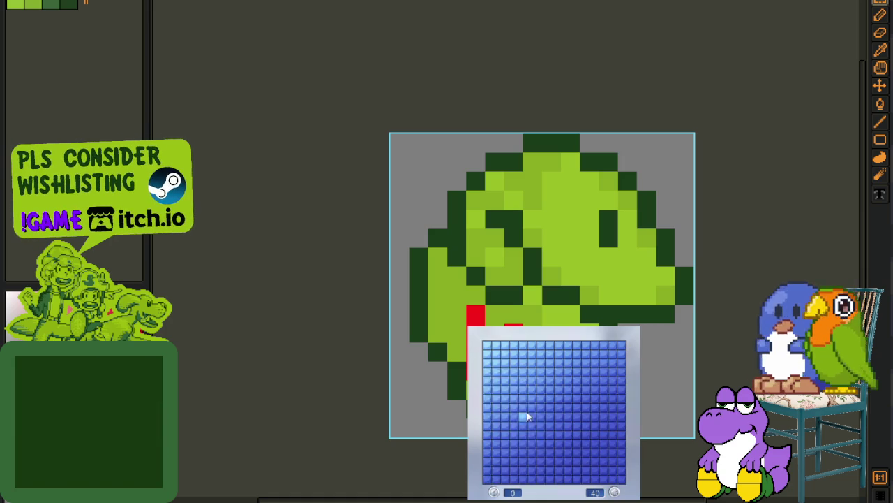
click(531, 419)
right_click(536, 417)
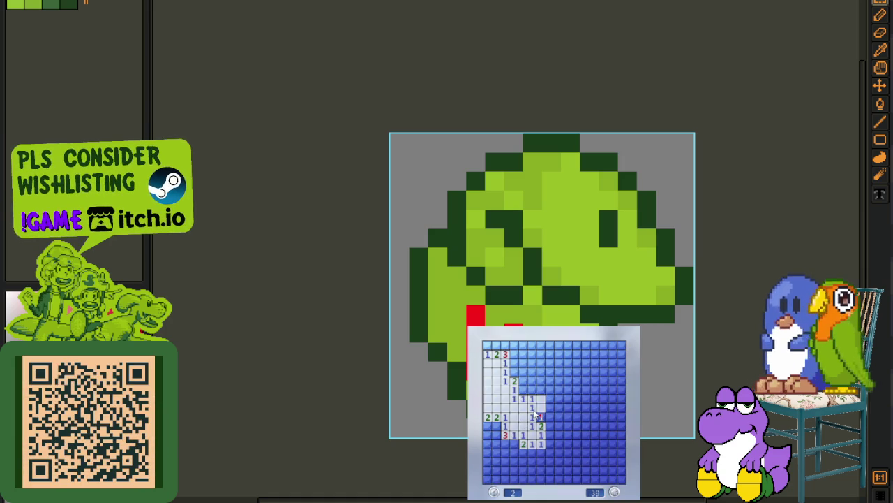
right_click(523, 388)
click(535, 399)
right_click(514, 371)
click(523, 354)
right_click(514, 345)
right_click(523, 345)
right_click(568, 363)
right_click(568, 353)
click(559, 345)
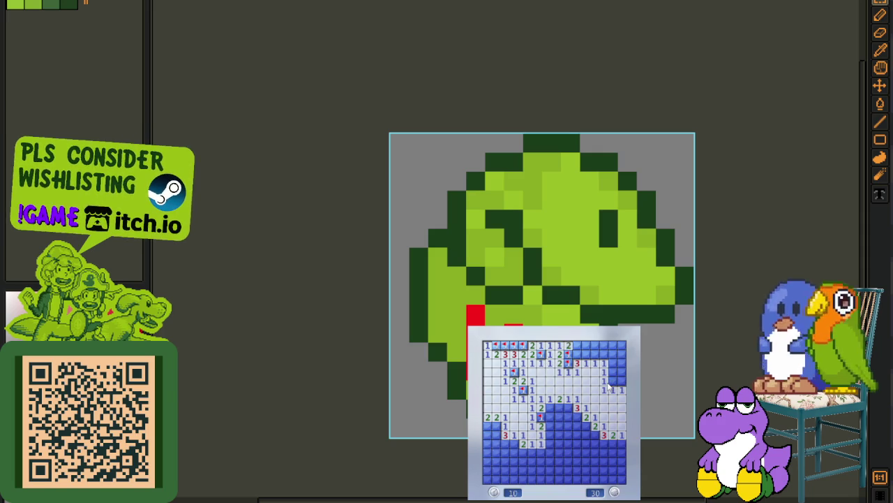
Step: Clear the right edge and middle, flagging mines and revealing the safe cells there
click(622, 380)
right_click(613, 381)
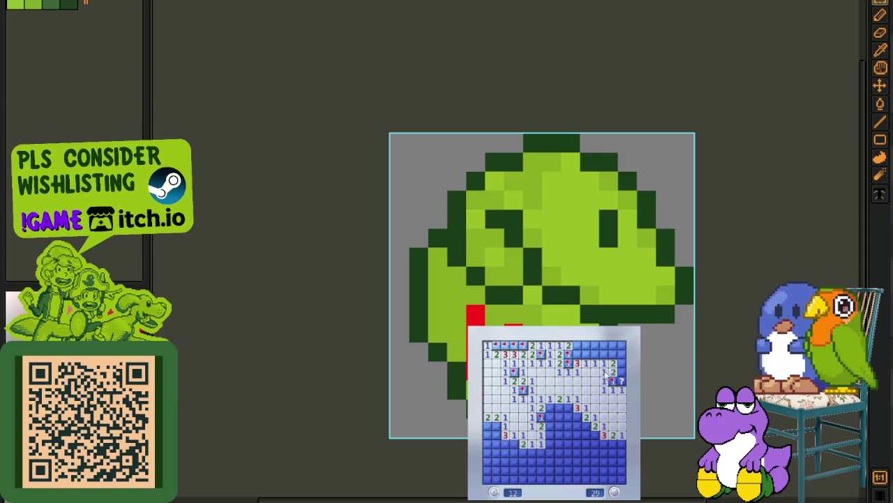
right_click(621, 372)
click(622, 363)
right_click(604, 354)
click(595, 363)
right_click(577, 354)
right_click(567, 408)
right_click(567, 417)
right_click(559, 407)
right_click(550, 407)
click(559, 417)
click(550, 417)
Step: Finish the lower-left and bottom cells until the mine counter reads 0, then hide the game
right_click(514, 444)
click(505, 435)
right_click(495, 426)
right_click(487, 426)
right_click(487, 435)
click(496, 435)
click(493, 453)
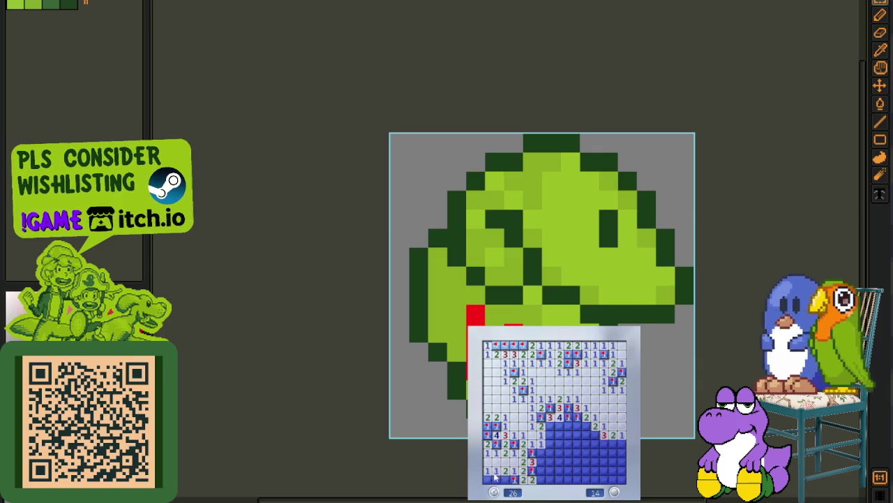
click(541, 450)
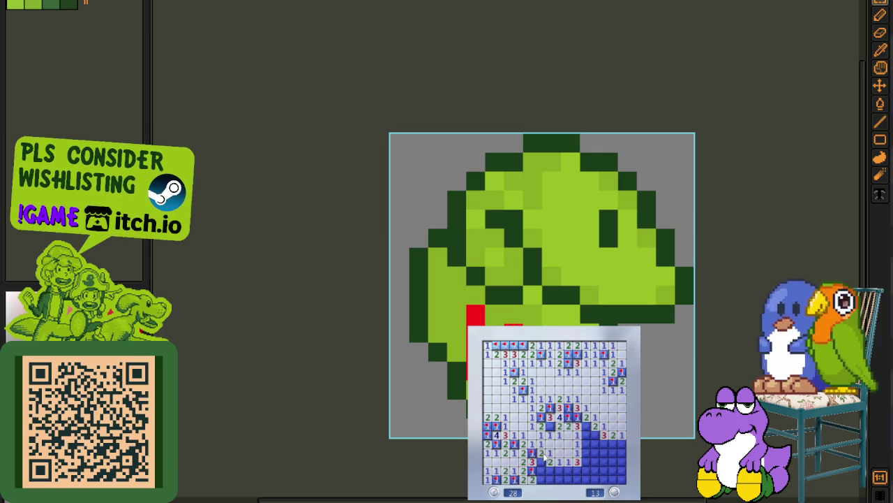
click(590, 434)
right_click(594, 443)
click(587, 453)
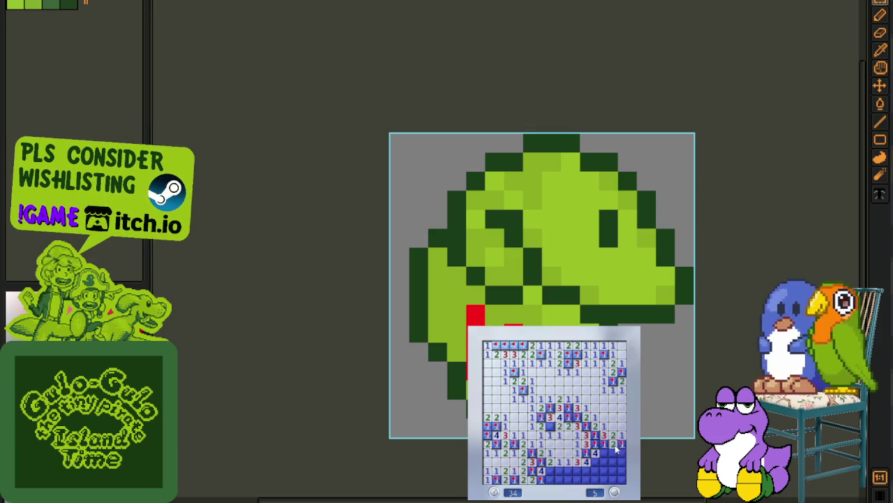
click(617, 451)
right_click(595, 463)
click(570, 474)
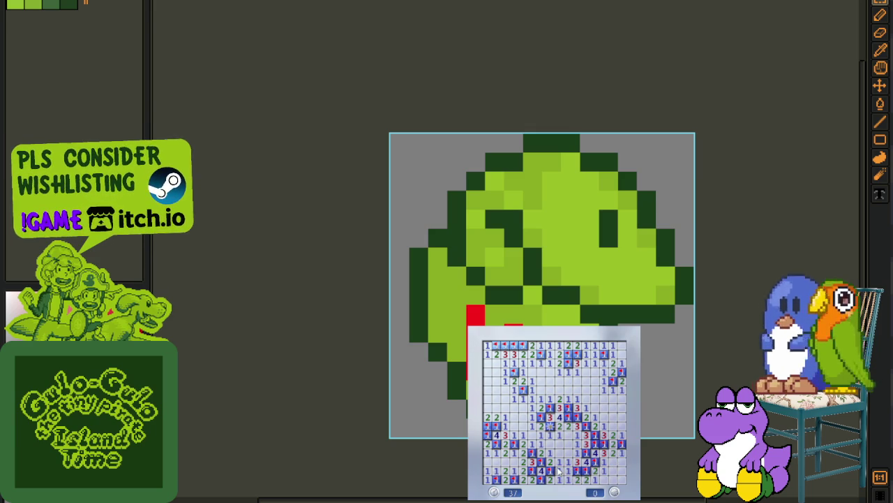
key(alt+Tab)
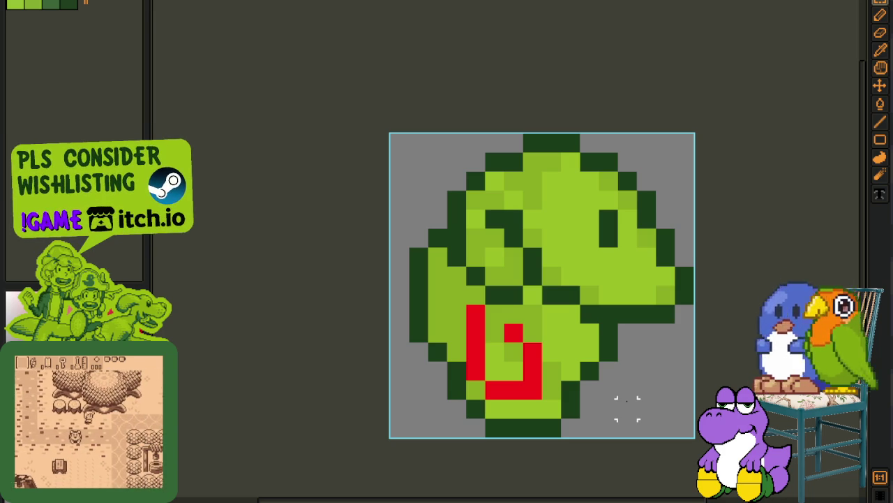
Step: Scroll the Aseprite canvas down to bring the whole sprite into view
scroll(632, 339, down, 1)
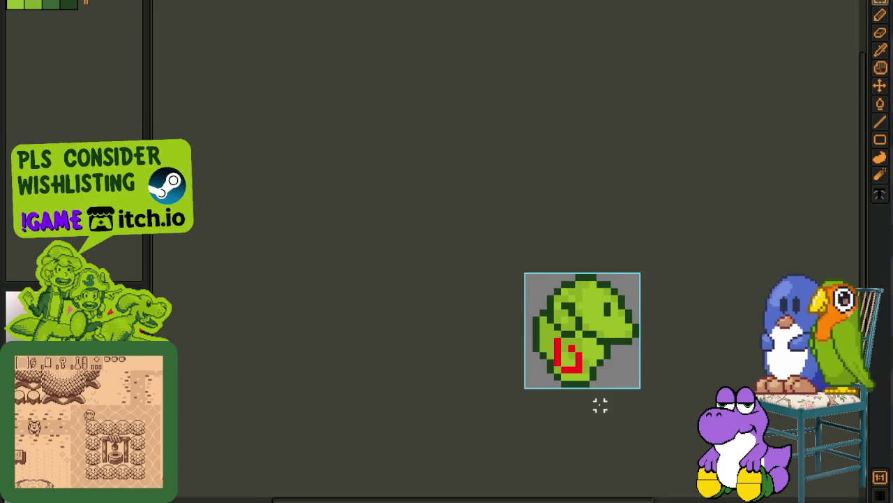
Step: Move the right red arm column one pixel left and shift its corner pixel
scroll(573, 383, right, 3)
scroll(466, 385, up, 2)
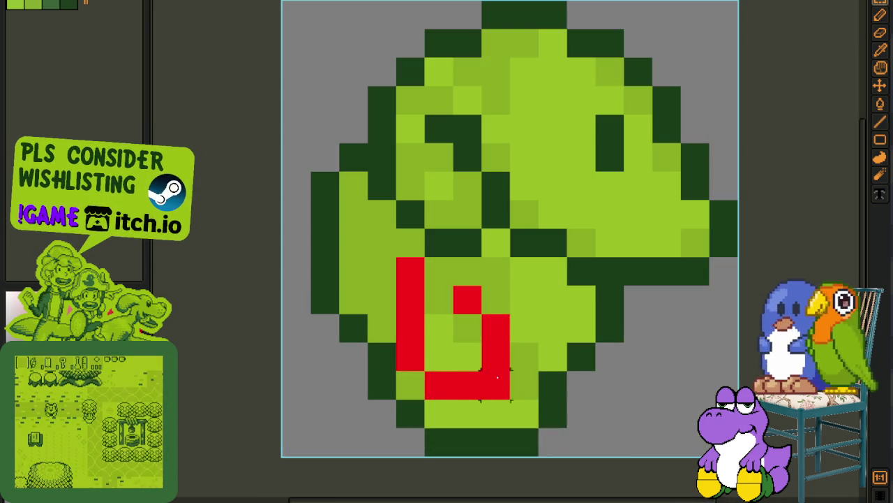
key(i)
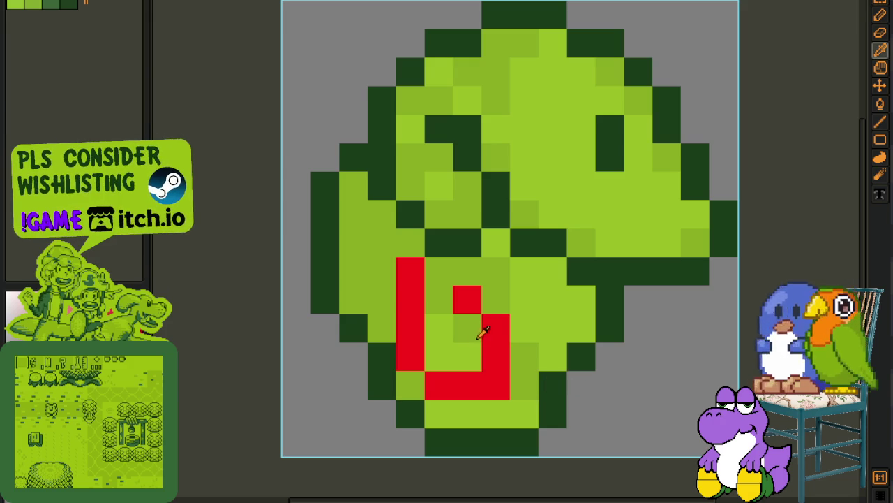
key(b)
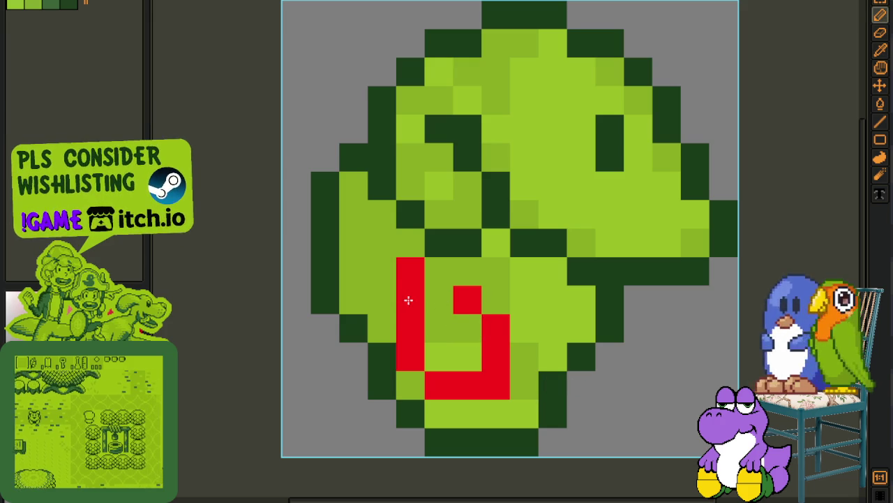
right_click(408, 272)
right_click(411, 300)
drag(382, 300, 384, 272)
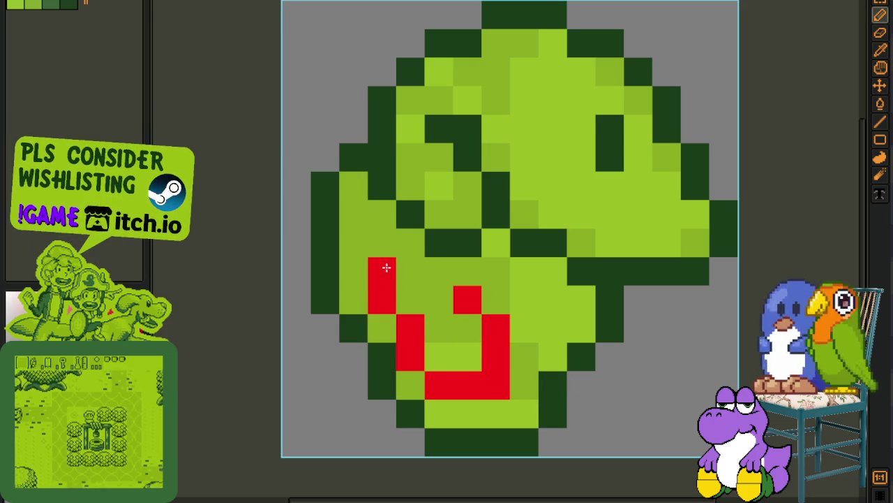
right_click(472, 300)
click(496, 302)
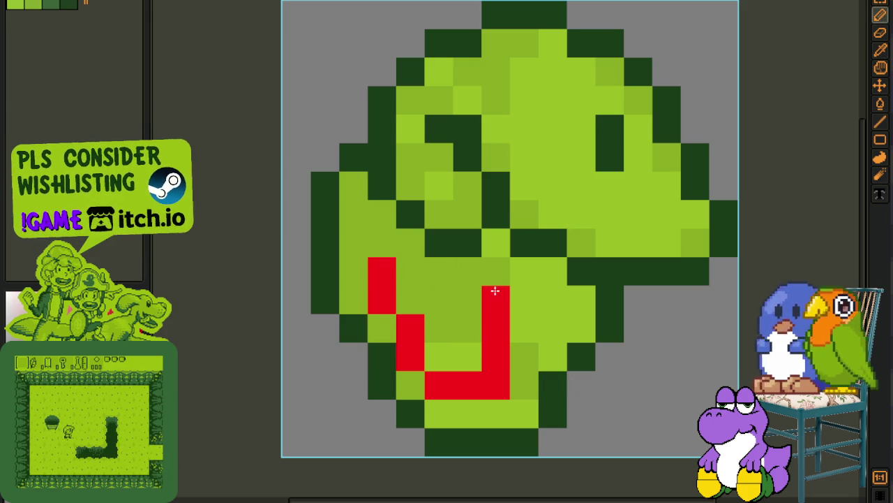
Step: Adjust the left red column: extend it downward and recolour stray top pixels green
scroll(495, 290, down, 3)
key(i)
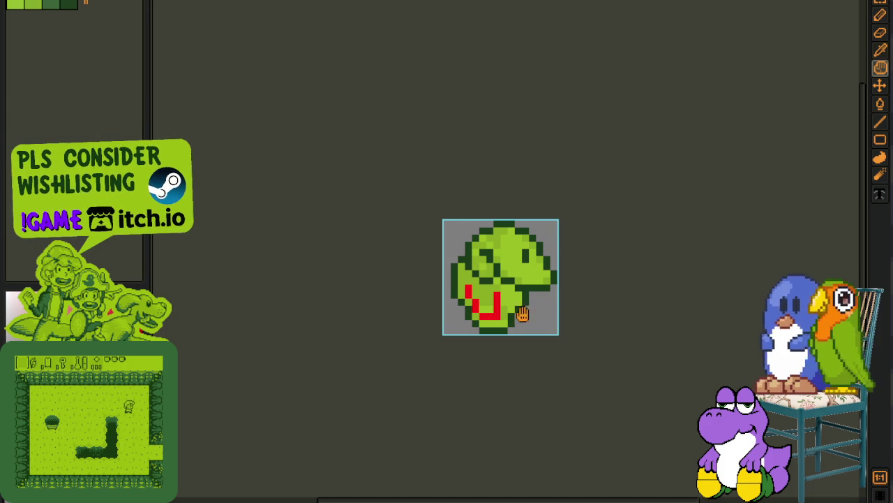
scroll(400, 307, up, 1)
scroll(400, 307, up, 1)
key(b)
click(407, 294)
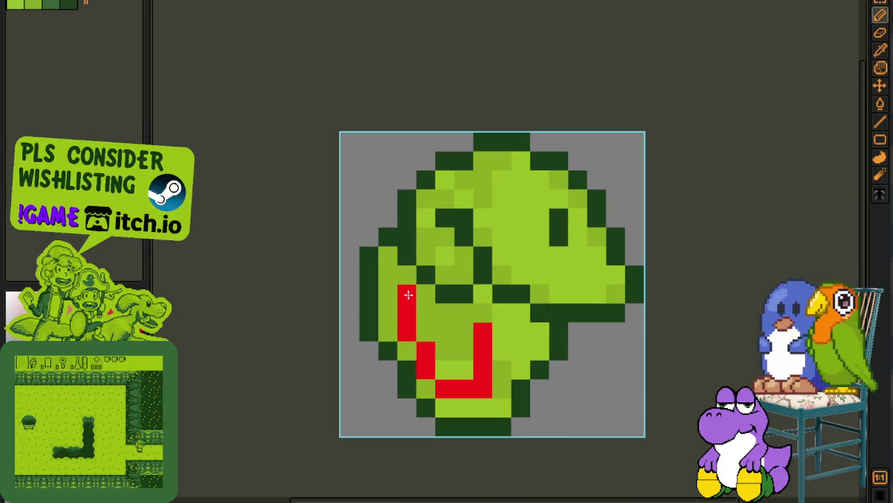
right_click(422, 348)
click(410, 354)
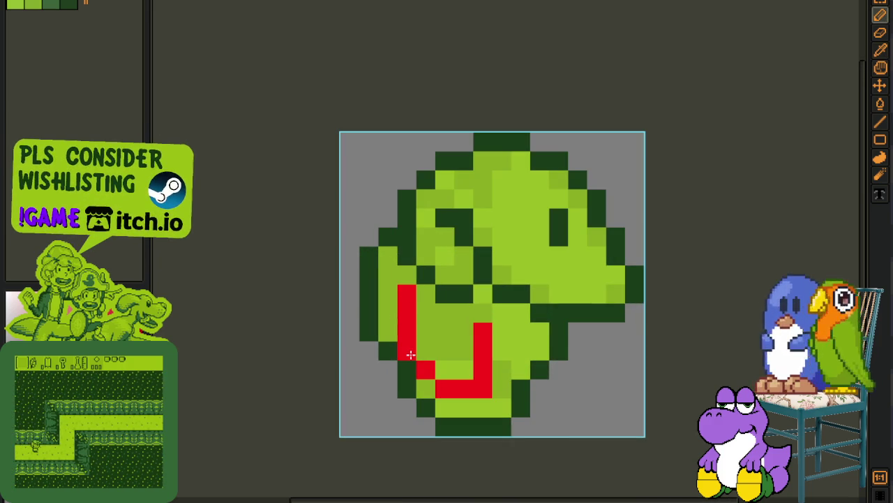
right_click(407, 294)
click(421, 308)
right_click(411, 308)
Step: Redraw the left red column one pixel right and paint the old pixels green
scroll(411, 308, down, 3)
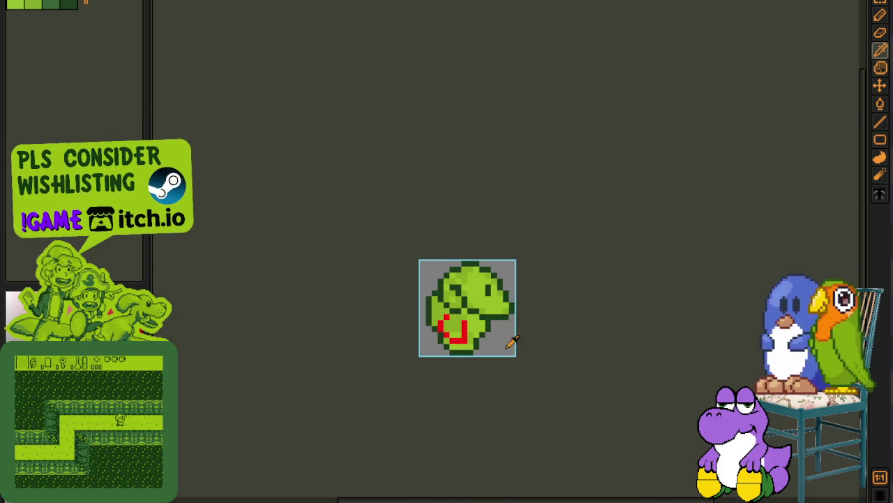
scroll(419, 287, up, 2)
scroll(419, 286, up, 2)
drag(429, 290, 429, 325)
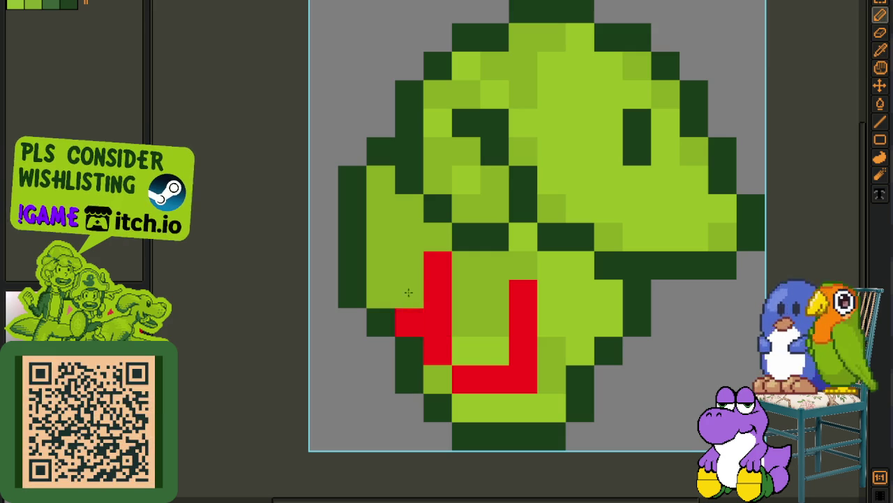
right_click(409, 293)
right_click(409, 321)
right_click(437, 349)
click(465, 349)
Step: Repaint the left side of the red shape and clear a stray red pixel
scroll(456, 353, down, 3)
scroll(514, 361, up, 1)
scroll(447, 342, up, 1)
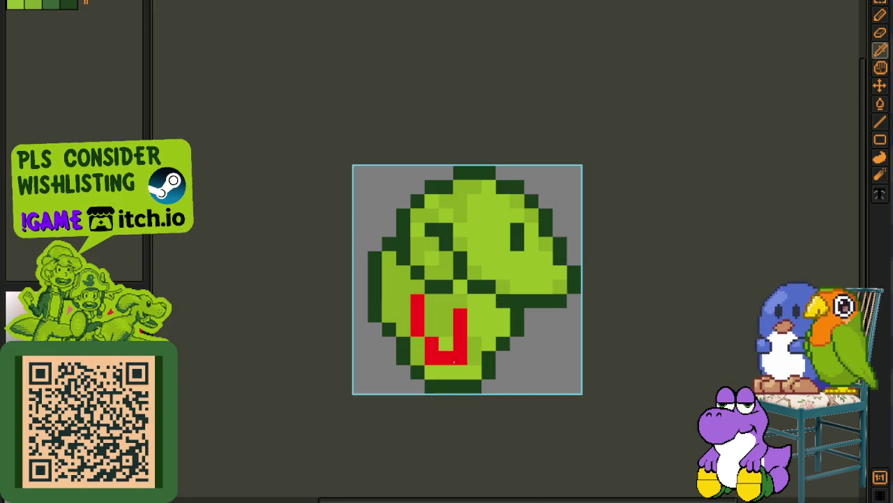
scroll(444, 336, up, 1)
scroll(444, 336, up, 2)
click(413, 315)
right_click(403, 311)
click(453, 315)
Step: Add red below the left column, turn middle pixels green, and close the red U
scroll(488, 321, down, 3)
scroll(445, 320, up, 3)
click(404, 301)
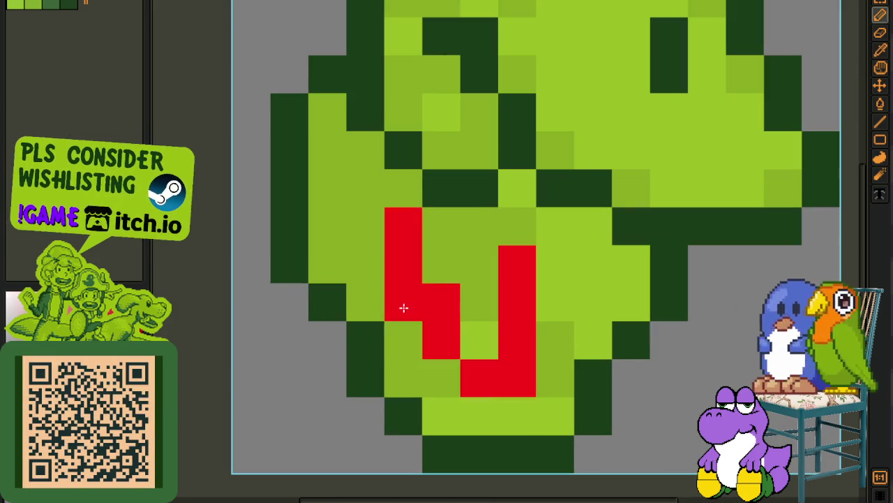
click(405, 326)
alt+click(451, 269)
click(445, 297)
alt+click(478, 323)
click(453, 340)
alt+click(413, 347)
click(441, 377)
Step: Show the animation timeline and reposition the sprite up and left in the view
scroll(480, 364, down, 3)
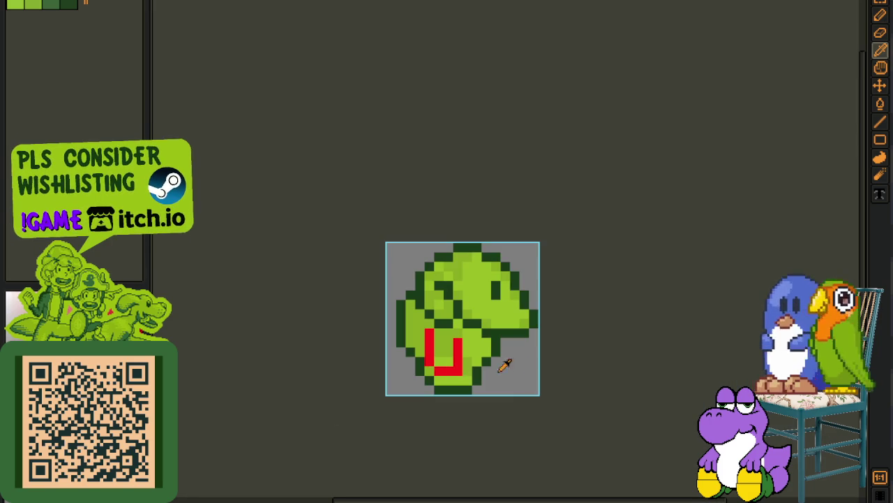
key(e)
scroll(452, 368, up, 1)
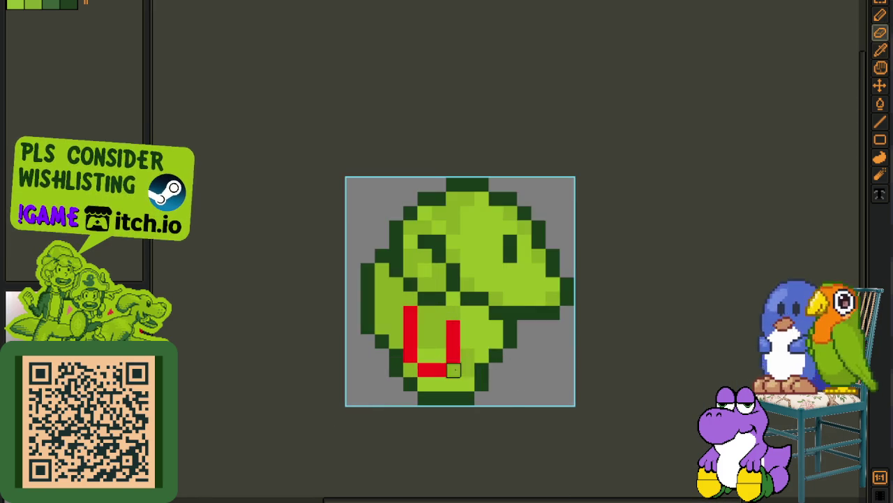
scroll(563, 370, down, 2)
scroll(564, 370, up, 1)
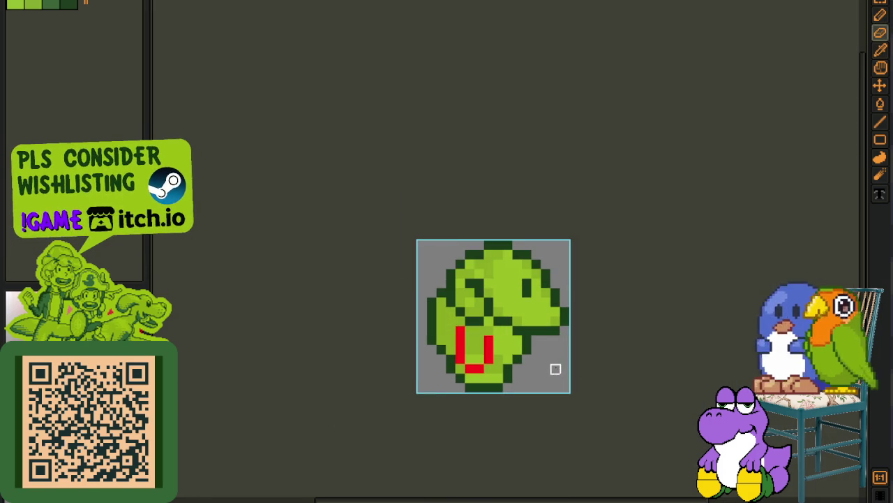
key(Tab)
drag(563, 341, 528, 273)
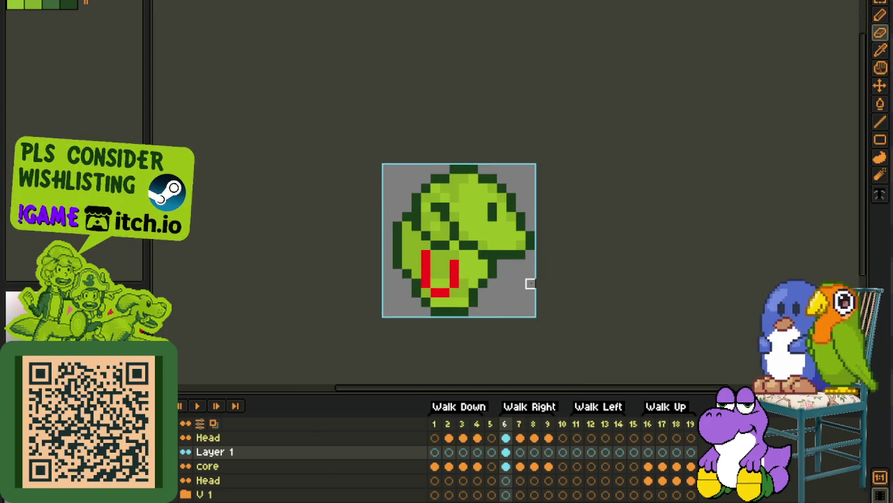
Step: Select the whole sprite area, switch to Walk Right frame 8, and clear the selection
key(i)
drag(349, 150, 594, 329)
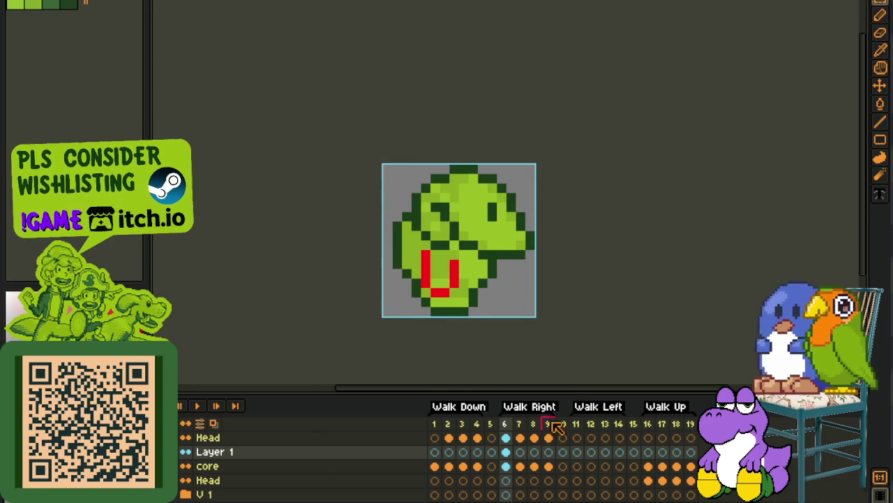
click(534, 452)
key(ctrl+d)
scroll(460, 280, up, 2)
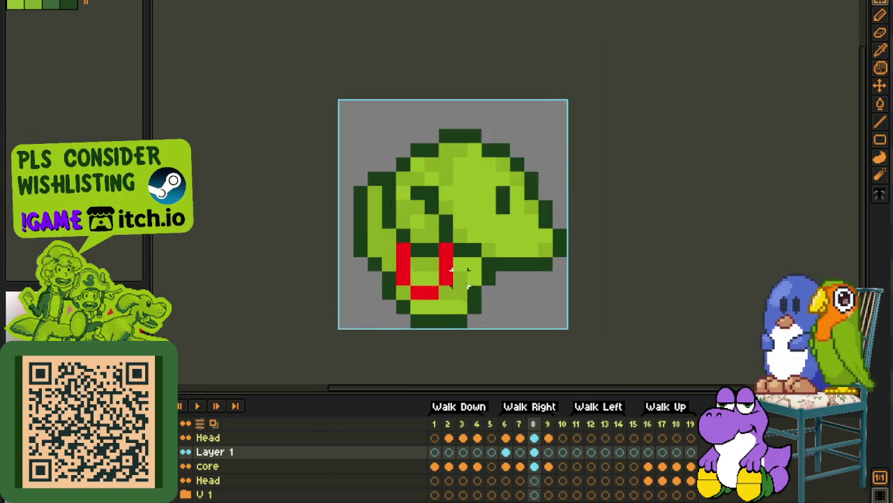
key(e)
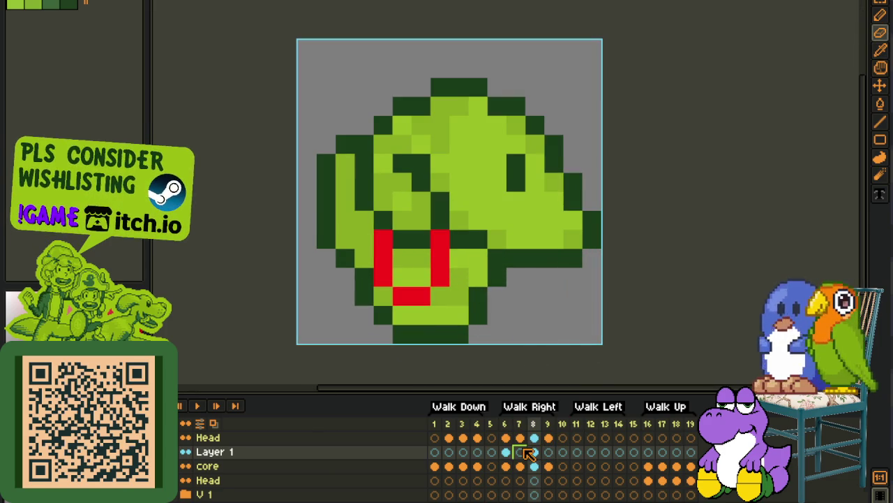
Step: On frame 7, shift the lower part of the red arm one pixel left
click(522, 452)
drag(352, 247, 453, 328)
key(Left)
key(ctrl+d)
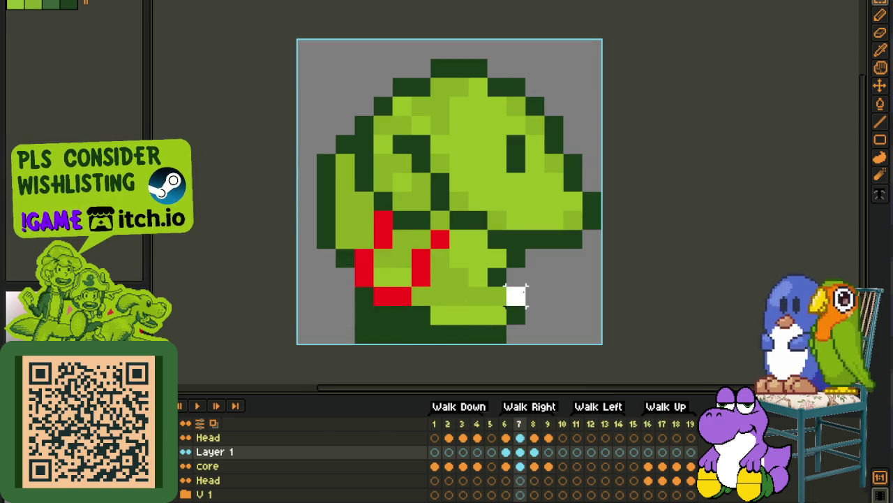
scroll(516, 296, down, 3)
Step: View frame 9, undo the last change, and play the walk animation
click(548, 452)
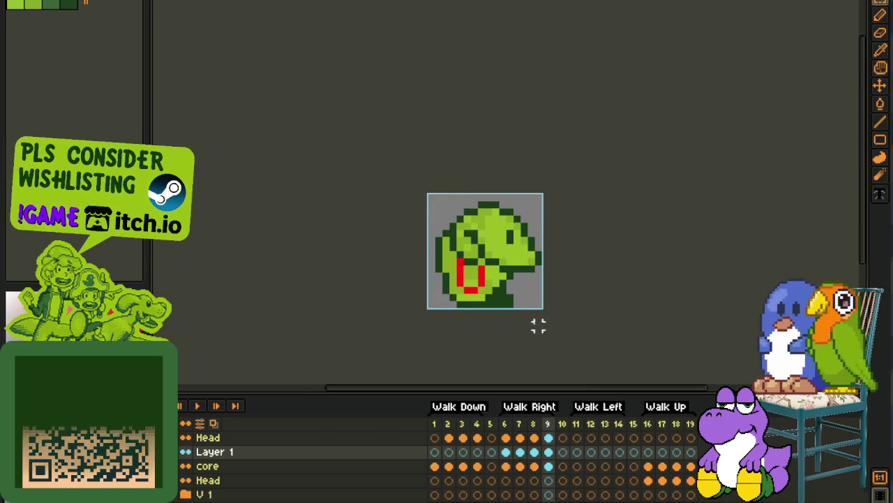
scroll(596, 333, up, 3)
key(ctrl+z)
key(ctrl+z)
key(ctrl+z)
key(ctrl+z)
key(ctrl+z)
scroll(638, 262, down, 4)
click(195, 405)
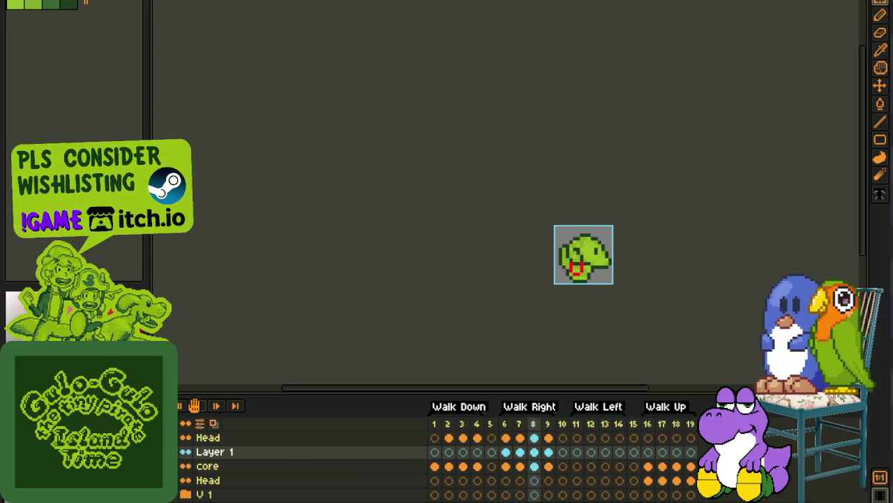
scroll(449, 231, down, 1)
scroll(449, 233, down, 2)
scroll(518, 253, up, 1)
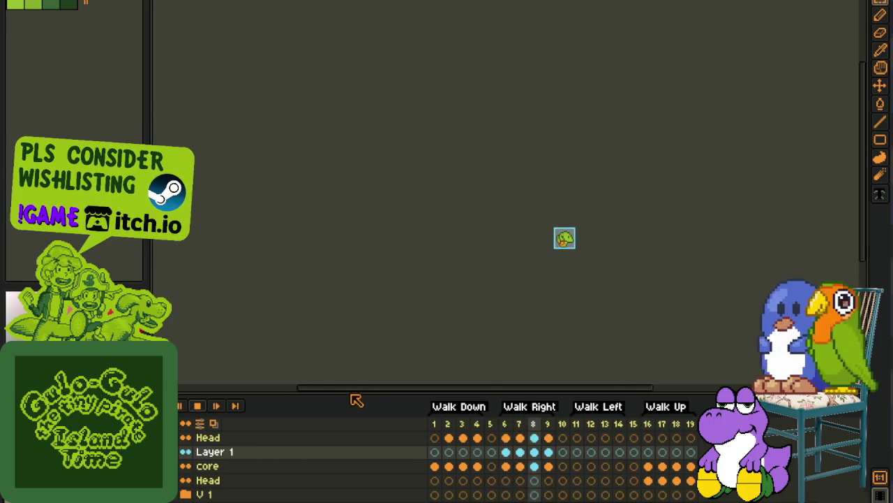
Step: Stop playback on frame 9 and replace every red arm pixel with the dark green outline colour
key(space)
key(u)
scroll(545, 280, up, 2)
key(b)
scroll(614, 230, up, 3)
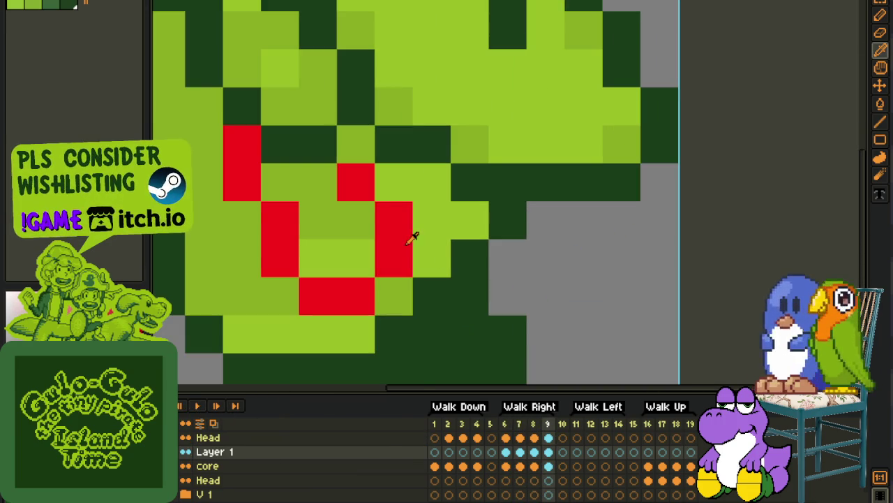
key(shift+r)
click(395, 404)
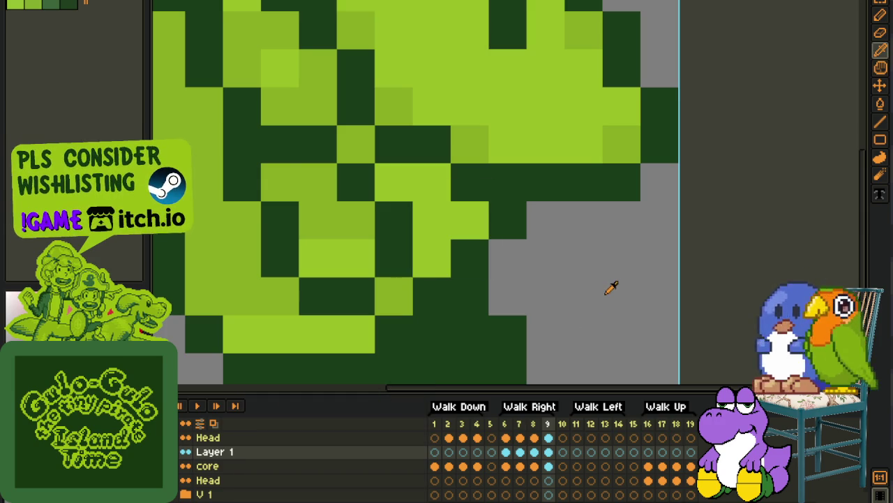
scroll(610, 288, down, 3)
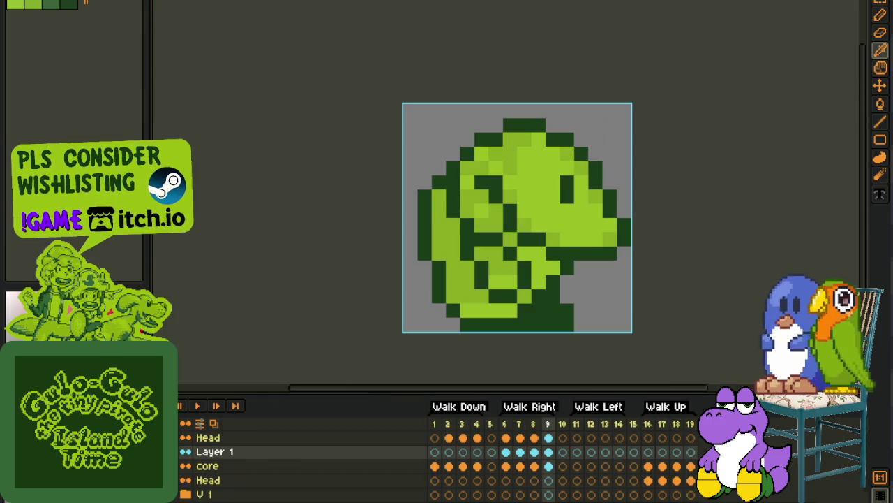
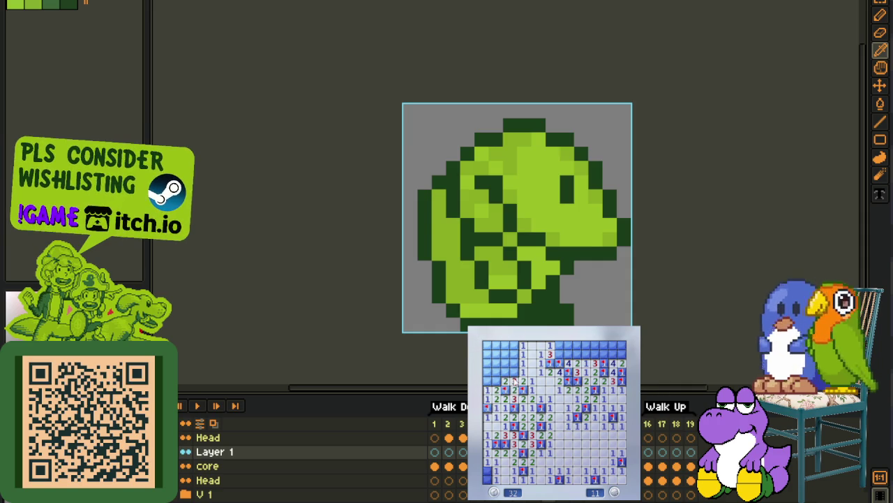
Step: Rename the walk sprite's Layer 1 to Arm
scroll(462, 318, down, 3)
scroll(462, 318, up, 1)
scroll(462, 317, down, 1)
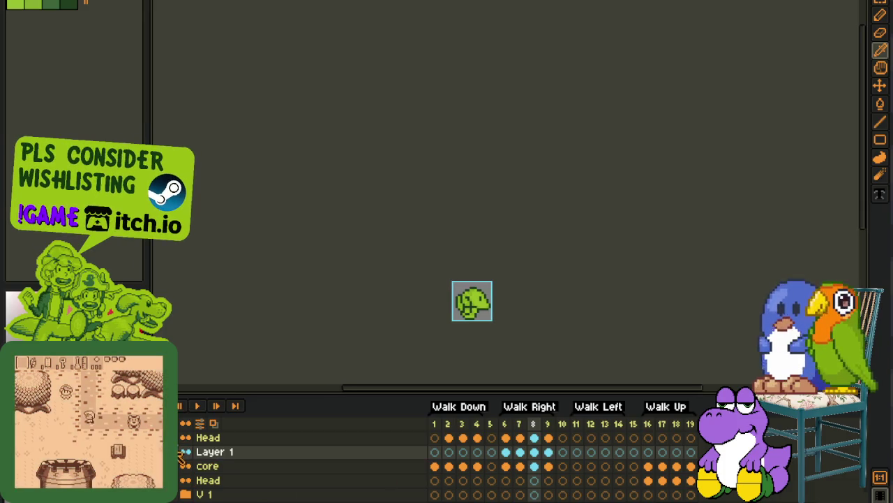
double_click(223, 452)
text(Arm)
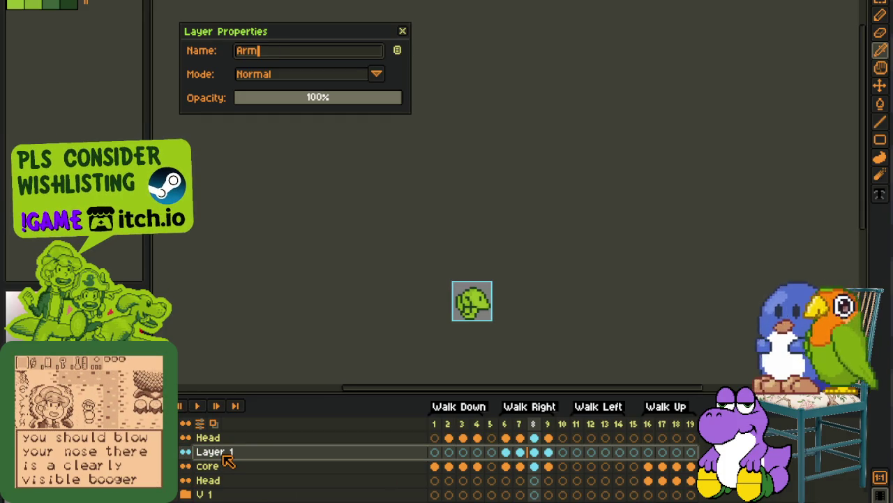
key(Return)
Step: Add a new empty layer and place it between Arm and core
right_click(225, 454)
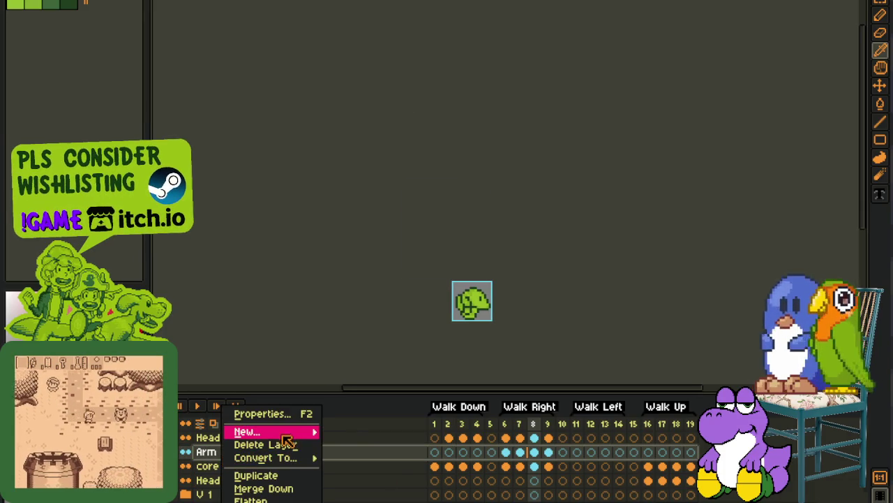
mouse_move(272, 431)
click(356, 430)
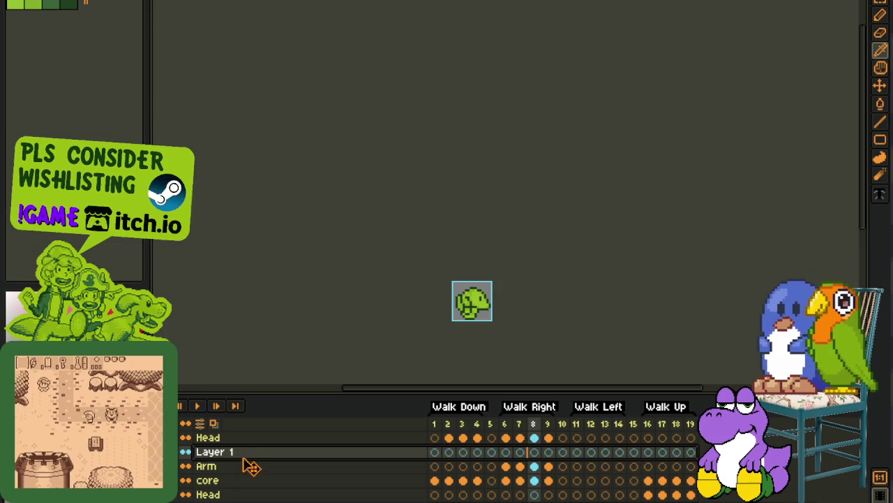
drag(250, 452, 254, 477)
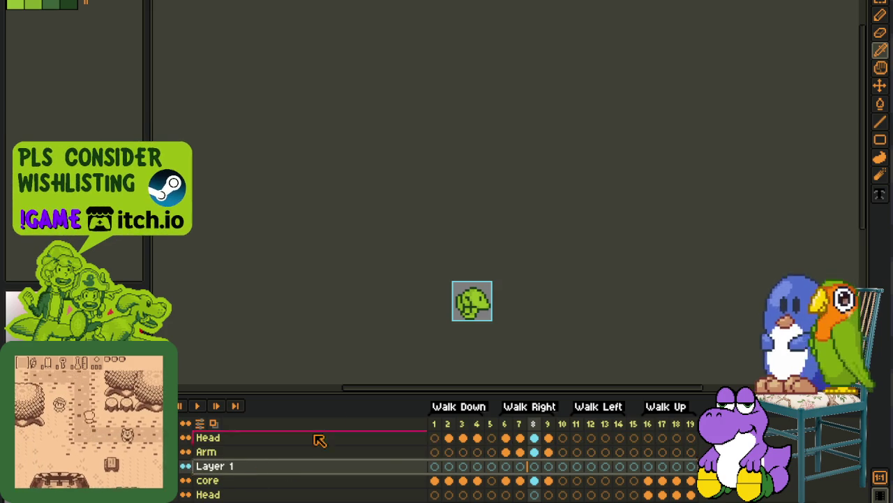
Step: Jump to frame 6 of the walk and pan the sprite toward the view centre
click(505, 466)
scroll(463, 290, up, 2)
scroll(463, 289, up, 2)
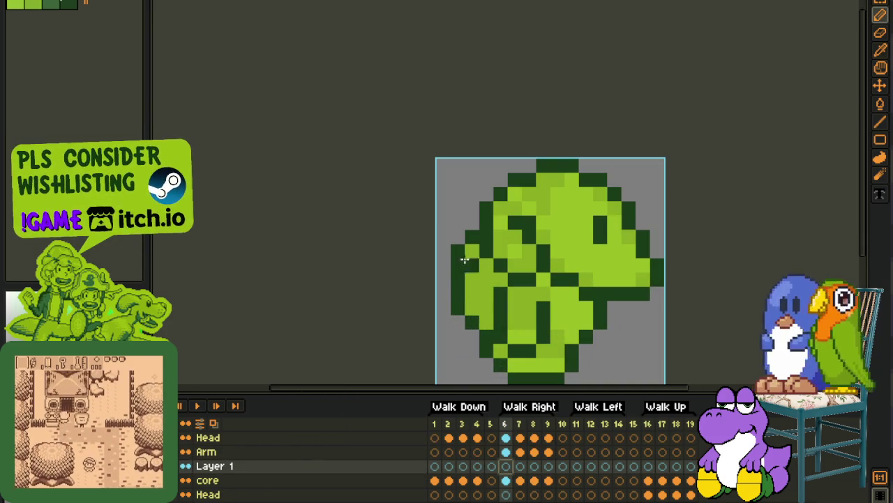
scroll(476, 275, down, 4)
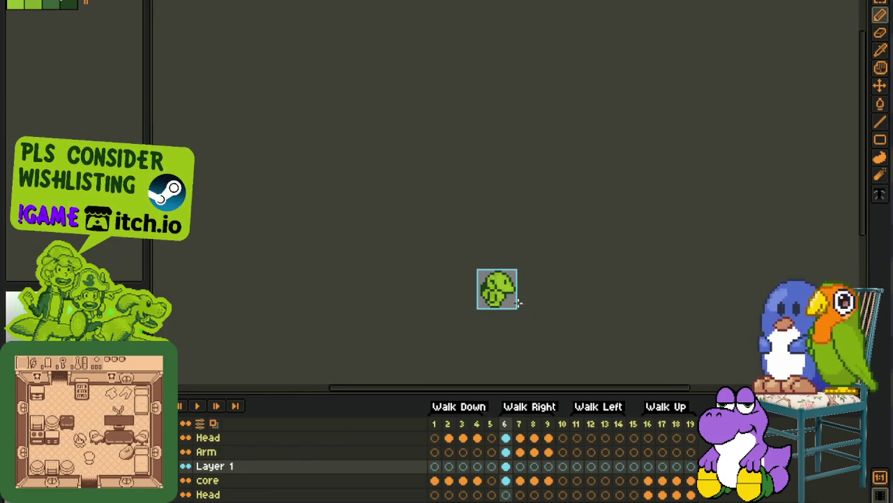
scroll(530, 306, up, 2)
key(h)
drag(508, 313, 463, 316)
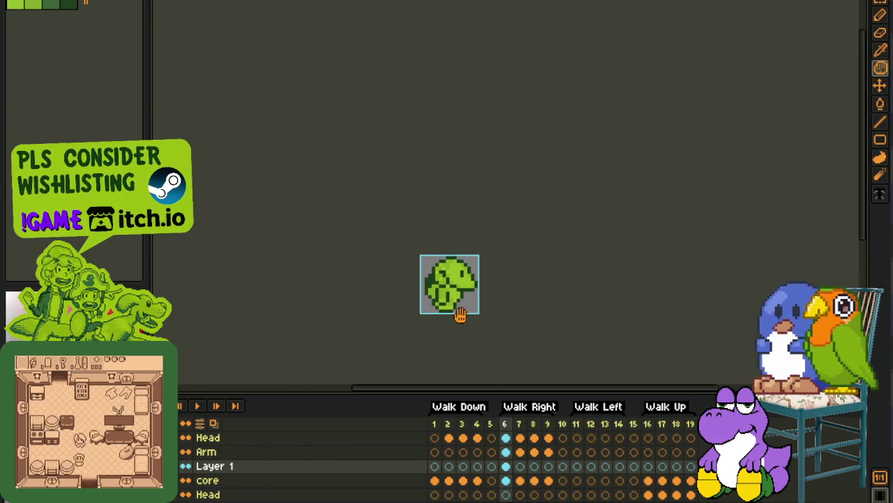
Step: Step through frames 7, 8 and 9, then play the walk animation
key(period)
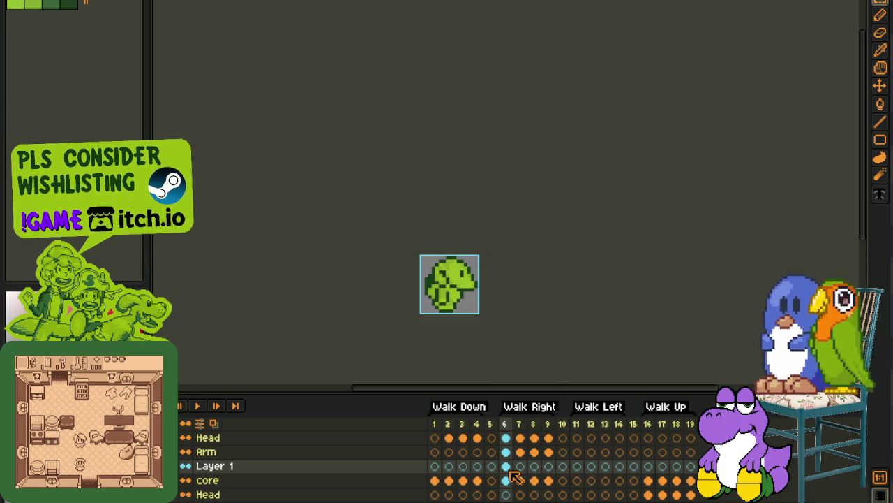
key(period)
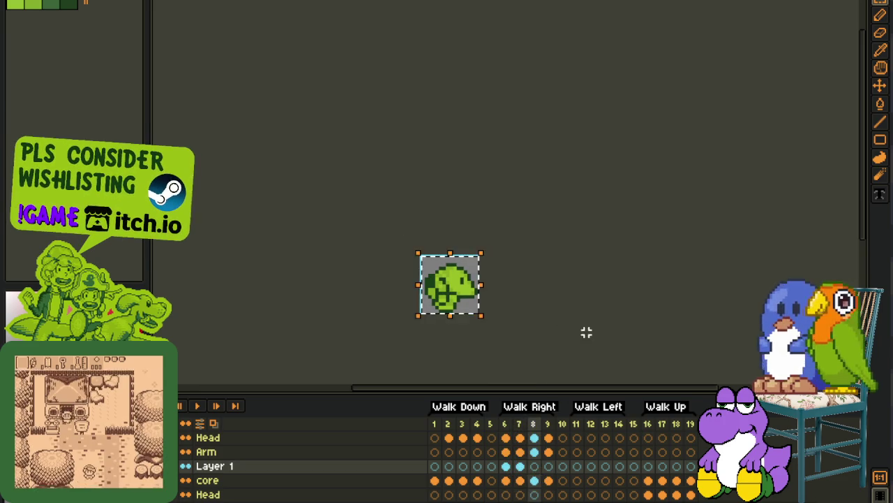
click(548, 467)
scroll(572, 316, down, 3)
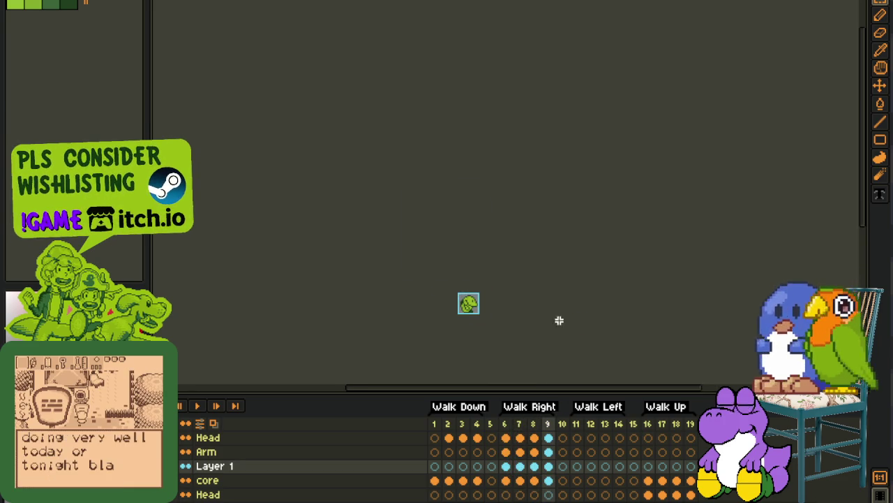
click(199, 406)
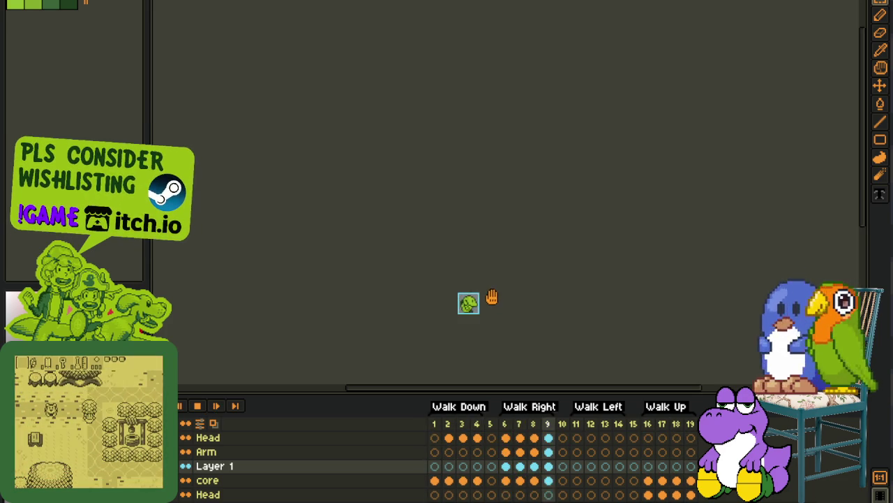
Step: Stop playback and merge Layer 1, then Arm, down into core
scroll(491, 297, up, 2)
key(space)
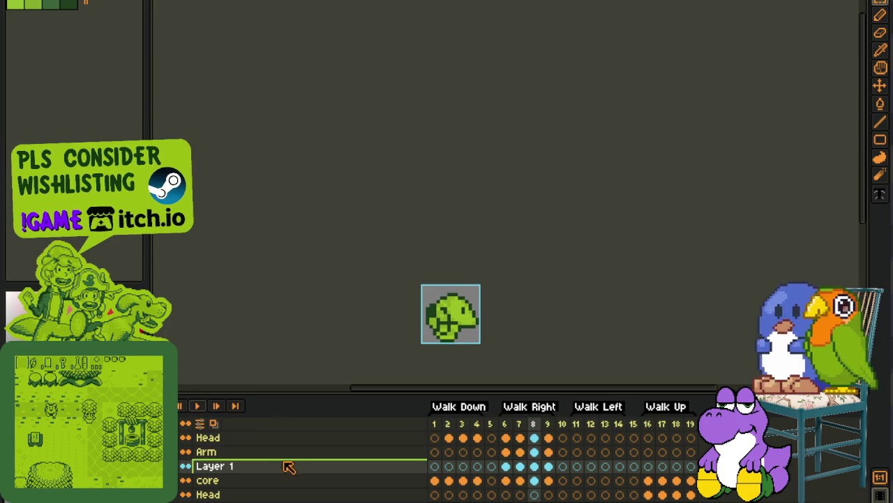
right_click(273, 471)
click(310, 490)
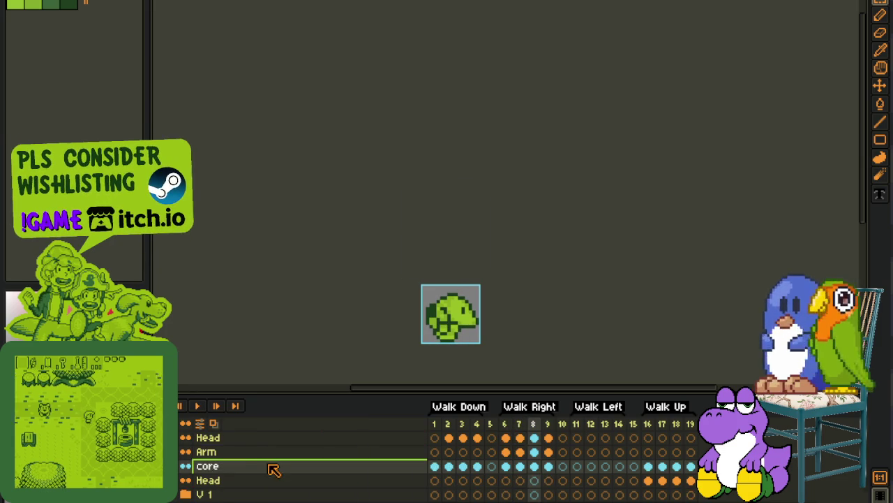
click(274, 460)
right_click(274, 460)
click(307, 486)
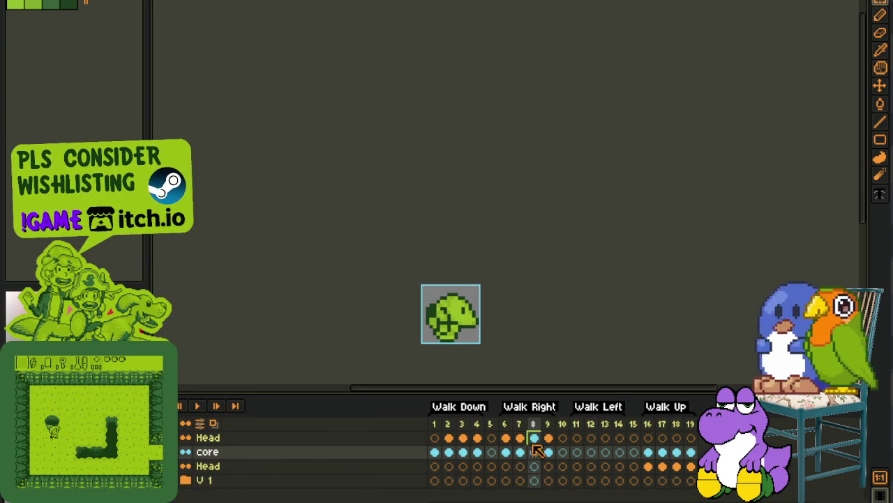
Step: Select the Head and core cels, shift the frame 11 sprite up, and play Walk Left
drag(538, 451, 551, 440)
click(575, 439)
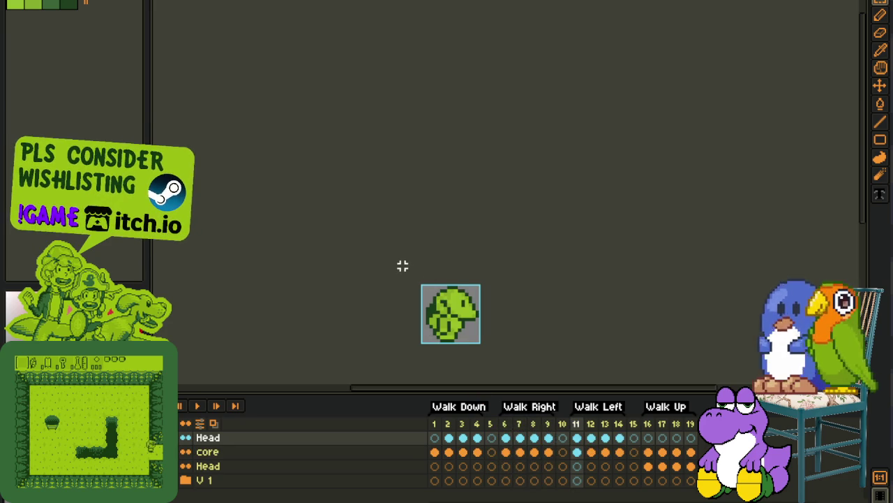
drag(401, 266, 622, 379)
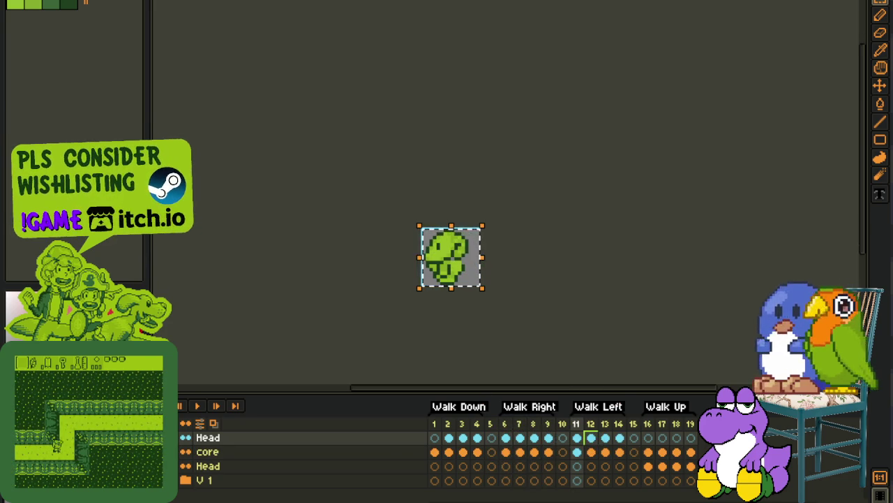
drag(591, 438, 593, 452)
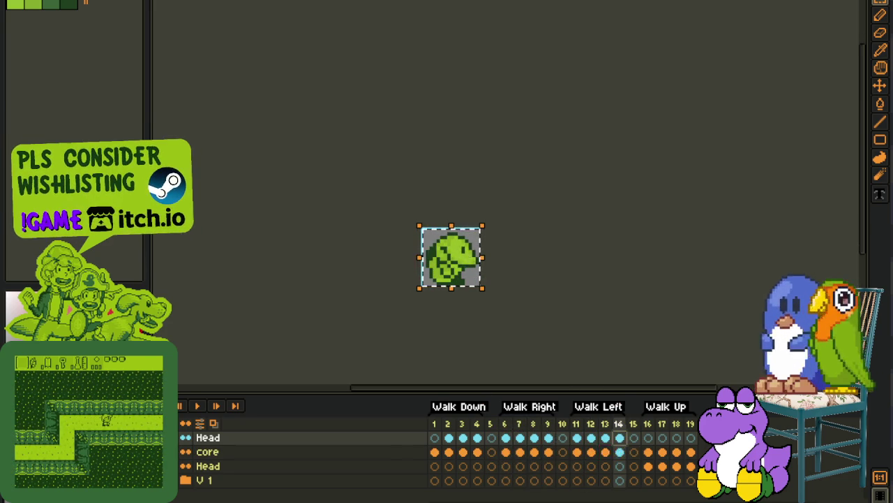
click(576, 451)
key(Return)
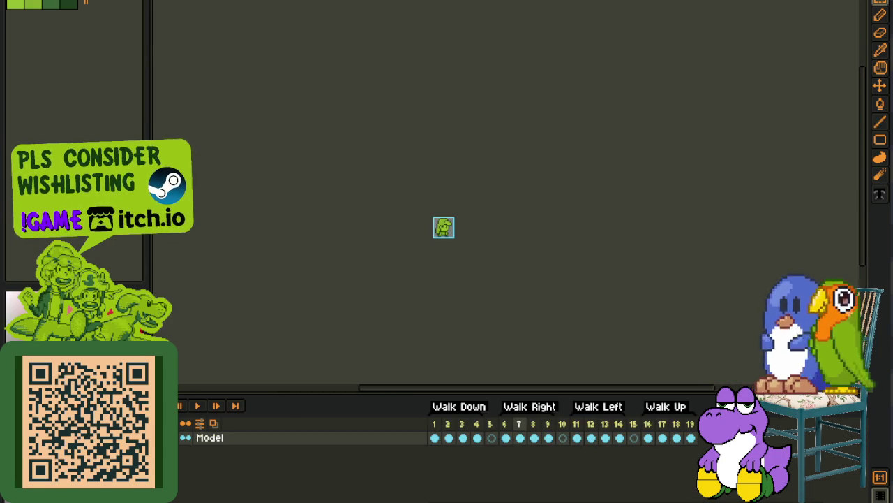
Step: Bring up the NPC portrait sheet, pan it into view, and restore its NPCs/Numbers/previous NPCs layer list
key(ctrl+Tab)
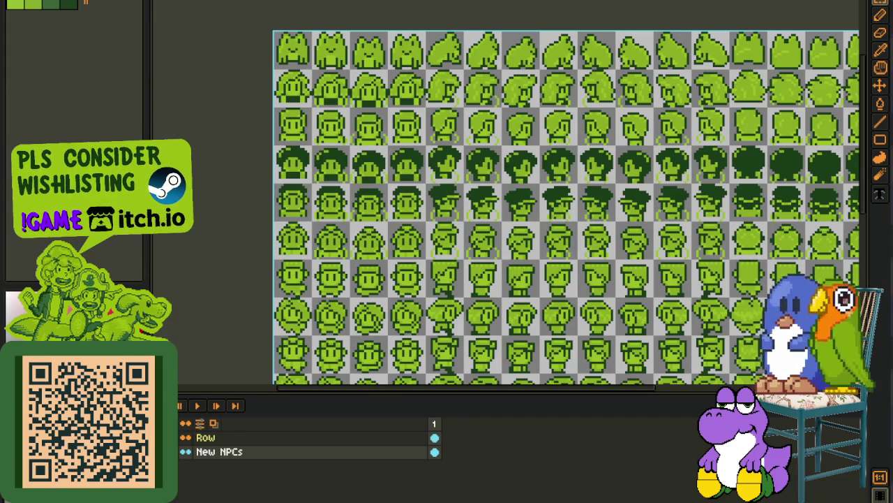
scroll(552, 212, down, 3)
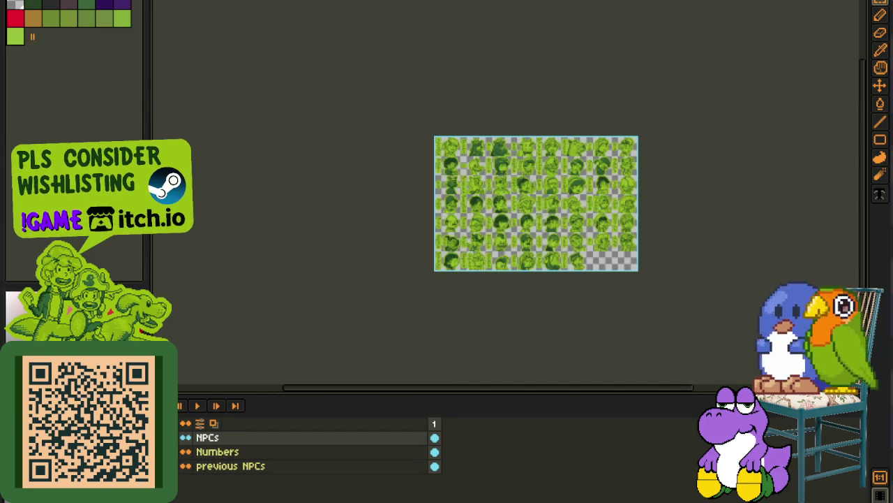
scroll(571, 199, up, 2)
drag(572, 199, 572, 241)
scroll(613, 318, up, 1)
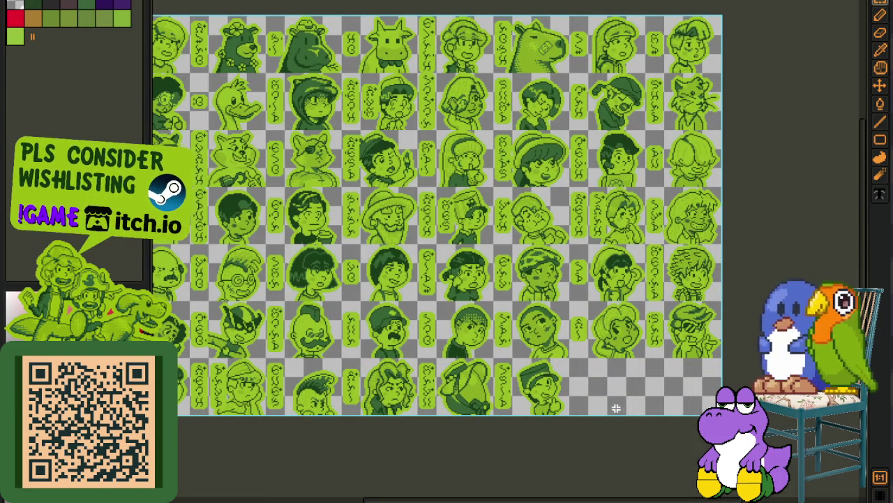
mouse_move(520, 361)
mouse_down()
mouse_move(583, 372)
mouse_move(587, 390)
mouse_up()
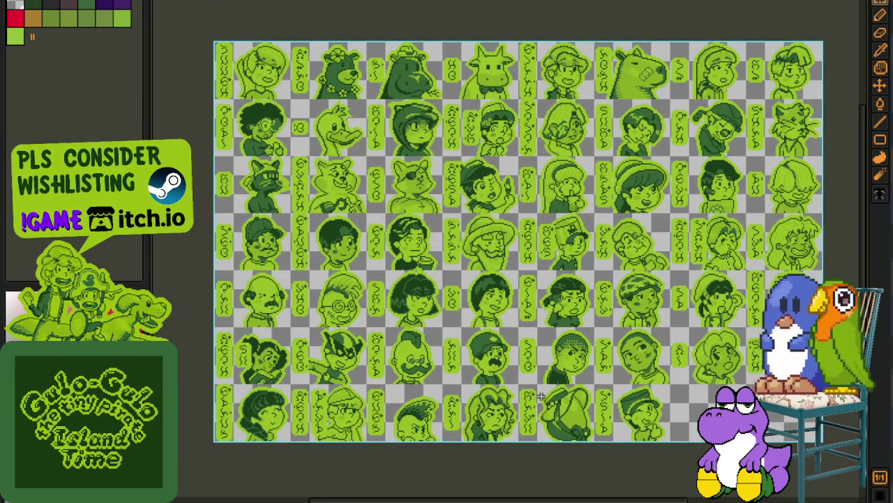
key(Tab)
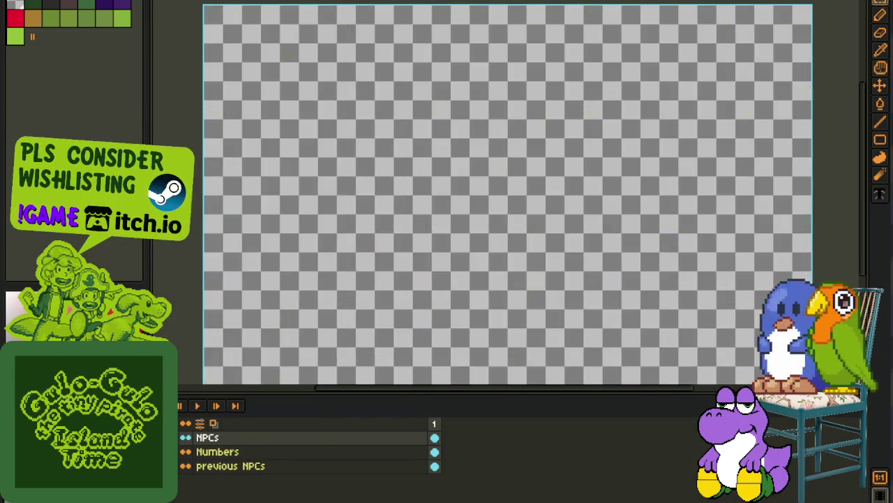
Step: Show the portraits over the numbered grid, select the fox cell, check rows 91–110, then deselect
key(Tab)
scroll(503, 198, up, 4)
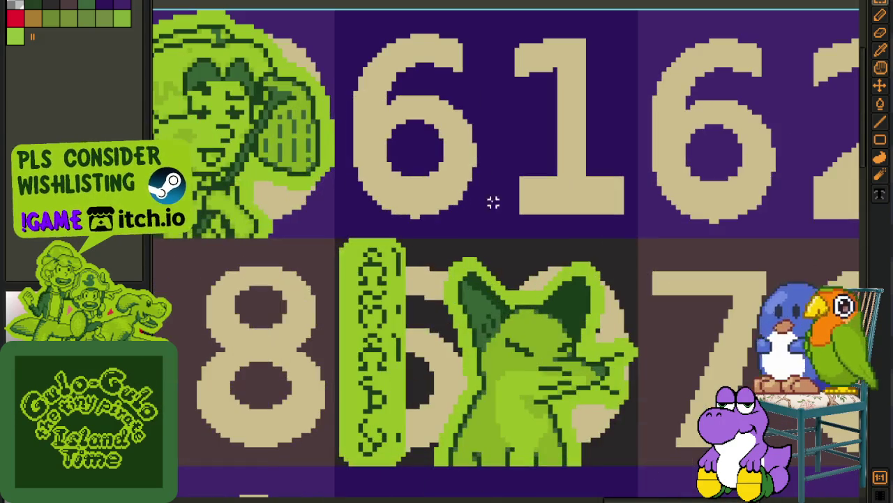
drag(366, 270, 659, 488)
scroll(658, 488, down, 3)
drag(619, 453, 620, 299)
scroll(619, 298, up, 3)
key(ctrl+d)
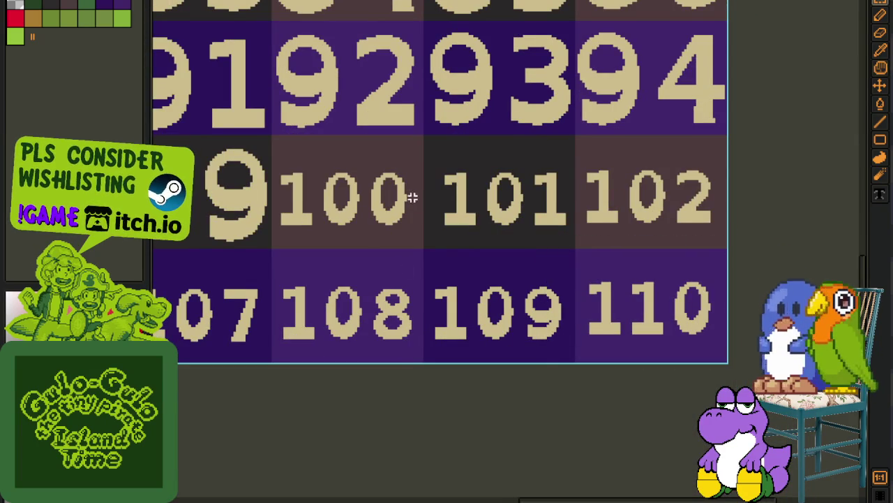
Step: Box-select the fox portrait with its vertical name label to inspect it
scroll(509, 319, up, 5)
scroll(477, 412, up, 4)
scroll(483, 340, up, 1)
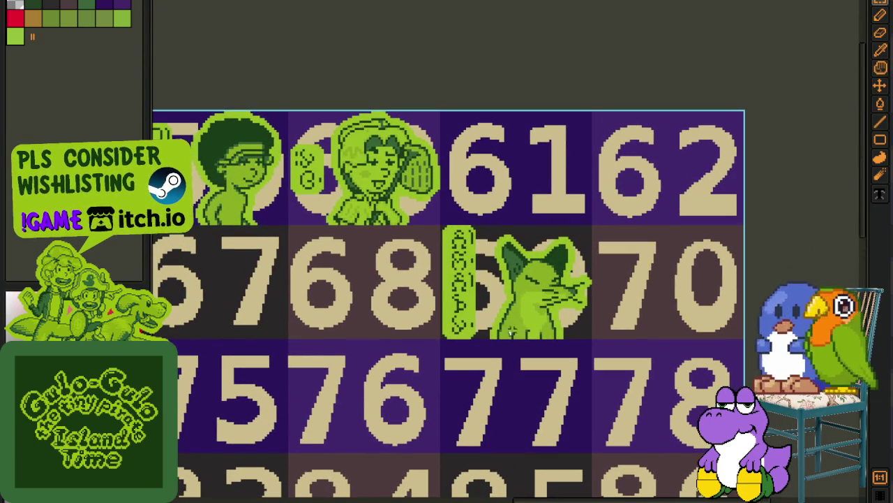
scroll(439, 247, up, 2)
mouse_move(433, 194)
mouse_down()
mouse_move(651, 414)
mouse_move(706, 419)
mouse_move(723, 430)
mouse_up()
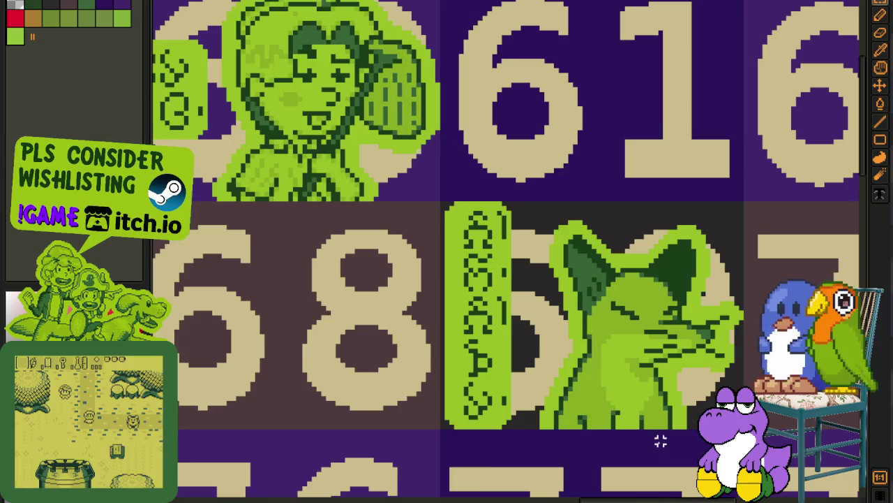
scroll(658, 442, down, 2)
mouse_move(551, 422)
mouse_down()
mouse_move(551, 355)
mouse_move(510, 257)
mouse_up()
scroll(461, 339, up, 2)
drag(358, 192, 638, 419)
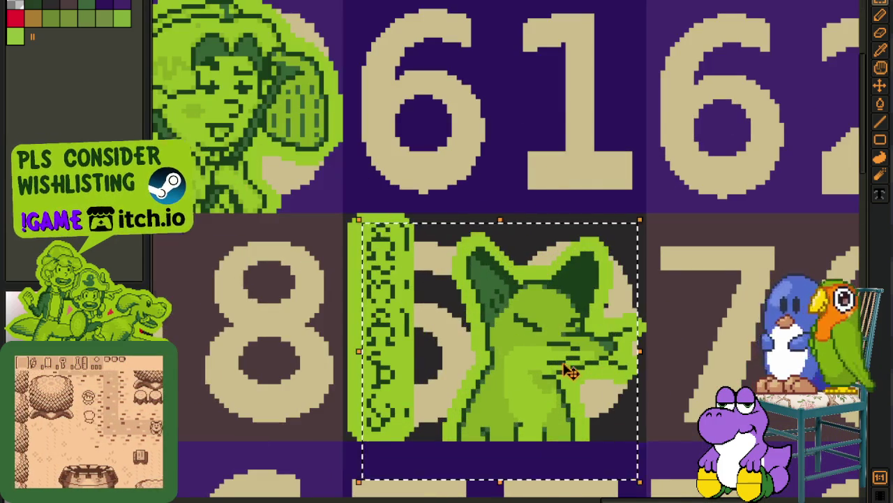
scroll(584, 401, down, 2)
Step: Select around numbered cells 61–63 and pan across the numbered grid
drag(495, 280, 759, 187)
scroll(591, 371, down, 2)
drag(674, 323, 598, 303)
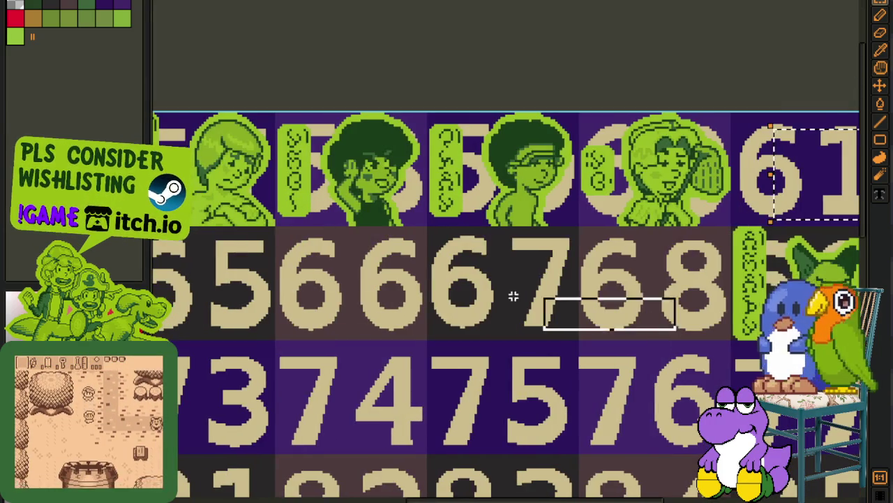
scroll(156, 245, up, 2)
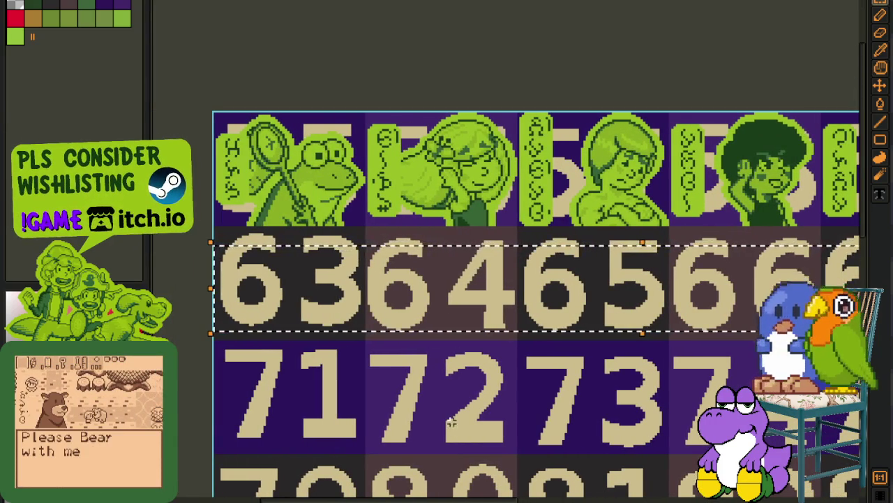
scroll(522, 409, down, 1)
scroll(523, 409, down, 1)
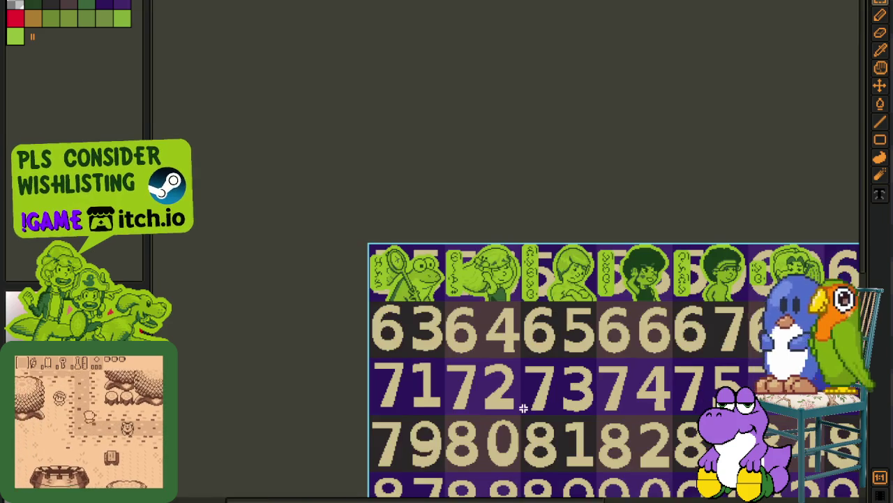
drag(636, 410, 509, 405)
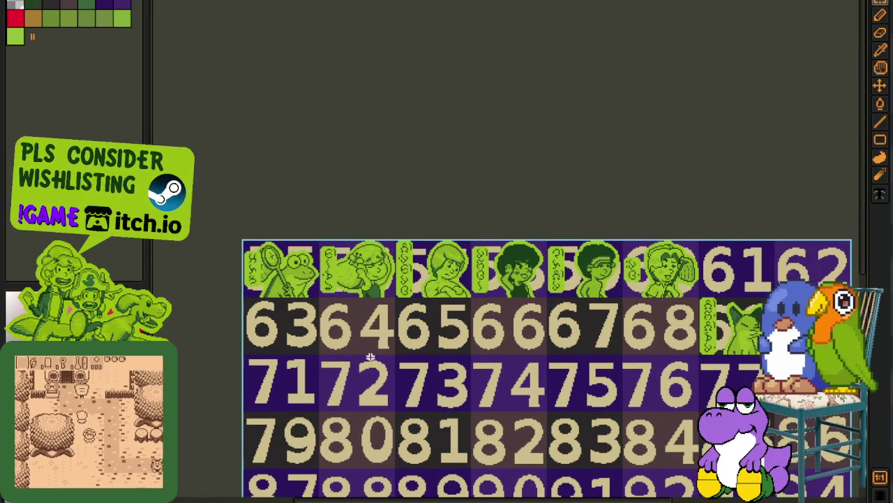
scroll(291, 269, up, 1)
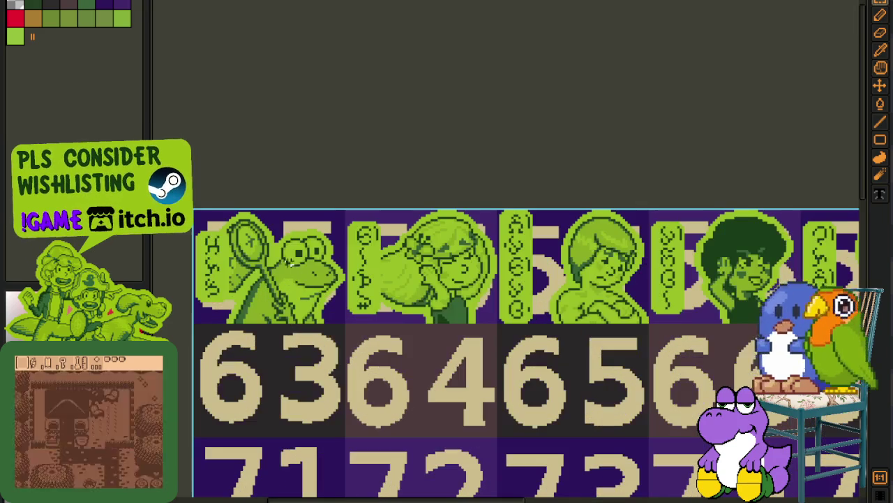
scroll(335, 227, down, 1)
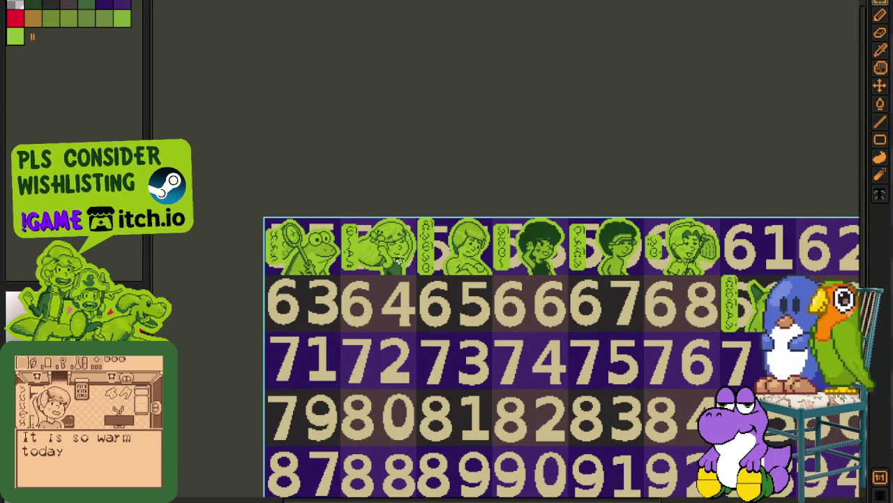
scroll(663, 256, up, 1)
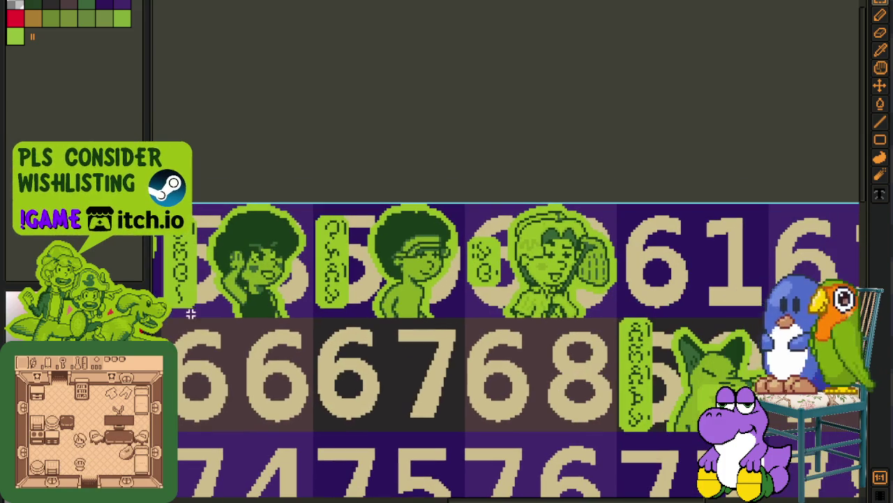
Step: Select the three top-row portraits, then the leftmost boy portrait, and deselect
mouse_move(165, 317)
mouse_down()
mouse_move(487, 217)
mouse_move(801, 180)
mouse_up()
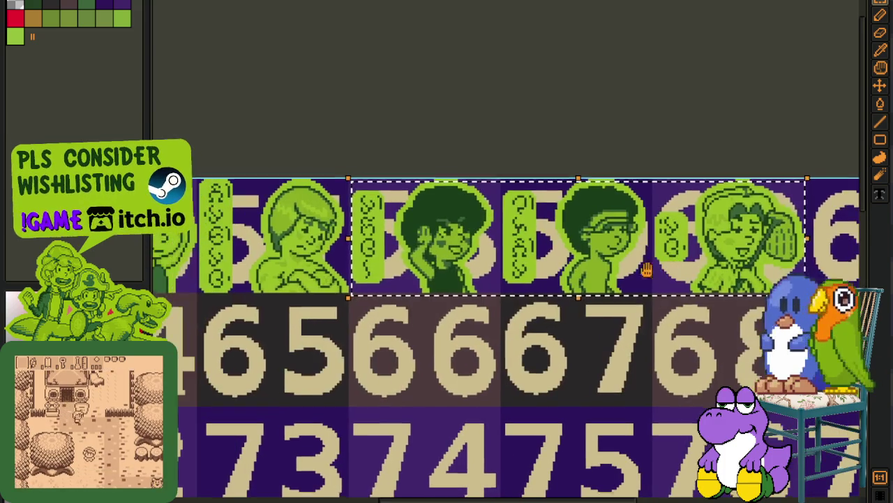
drag(199, 180, 349, 297)
scroll(300, 296, up, 2)
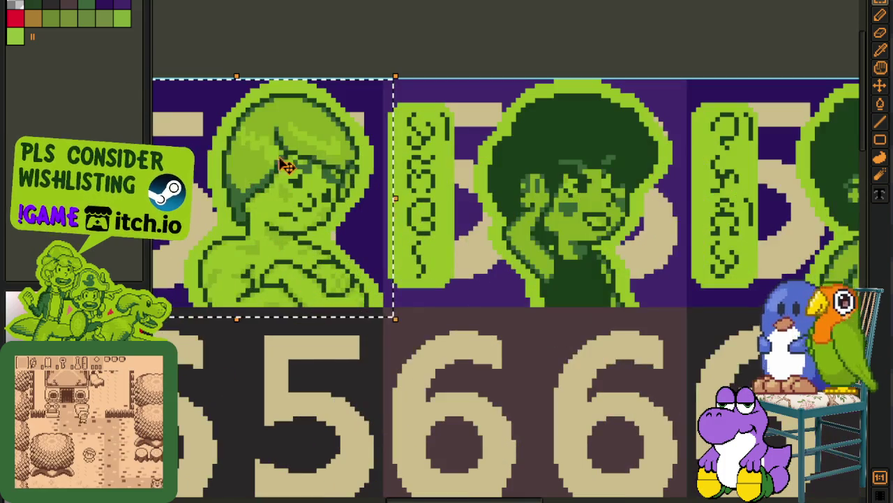
scroll(268, 215, down, 1)
key(ctrl+d)
Step: Select the two middle portraits, then the girl portrait with her label, and deselect
scroll(358, 323, right, 3)
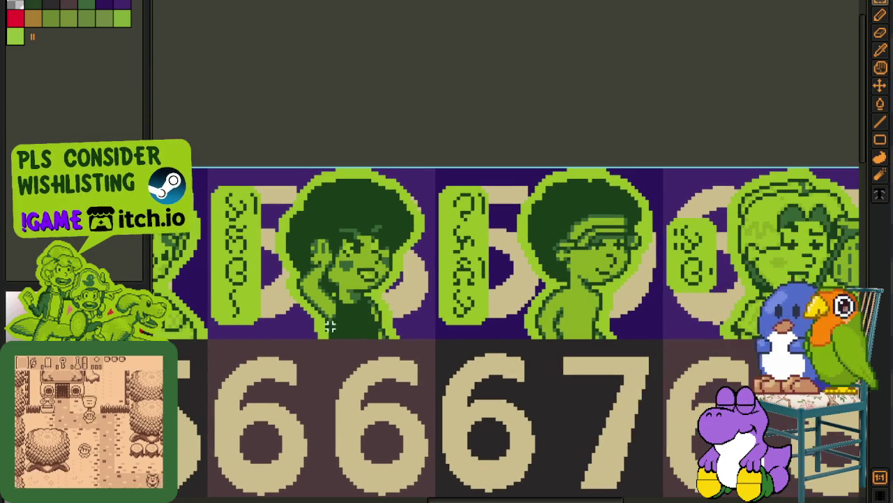
drag(239, 323, 658, 167)
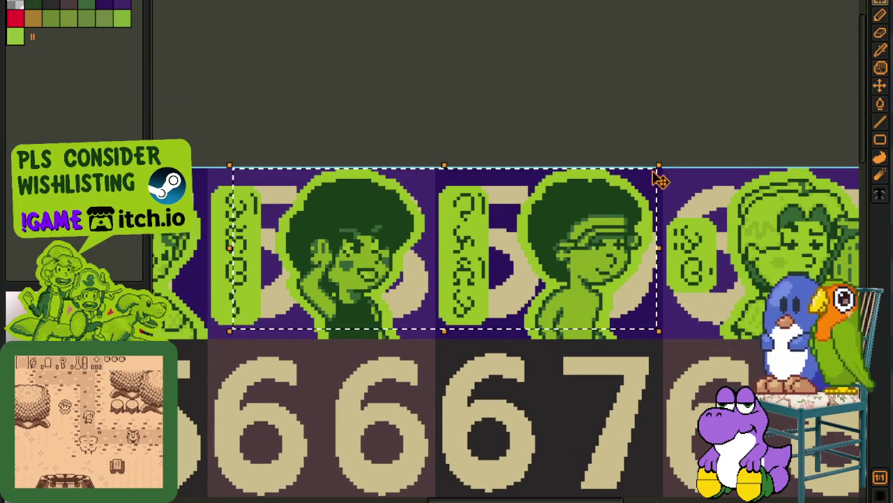
scroll(665, 249, right, 1)
drag(665, 249, 497, 222)
drag(492, 139, 649, 323)
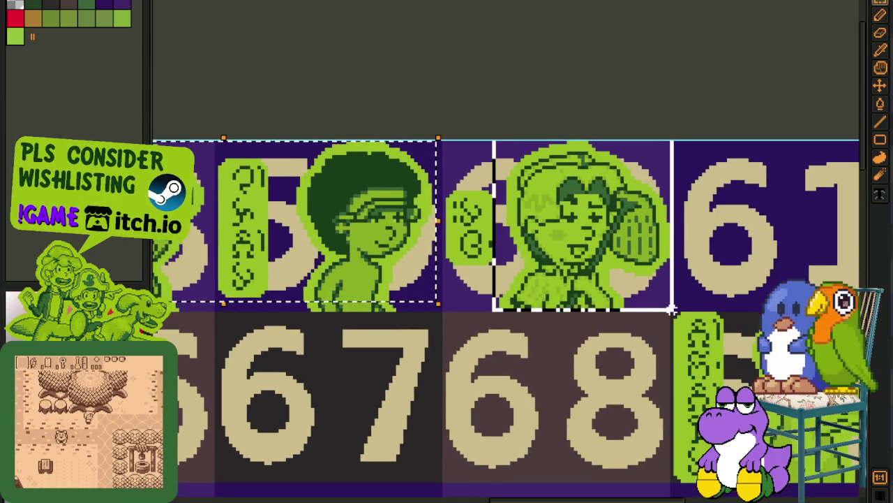
key(ctrl+d)
Step: Select the cat portrait with its label, then switch to the walking-sprite document
scroll(650, 323, down, 1)
scroll(571, 323, down, 1)
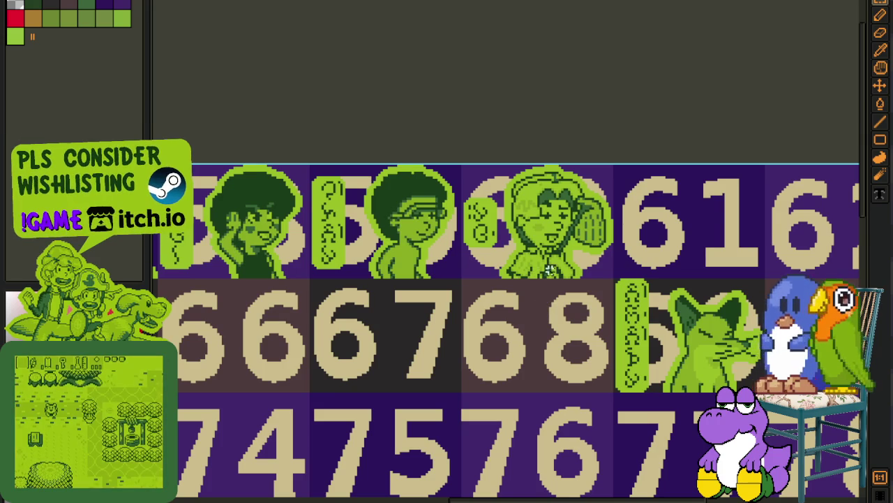
scroll(559, 294, up, 1)
scroll(559, 293, up, 1)
mouse_move(261, 106)
mouse_down()
mouse_move(571, 347)
mouse_move(533, 334)
mouse_up()
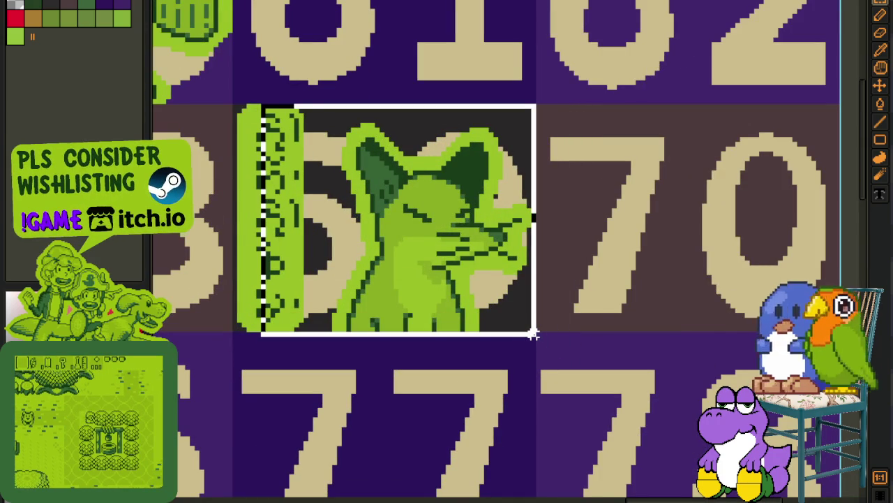
scroll(597, 284, down, 2)
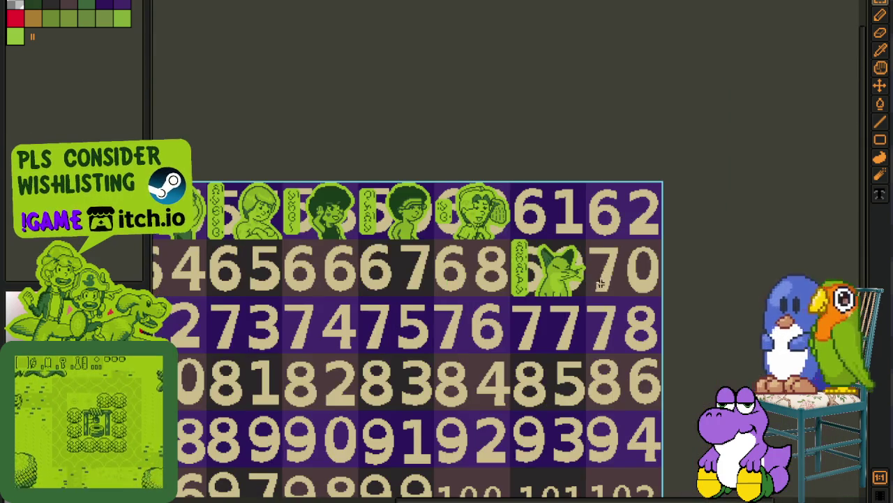
scroll(558, 286, up, 1)
scroll(503, 291, up, 1)
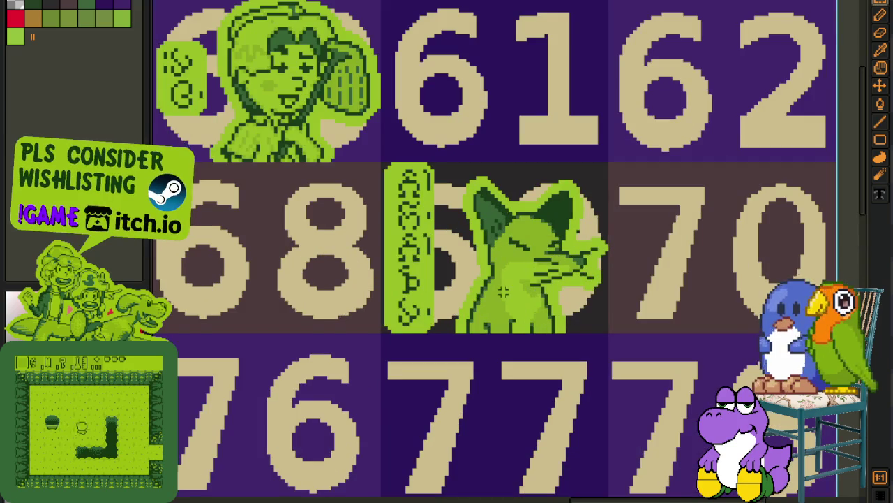
scroll(394, 240, down, 2)
scroll(541, 233, up, 1)
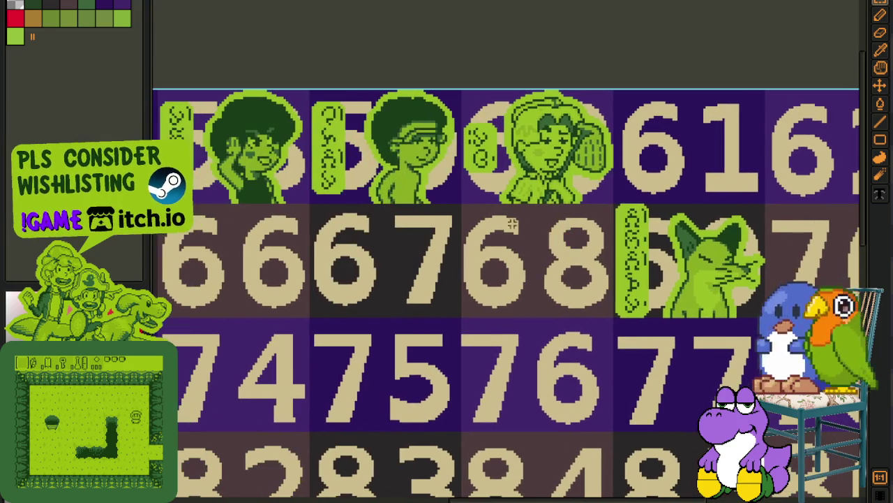
key(ctrl+Tab)
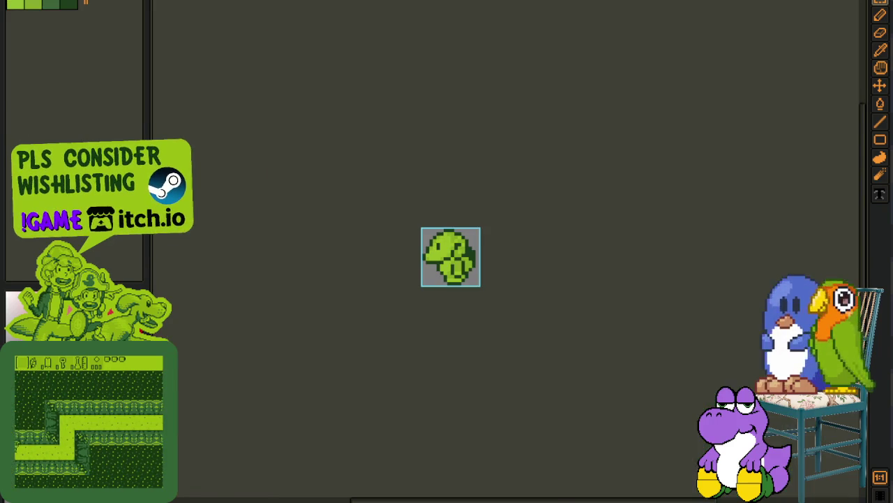
Step: Export all walk frames as a single-row sprite sheet
key(Tab)
key(alt+f)
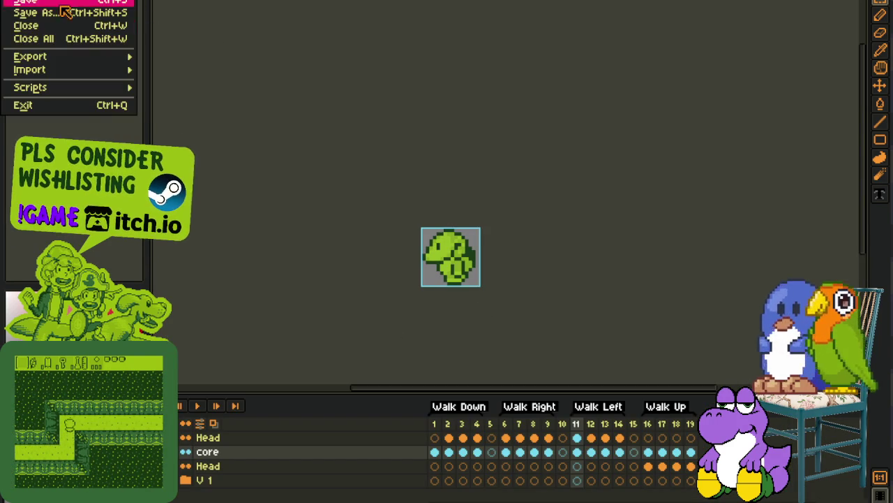
mouse_move(30, 56)
click(252, 70)
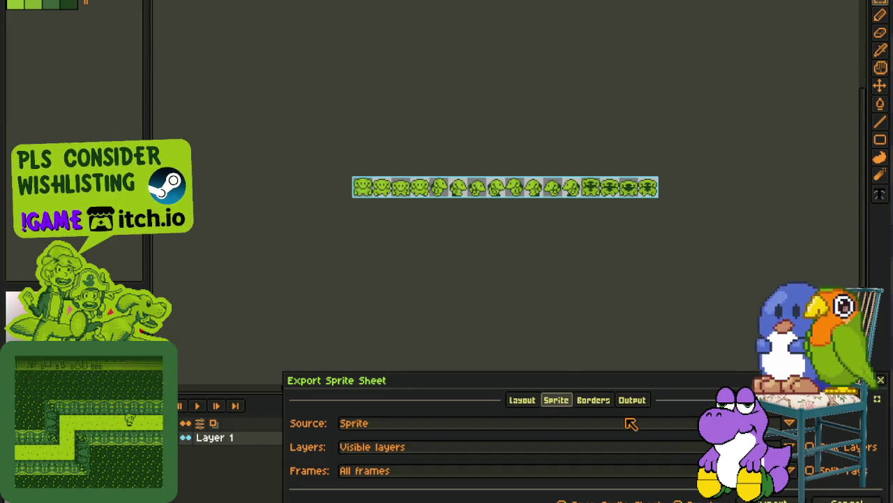
click(775, 500)
Step: Select and cut the whole sprite strip, then pan the New NPCs grid into view
key(ctrl+a)
key(Delete)
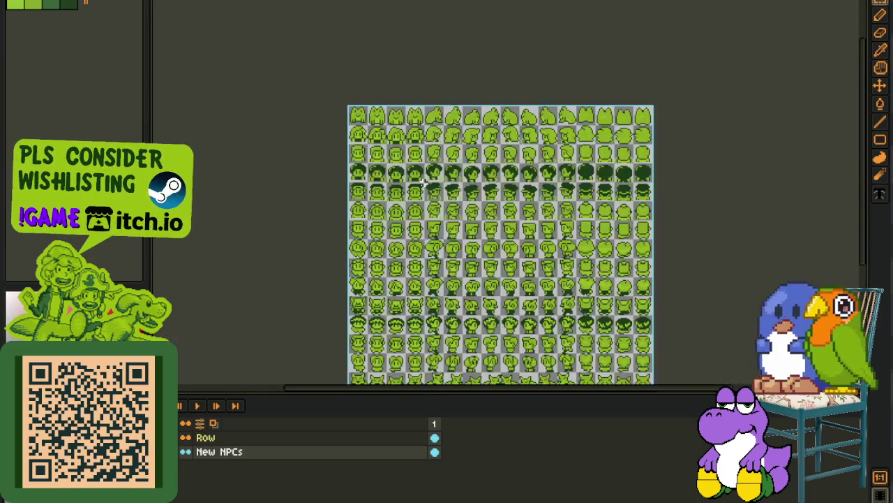
key(h)
drag(425, 180, 366, 152)
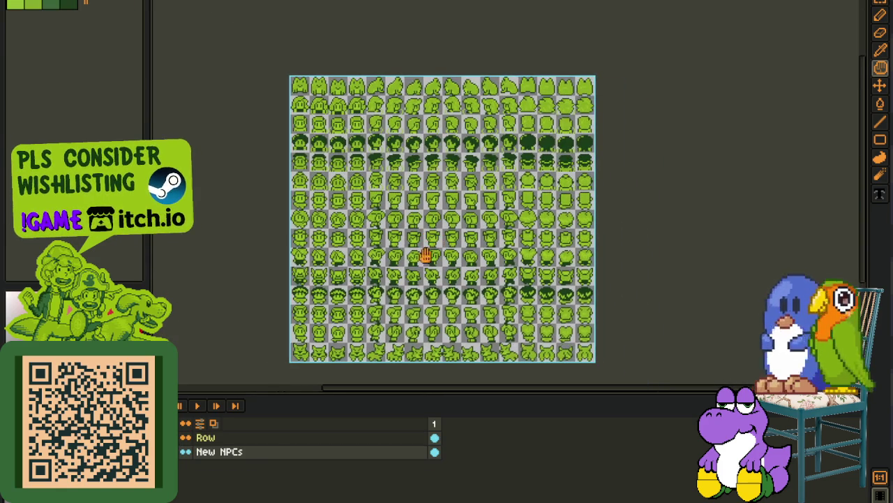
Step: Add a new top layer, paste the walking sprite strip, and move it down to row 61
right_click(238, 451)
mouse_move(260, 431)
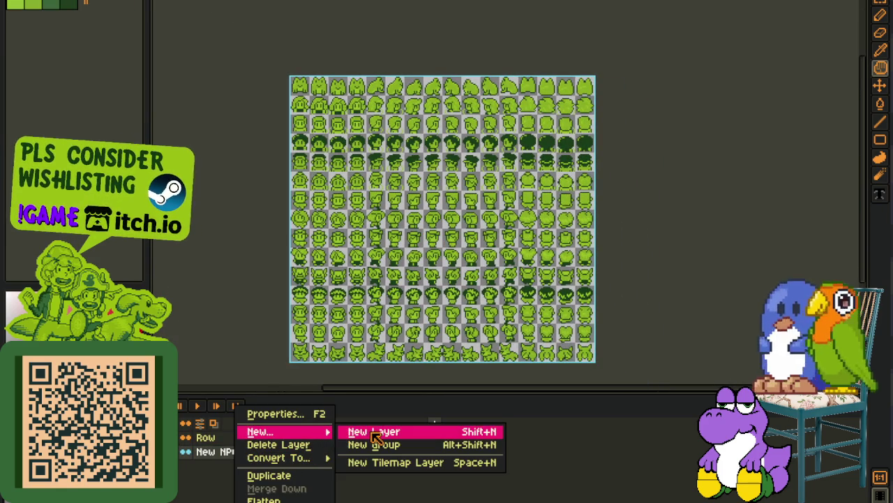
click(375, 432)
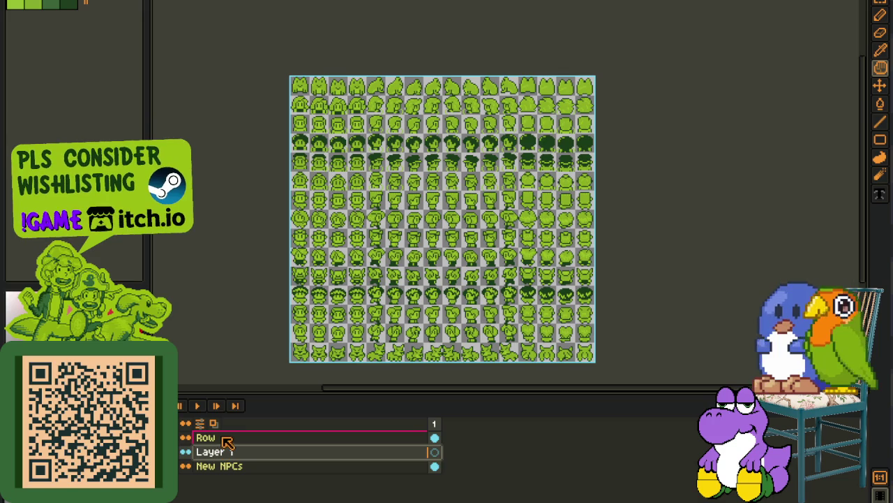
drag(180, 452, 205, 435)
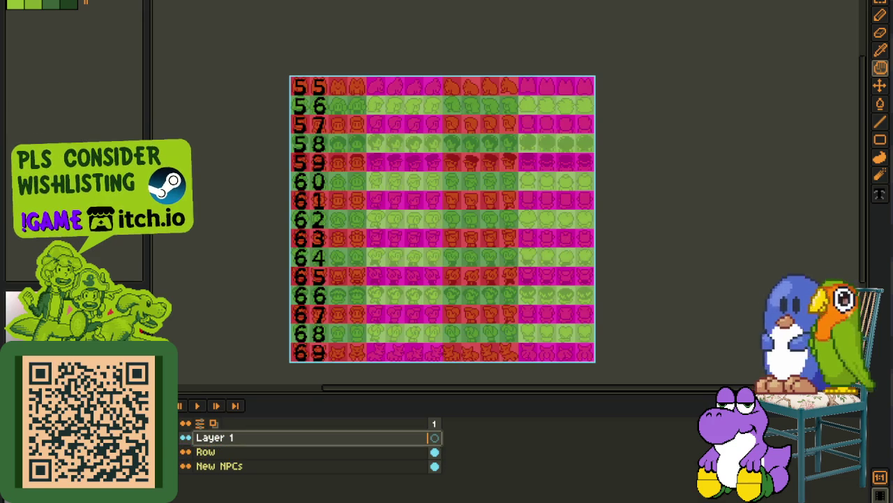
scroll(304, 241, up, 2)
drag(433, 179, 393, 206)
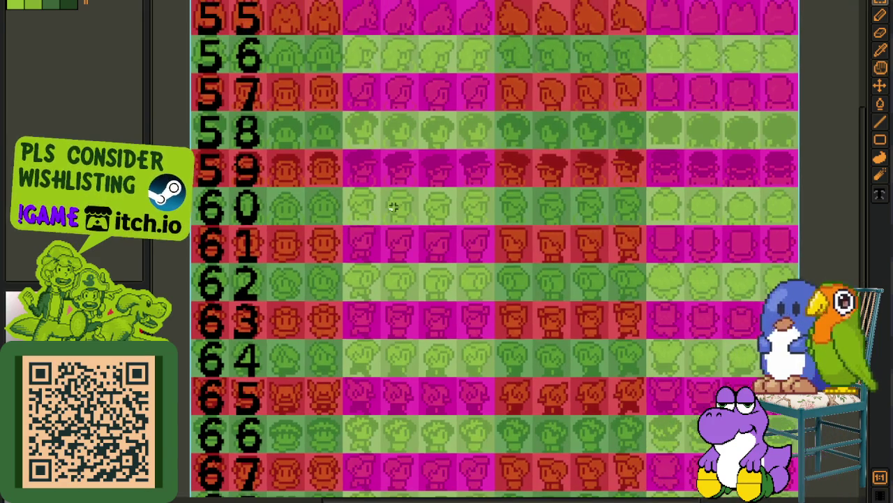
key(ctrl+v)
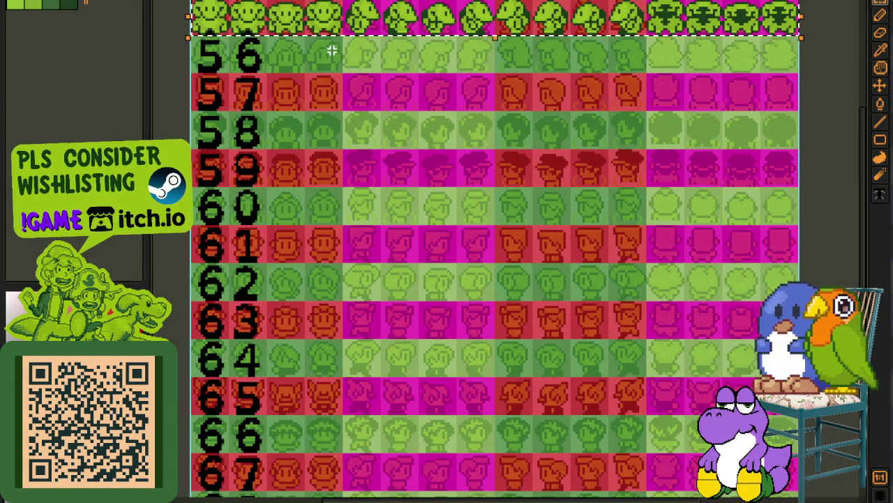
mouse_move(332, 18)
mouse_down()
mouse_move(332, 319)
mouse_move(331, 247)
mouse_up()
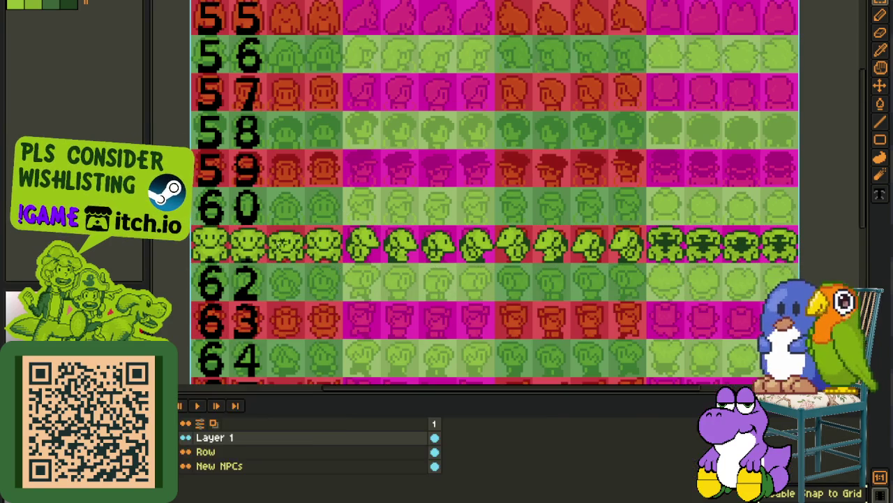
Step: Move the mushroom sprites one by one up into row 60
mouse_move(231, 227)
mouse_down()
mouse_move(306, 262)
mouse_move(300, 213)
mouse_up()
click(300, 252)
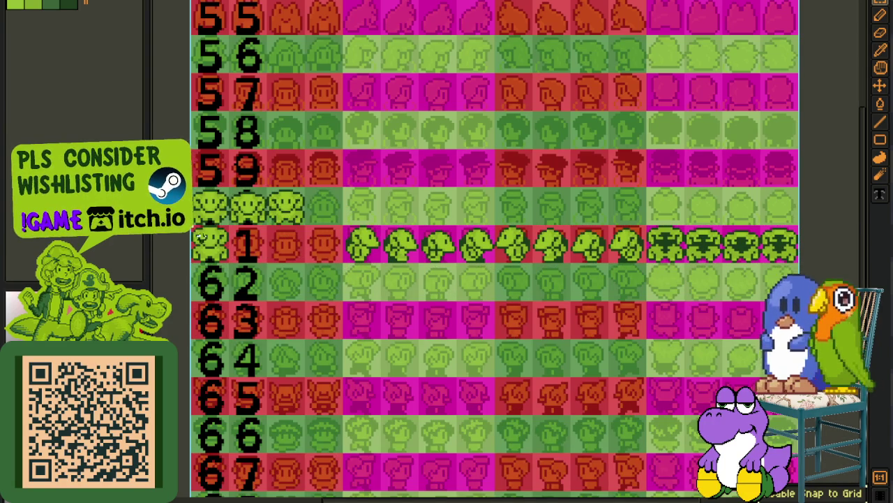
drag(237, 252, 328, 231)
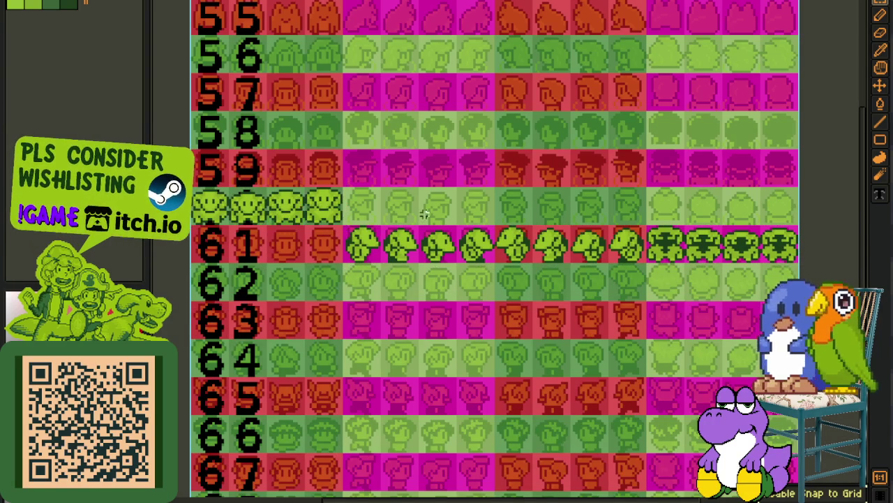
mouse_move(382, 226)
mouse_down()
mouse_move(493, 264)
mouse_move(436, 210)
mouse_up()
drag(399, 251, 477, 212)
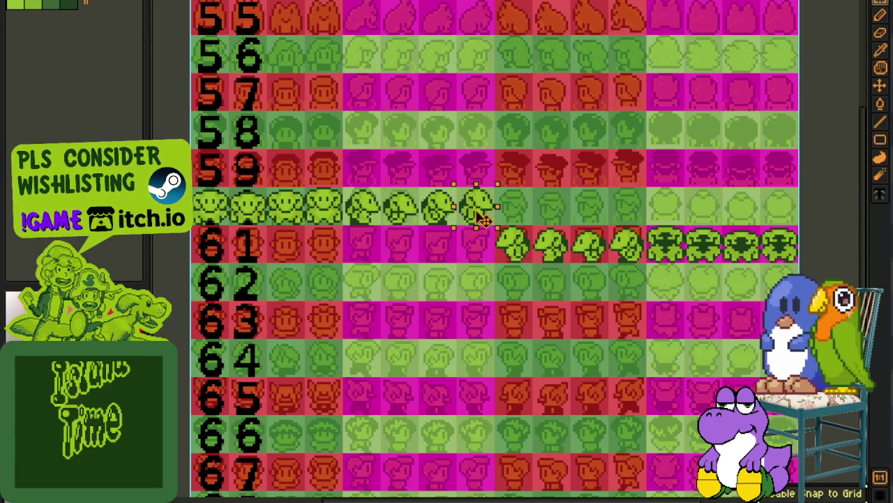
drag(627, 255, 564, 220)
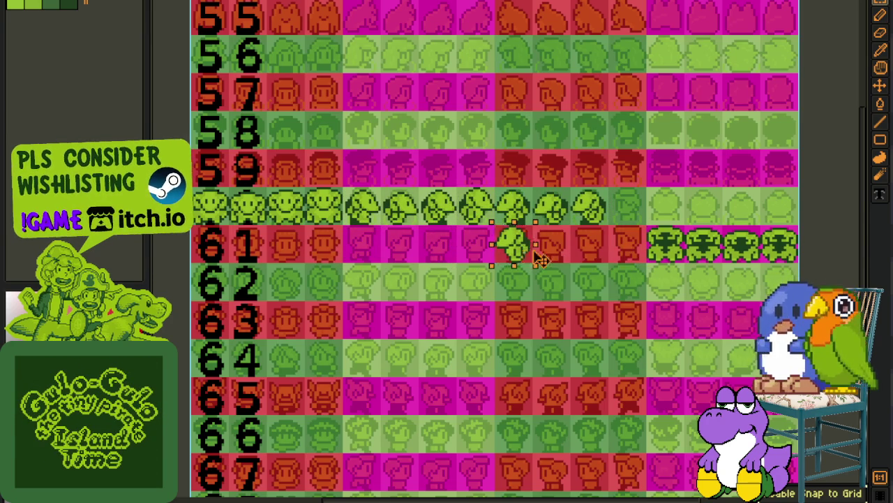
drag(531, 260, 639, 226)
Step: Move the remaining green sprites into place, then shift the whole green row down one row
drag(704, 238, 590, 243)
drag(664, 270, 572, 246)
drag(631, 268, 593, 230)
drag(551, 273, 662, 258)
scroll(481, 257, down, 3)
scroll(482, 257, up, 3)
mouse_move(385, 263)
mouse_down()
mouse_move(208, 160)
mouse_move(766, 209)
mouse_up()
key(s)
drag(389, 209, 385, 224)
key(ctrl+d)
Step: Move Layer 1 below Row and merge it down into the New NPCs layer
key(Tab)
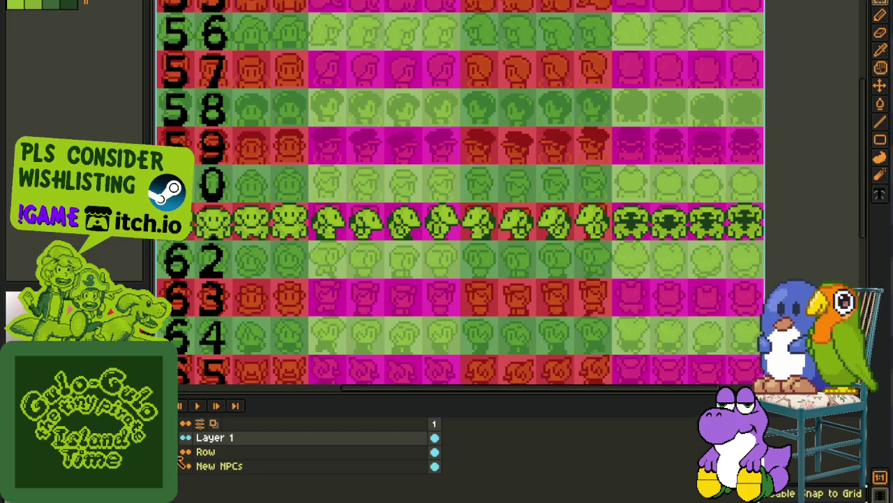
drag(209, 437, 428, 452)
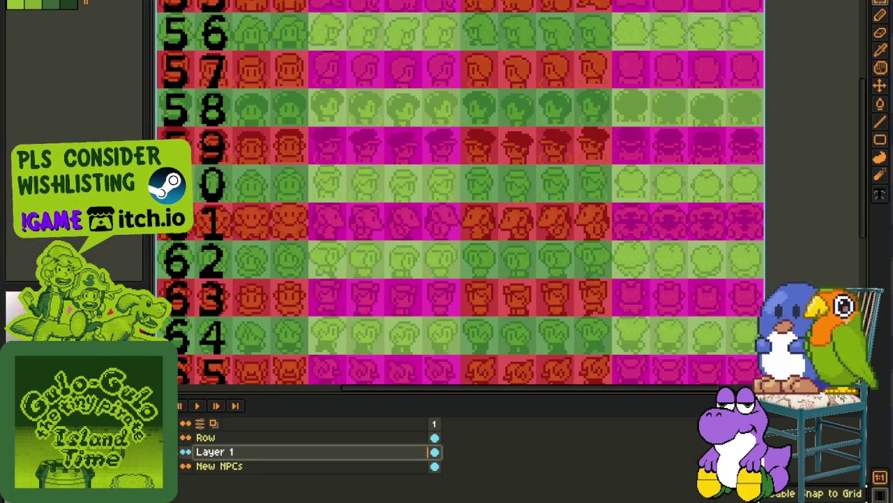
alt+click(184, 466)
click(222, 466)
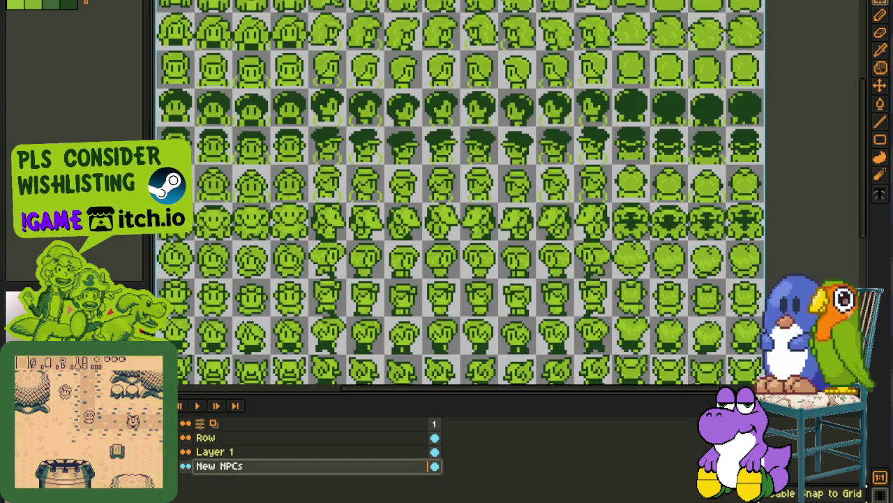
ctrl+click(428, 465)
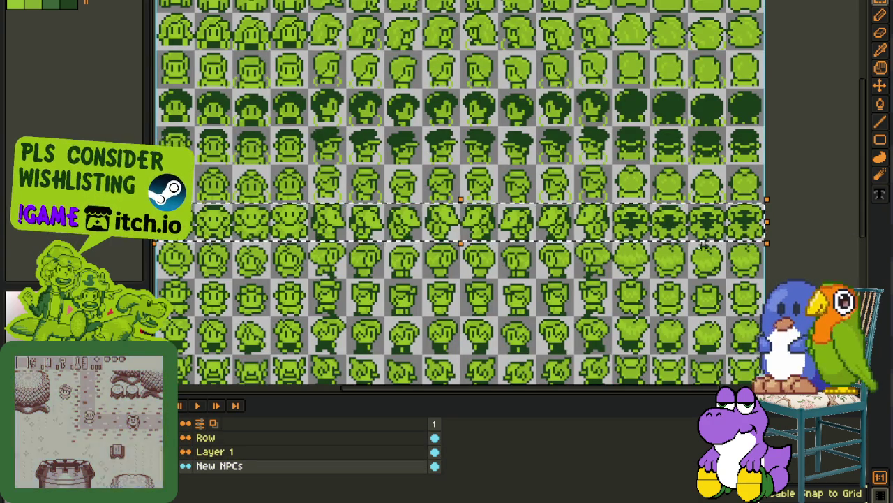
key(ctrl+d)
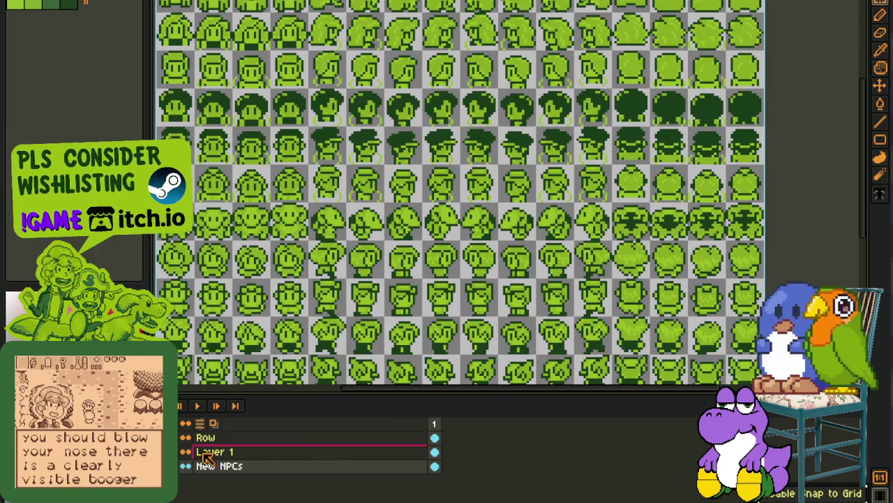
right_click(204, 452)
click(245, 488)
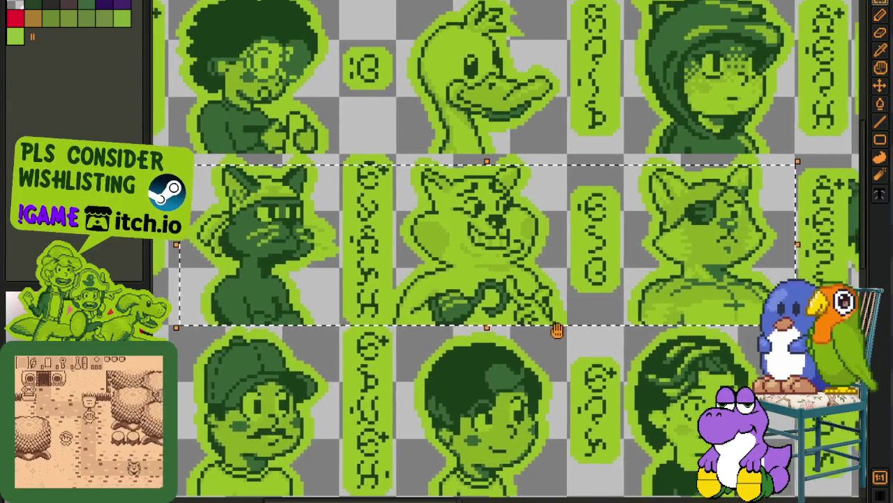
Step: Pan across the portrait sheet and marquee-select the duck and hat-wearing portraits
drag(557, 330, 538, 319)
scroll(538, 319, down, 4)
scroll(515, 259, down, 1)
scroll(435, 244, up, 4)
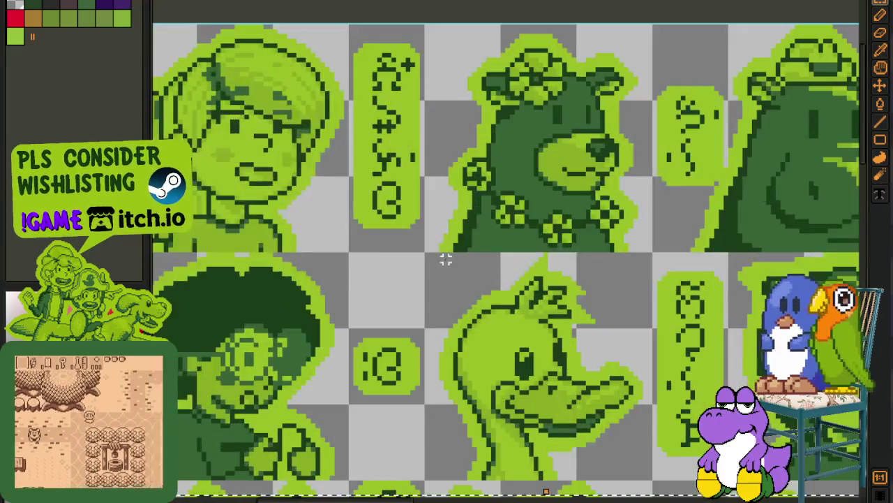
drag(435, 244, 658, 473)
scroll(538, 141, down, 2)
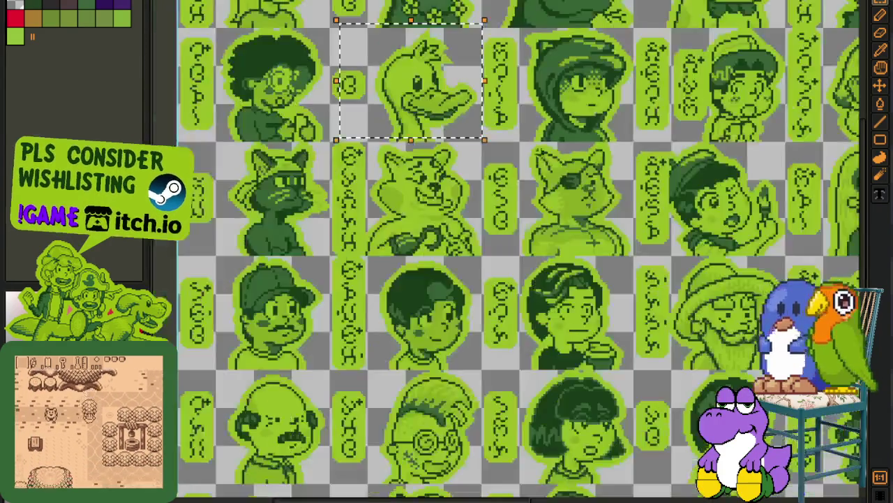
scroll(537, 142, down, 2)
scroll(489, 230, up, 5)
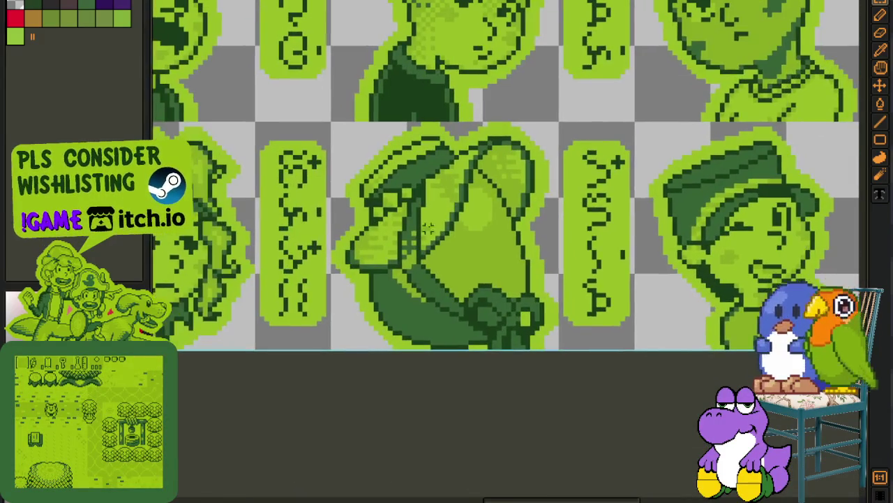
drag(319, 128, 558, 350)
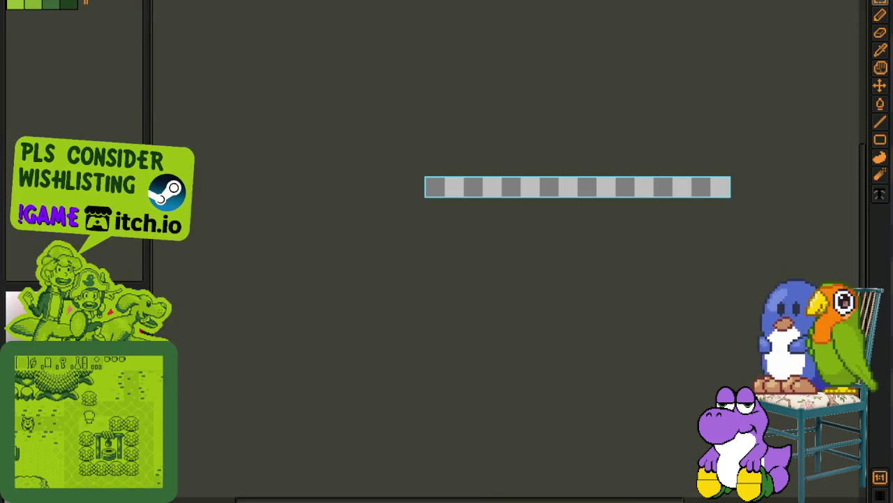
Step: Close the accidental empty strip sprite without saving it
key(ctrl+w)
click(442, 257)
scroll(533, 84, down, 1)
scroll(499, 183, down, 2)
scroll(512, 252, up, 1)
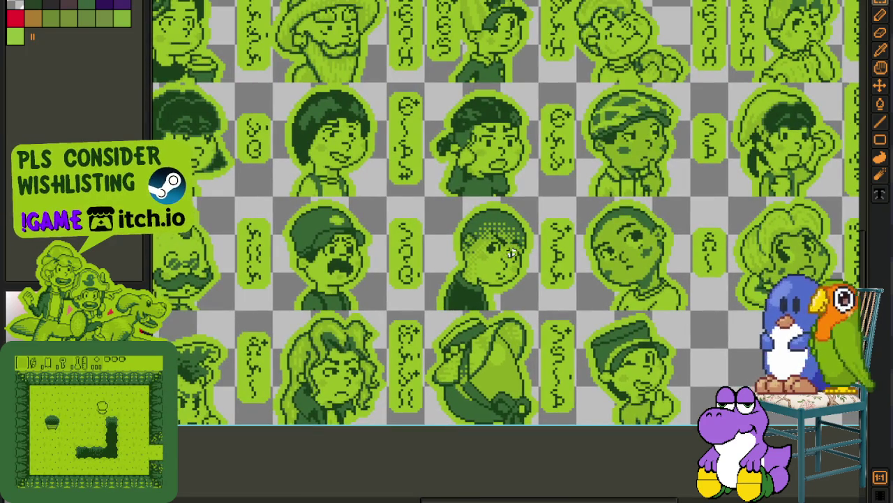
Step: Zoom out over the portraits, then switch to the numbered NPC sprite sheet
scroll(533, 235, down, 2)
scroll(503, 272, up, 1)
scroll(490, 281, up, 1)
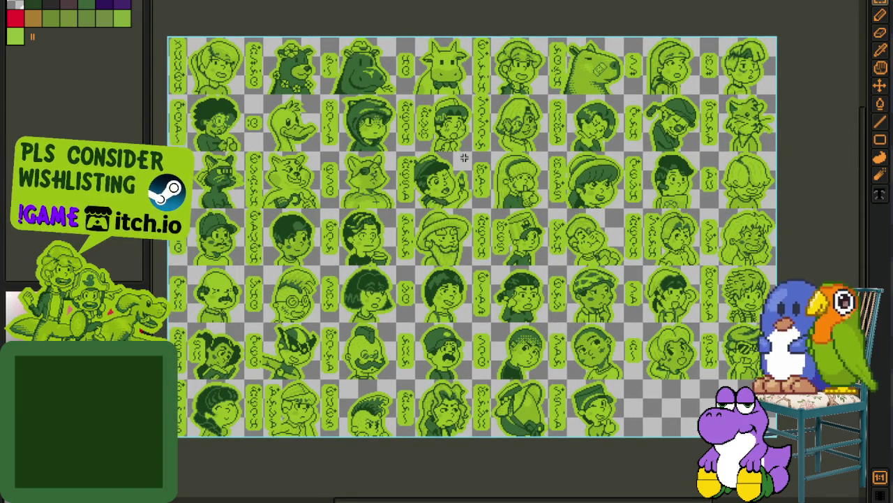
key(ctrl+Tab)
scroll(405, 198, up, 1)
Step: Bring rows 55–68 into view, select rows 62 through 68, then clear the selection
scroll(405, 197, up, 1)
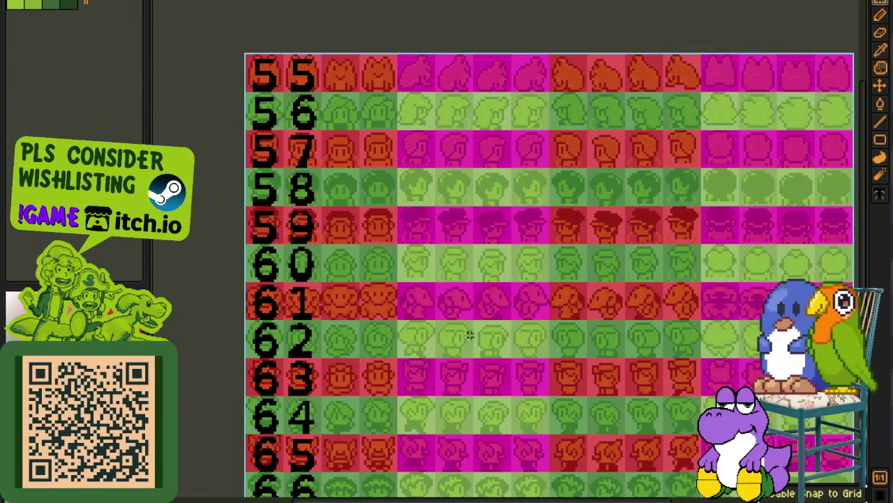
drag(469, 342, 465, 253)
drag(246, 230, 823, 418)
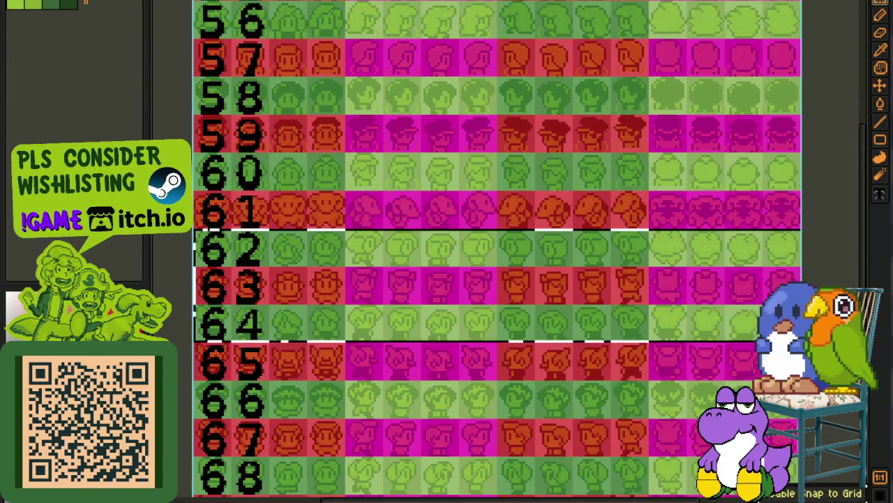
drag(824, 428, 823, 492)
scroll(663, 294, down, 3)
scroll(663, 295, up, 2)
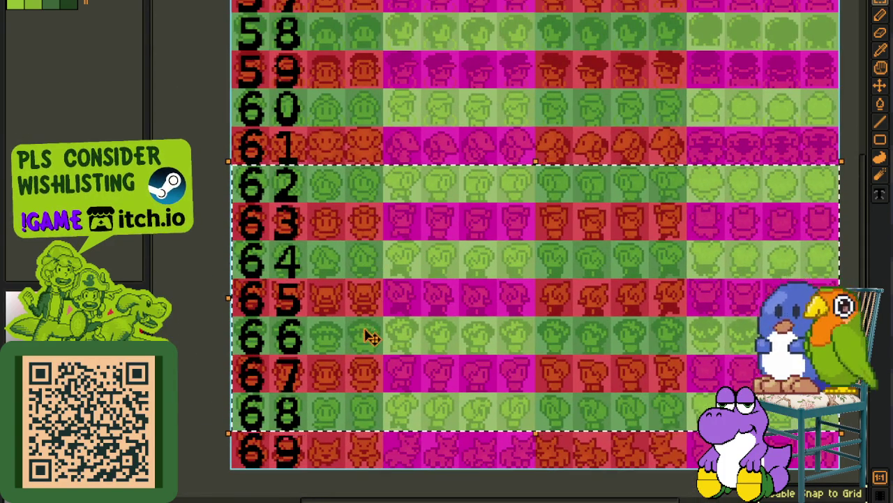
click(344, 154)
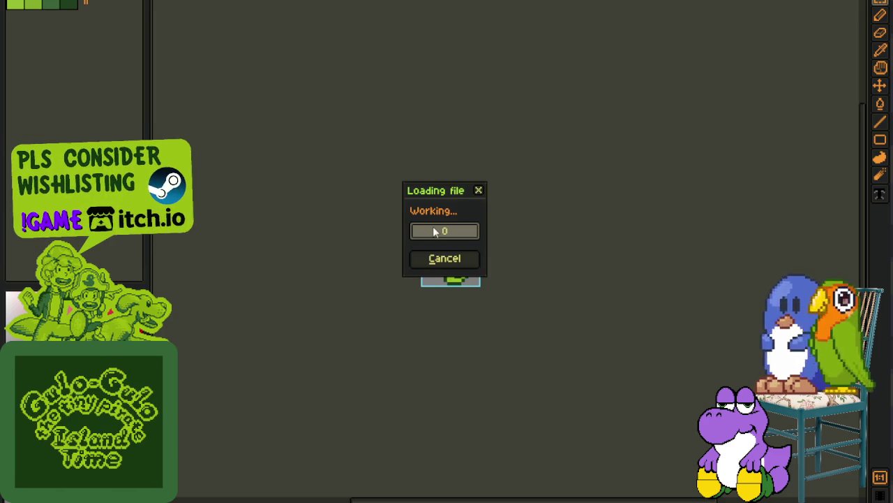
scroll(541, 234, up, 3)
Step: Pan the newly opened Game Boy tilesheet to the island map and zoom in
scroll(545, 230, up, 1)
key(i)
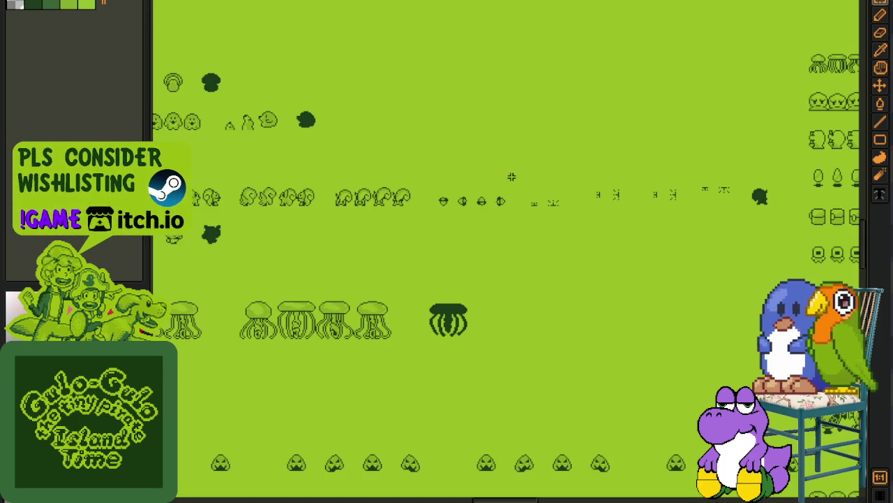
drag(522, 152, 404, 411)
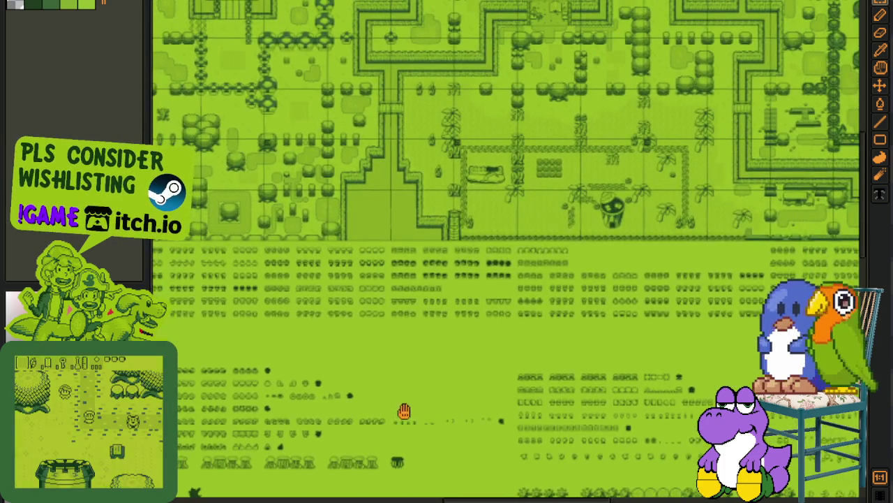
scroll(321, 415, up, 1)
scroll(633, 220, up, 3)
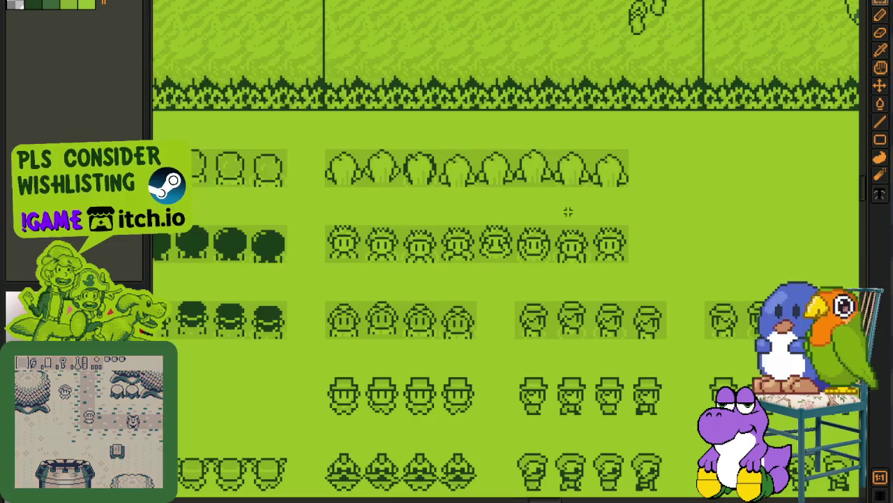
scroll(377, 222, up, 1)
Step: Marquee-select two rows of character sprites, then two rows of head sprites
drag(289, 295, 828, 73)
scroll(408, 237, down, 1)
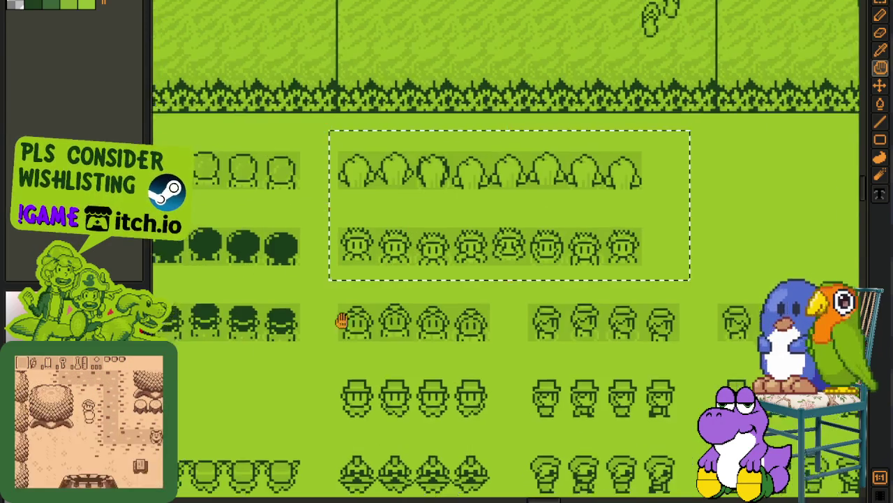
drag(327, 325, 733, 210)
scroll(322, 245, up, 1)
drag(327, 247, 838, 354)
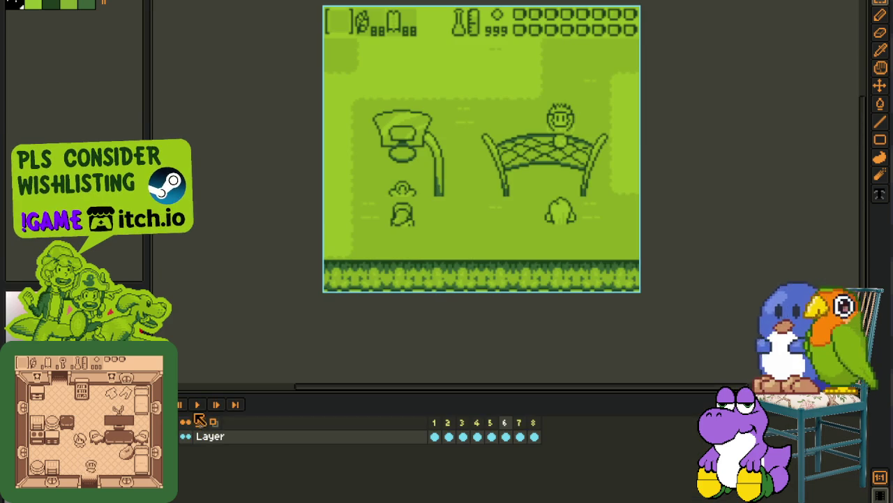
Step: Bring the top status row into view and stop the court animation on frame 4
scroll(374, 187, up, 1)
scroll(465, 151, up, 1)
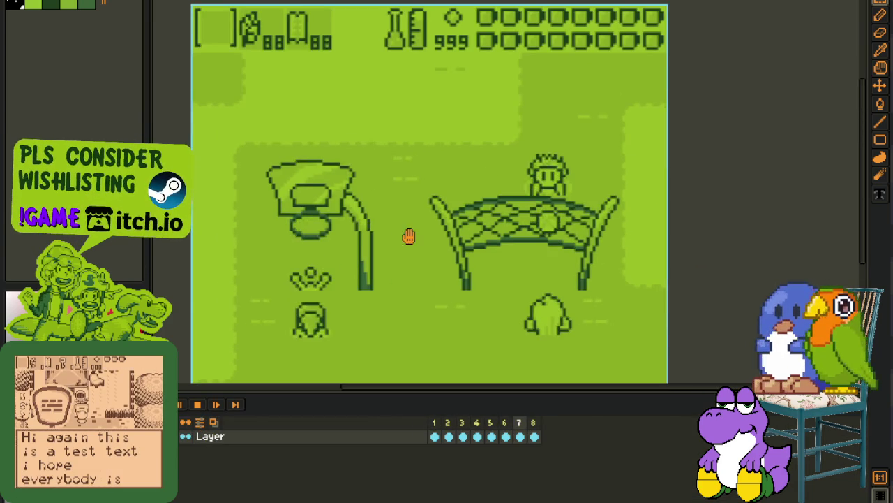
drag(464, 203, 409, 202)
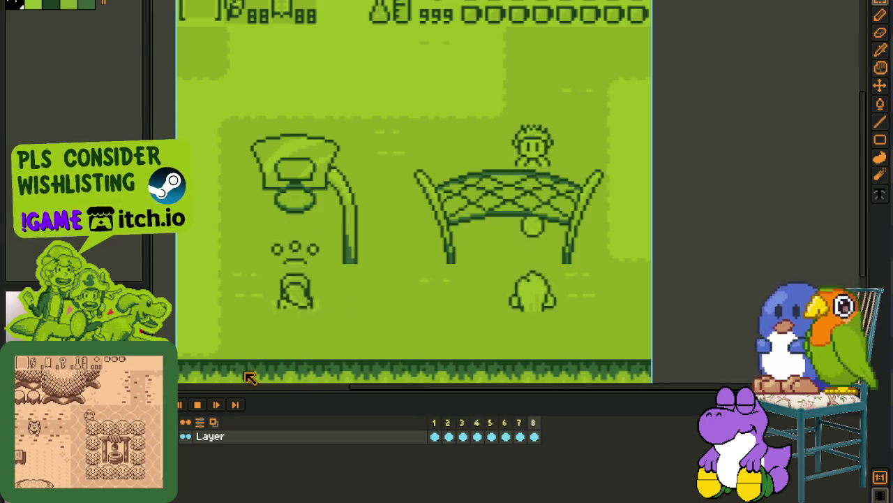
click(197, 404)
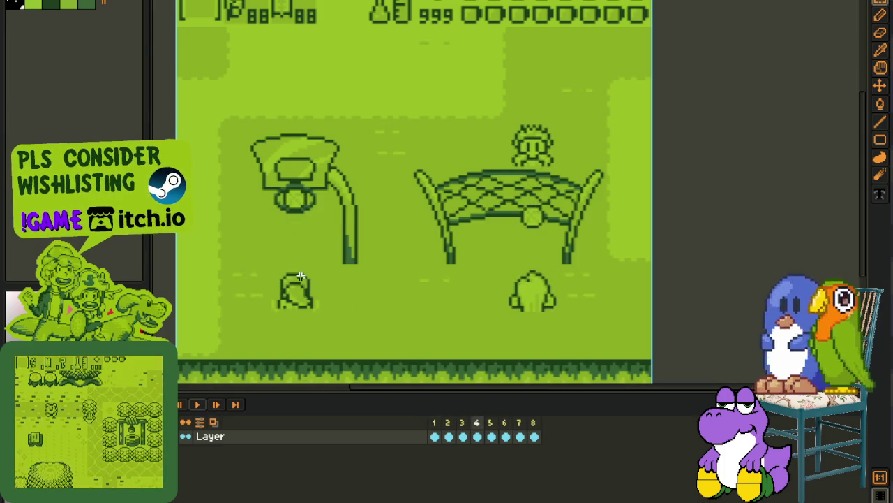
Step: Select the figures below the hoop, below the net and on the net, then deselect
scroll(300, 276, up, 1)
drag(530, 246, 671, 366)
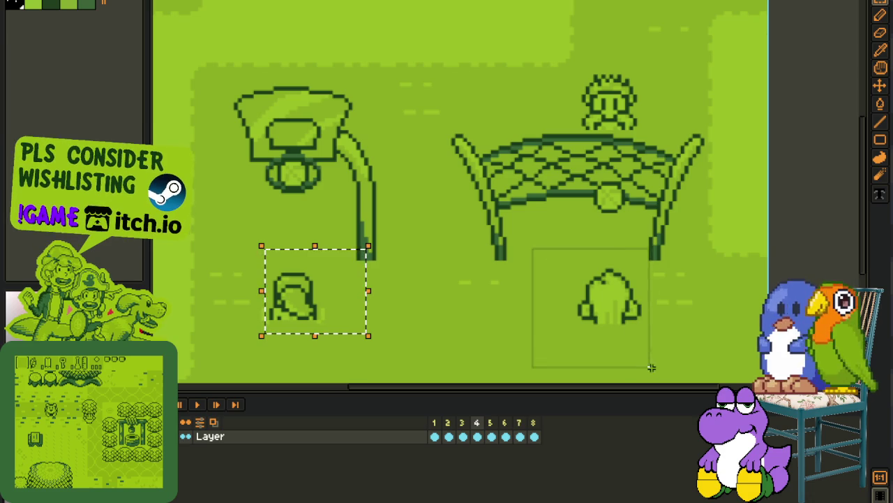
drag(562, 61, 695, 159)
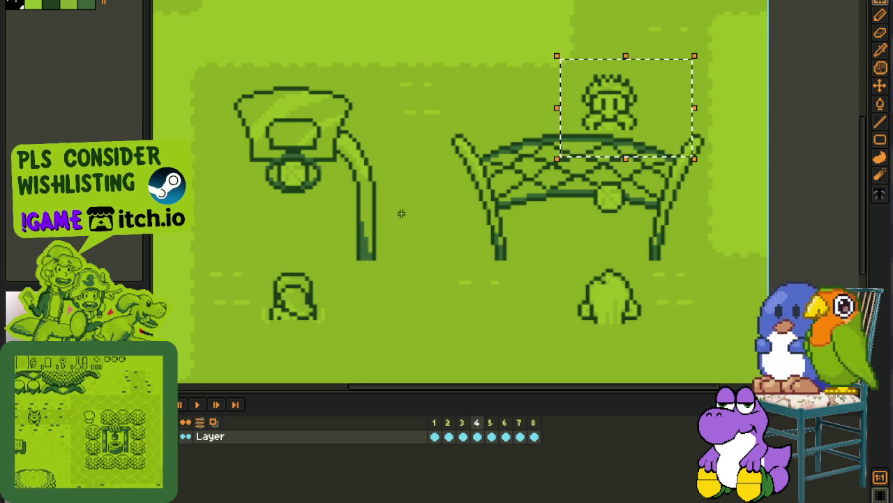
drag(325, 222, 375, 145)
drag(207, 178, 299, 296)
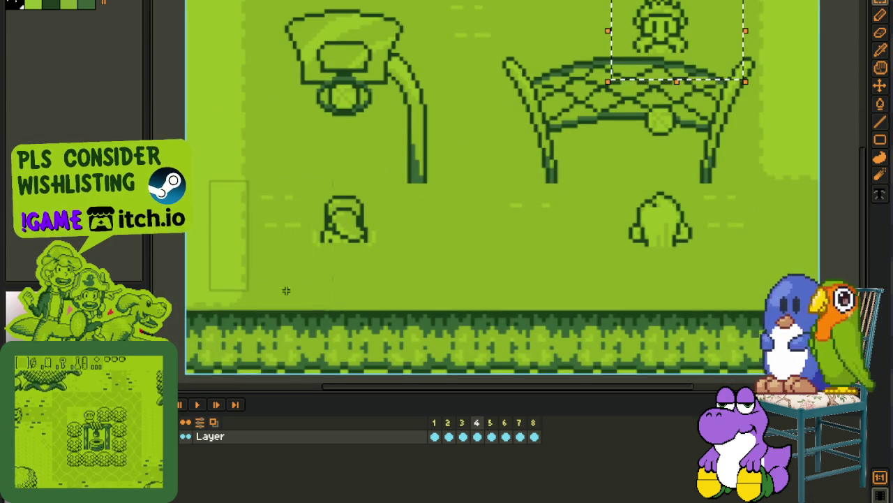
click(364, 178)
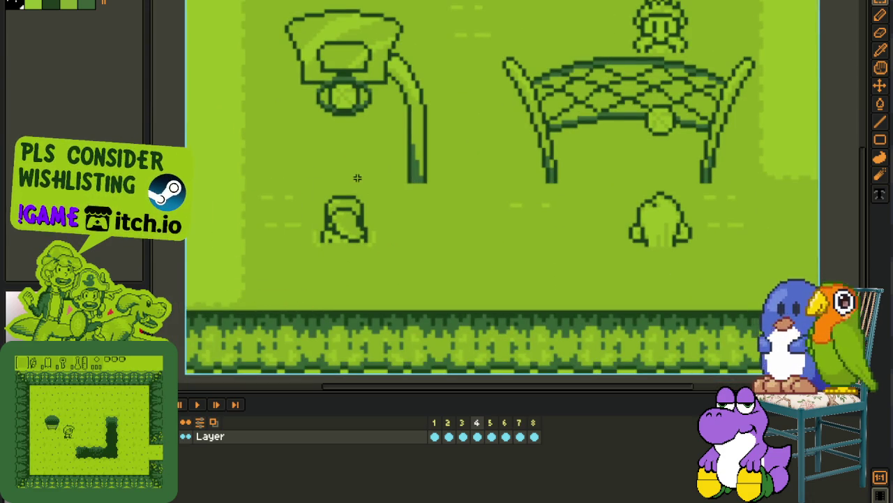
Step: Select the area left of the player, then a thin tall strip of the scene
drag(215, 178, 278, 261)
scroll(375, 190, up, 3)
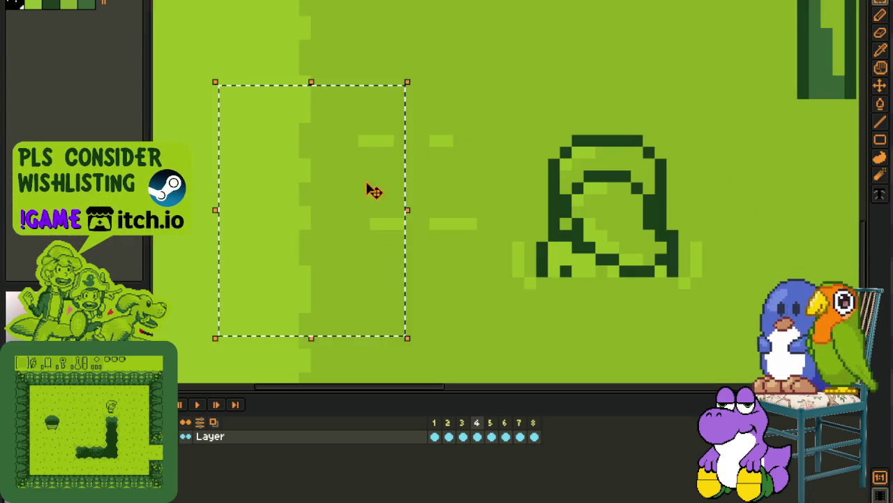
click(460, 161)
drag(340, 120, 353, 335)
scroll(464, 271, down, 1)
scroll(465, 271, down, 1)
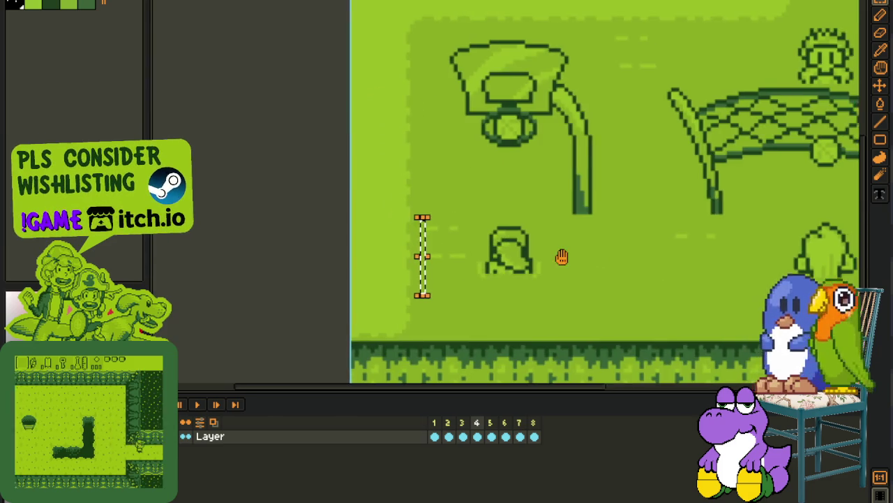
drag(562, 257, 457, 214)
Step: Select the hat-shaped player, the player under the net and the character above it, then play the animation
drag(380, 170, 462, 293)
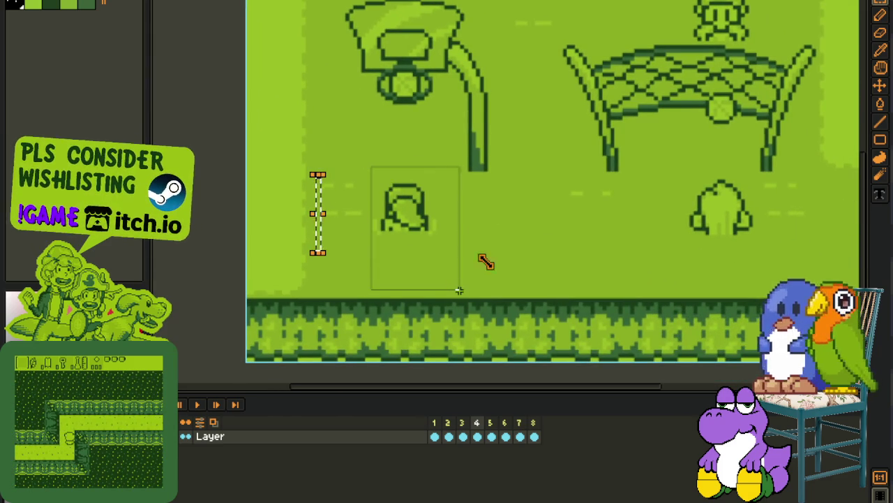
scroll(464, 240, right, 5)
drag(510, 195, 604, 284)
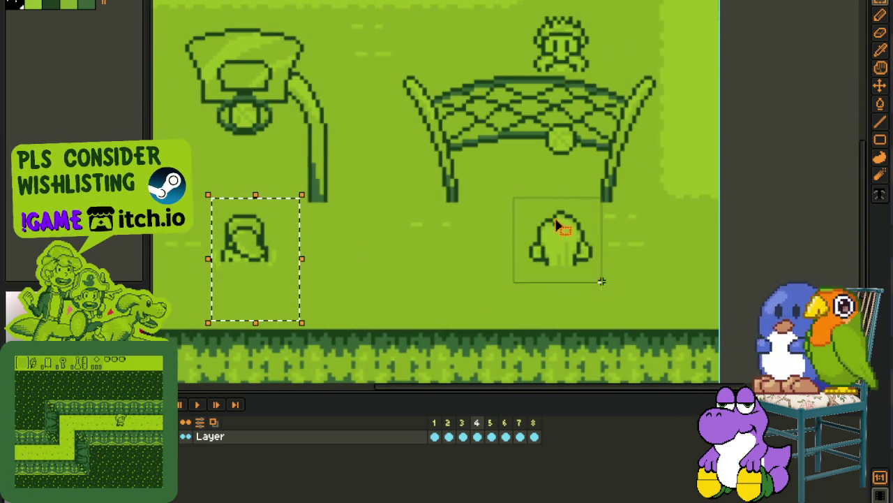
drag(635, 84, 637, 62)
click(402, 187)
scroll(387, 180, down, 1)
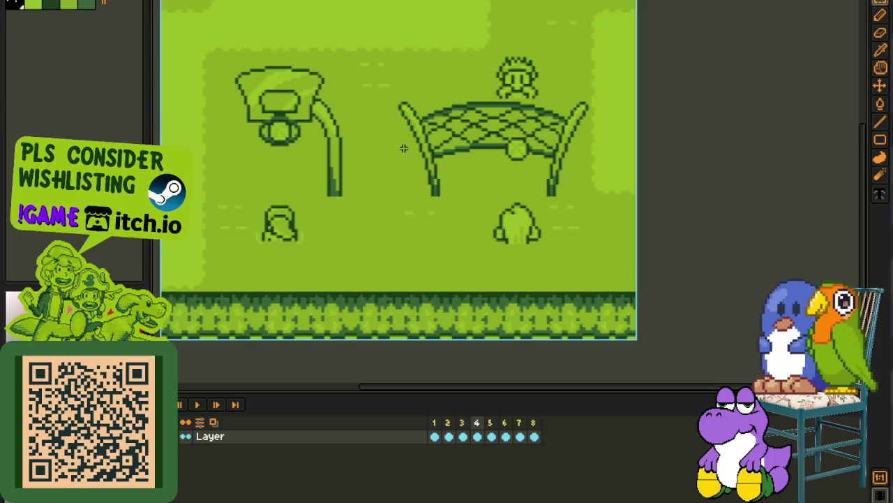
click(210, 403)
Step: Stop the court scene playback and return to frame 1
mouse_move(359, 203)
mouse_down()
mouse_move(314, 230)
mouse_move(396, 225)
mouse_up()
click(198, 405)
scroll(392, 378, up, 3)
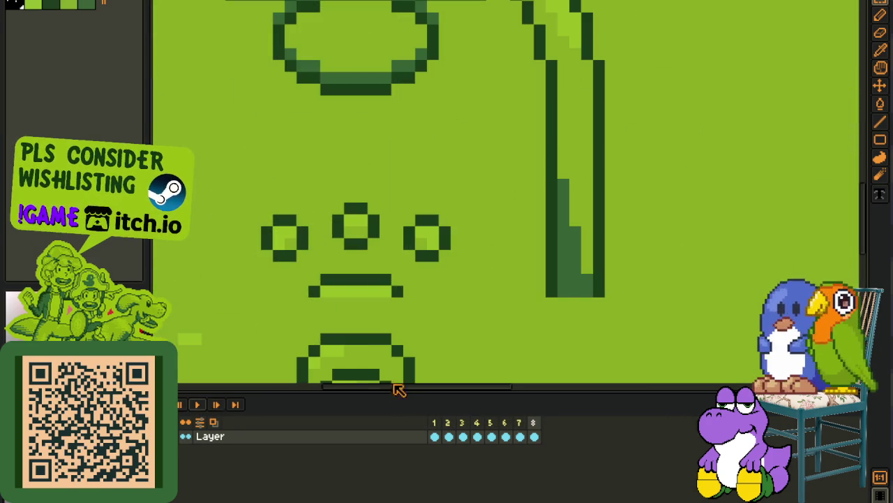
click(440, 424)
scroll(509, 187, down, 2)
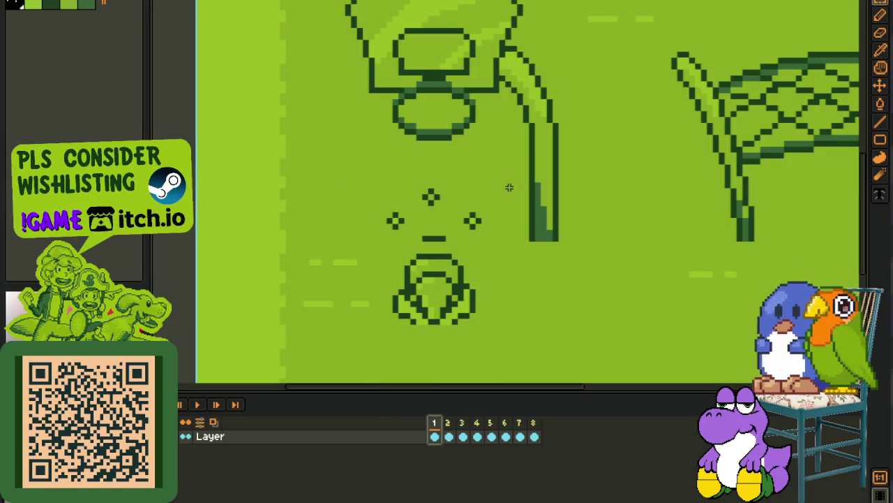
Step: Step forward frame by frame to the ball's splash frame
key(Right)
key(Right)
key(Right)
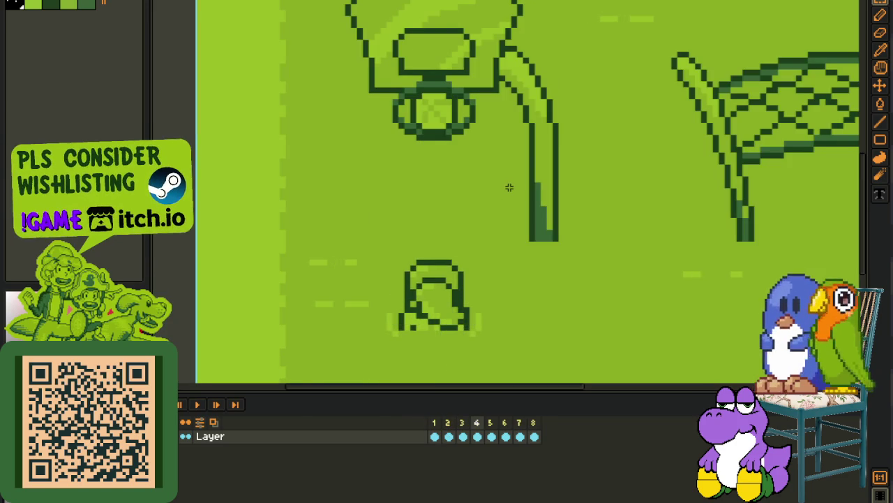
scroll(439, 114, up, 2)
key(Right)
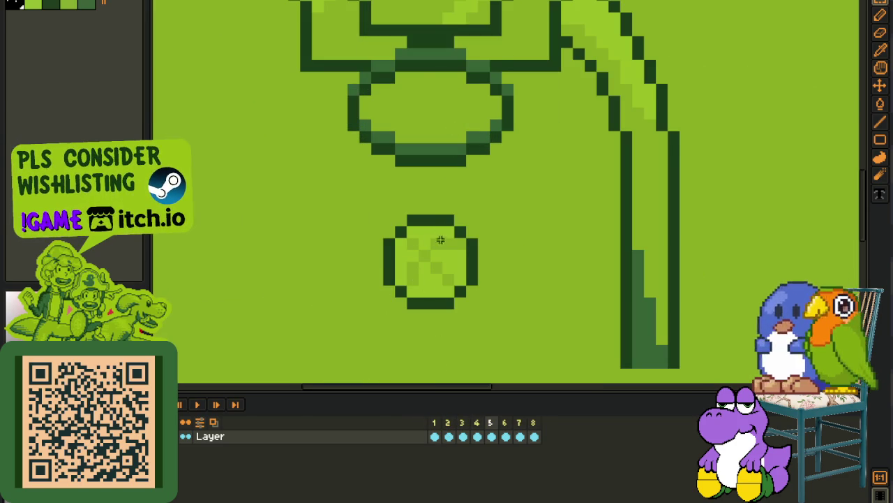
key(Right)
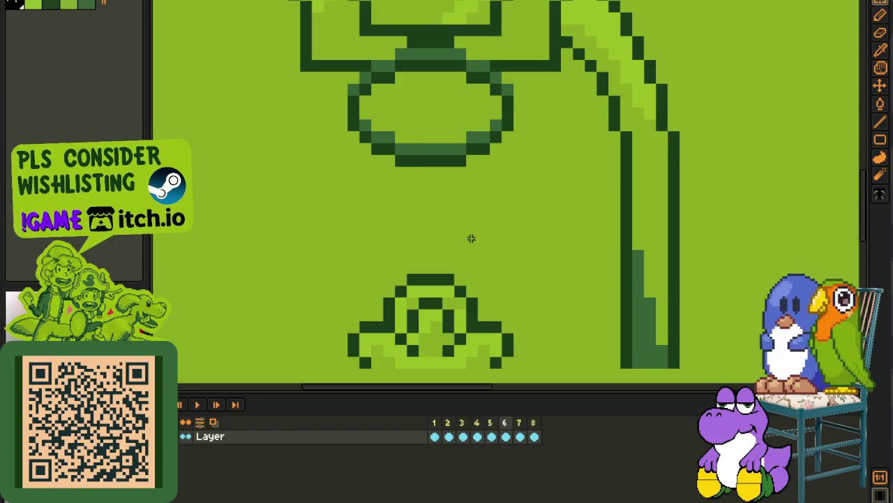
key(Right)
scroll(481, 236, down, 3)
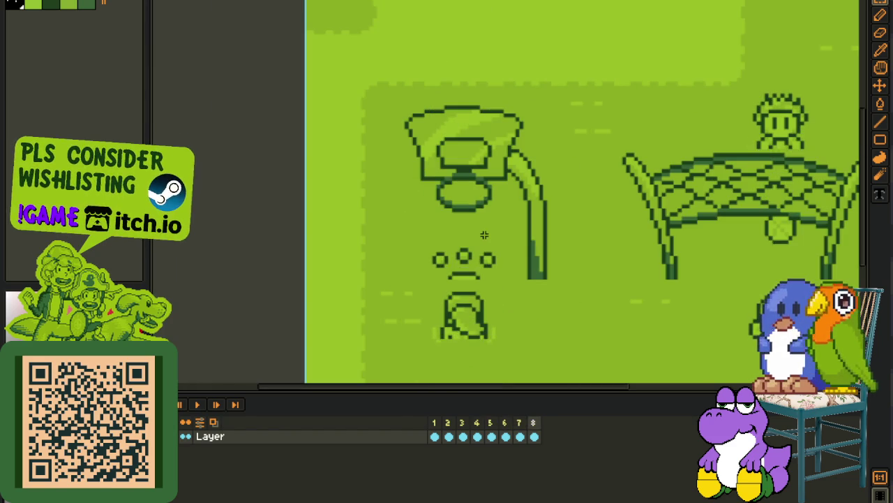
Step: Zoom in and out around the splash frame of the court scene
scroll(489, 209, right, 5)
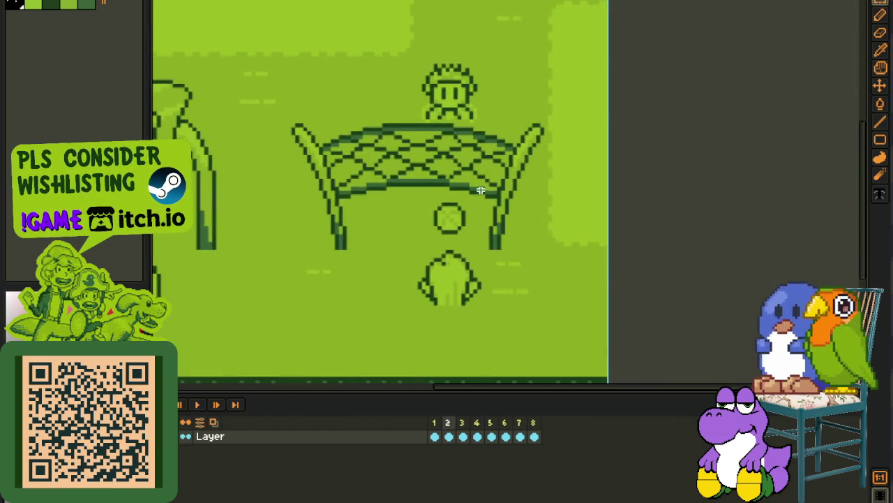
scroll(479, 189, up, 2)
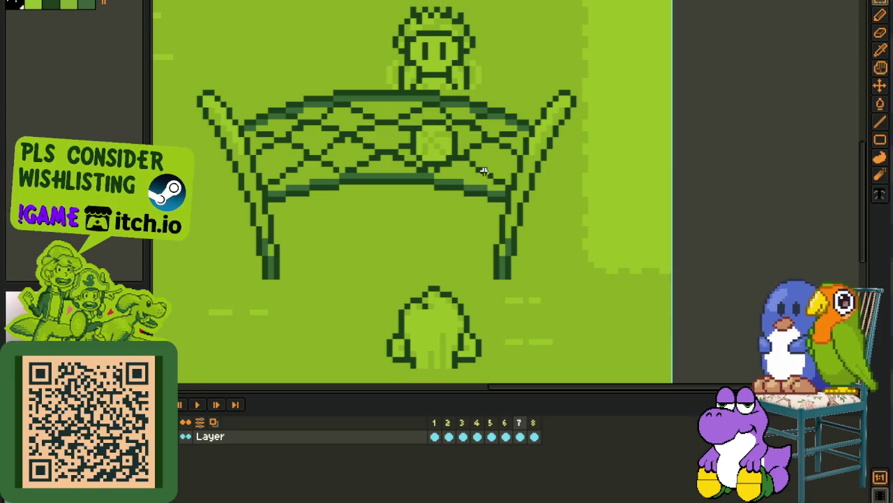
scroll(465, 52, up, 1)
scroll(341, 25, down, 2)
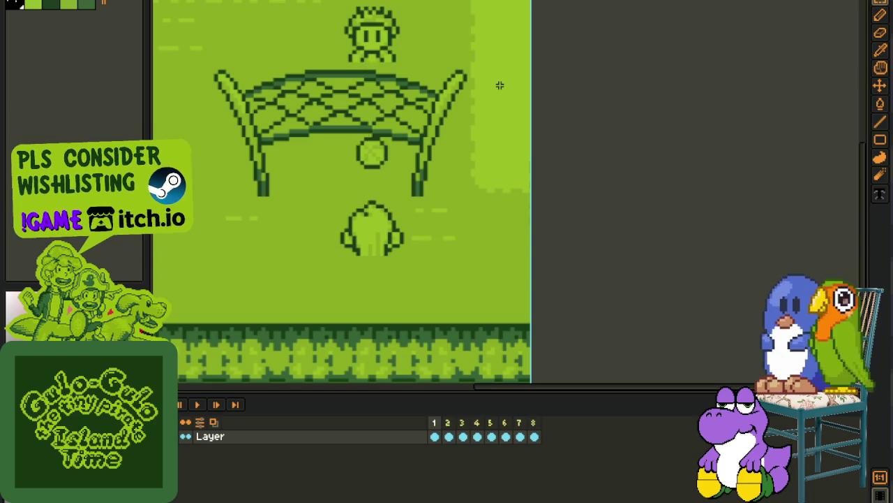
scroll(496, 87, down, 2)
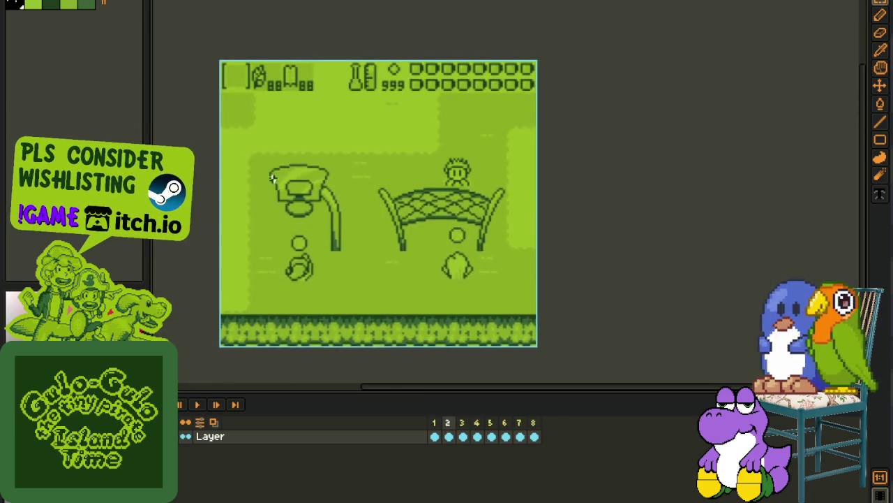
scroll(352, 154, up, 1)
scroll(310, 239, up, 1)
scroll(239, 193, up, 1)
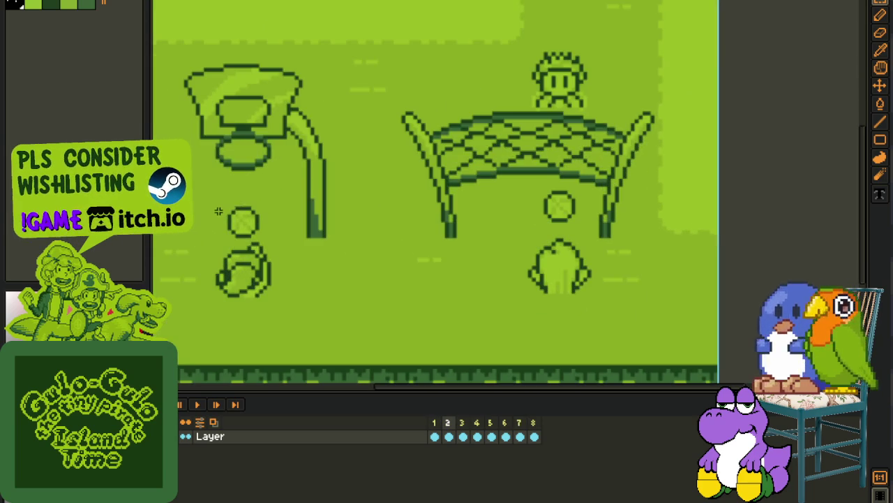
scroll(244, 195, up, 1)
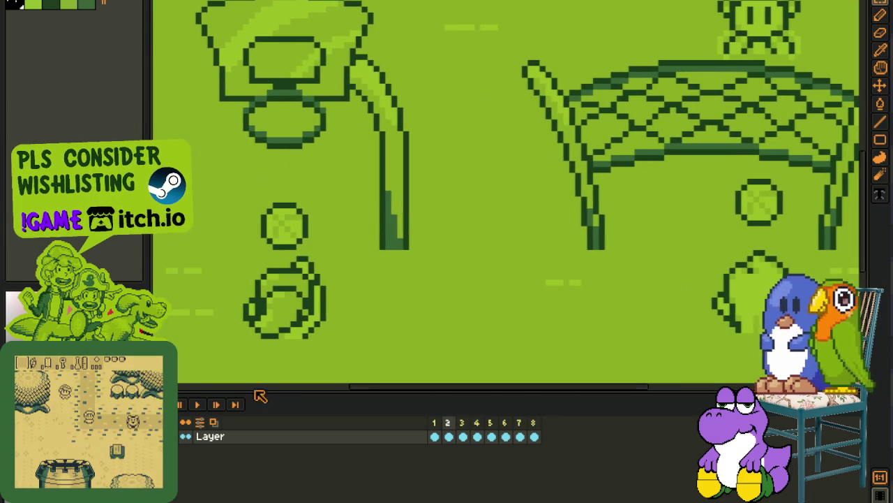
scroll(263, 221, up, 2)
scroll(264, 222, down, 1)
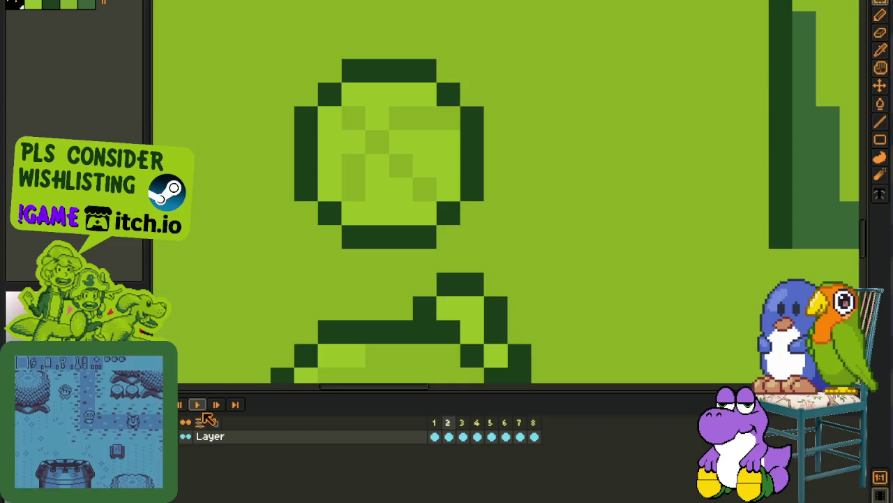
scroll(264, 280, down, 2)
scroll(263, 326, down, 1)
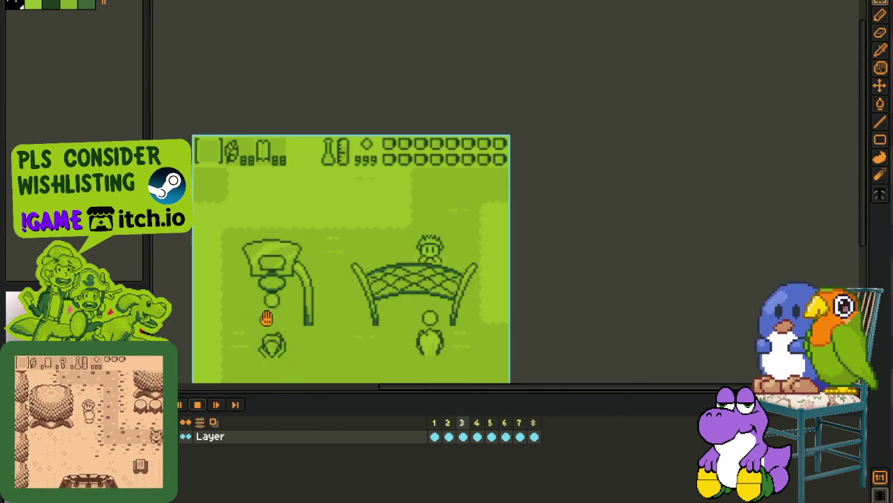
scroll(284, 318, up, 1)
Step: Fit the whole court scene in view, then close the sprite without saving
drag(342, 271, 365, 215)
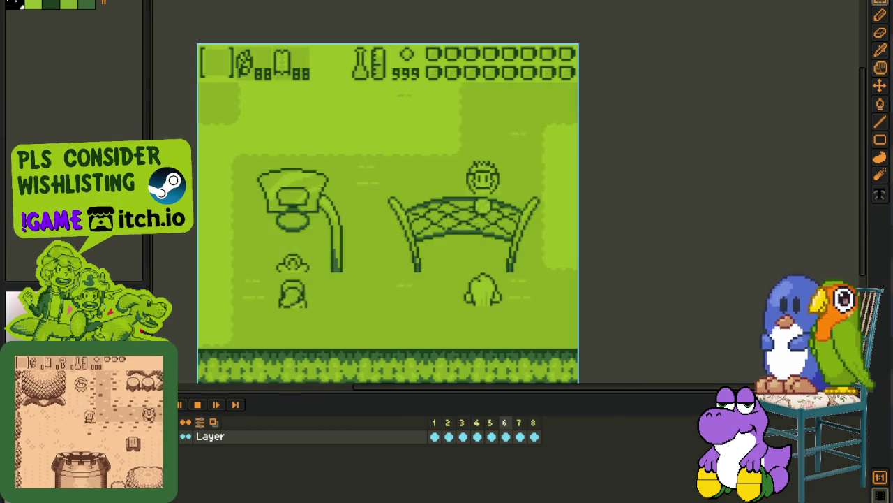
click(559, 13)
click(450, 254)
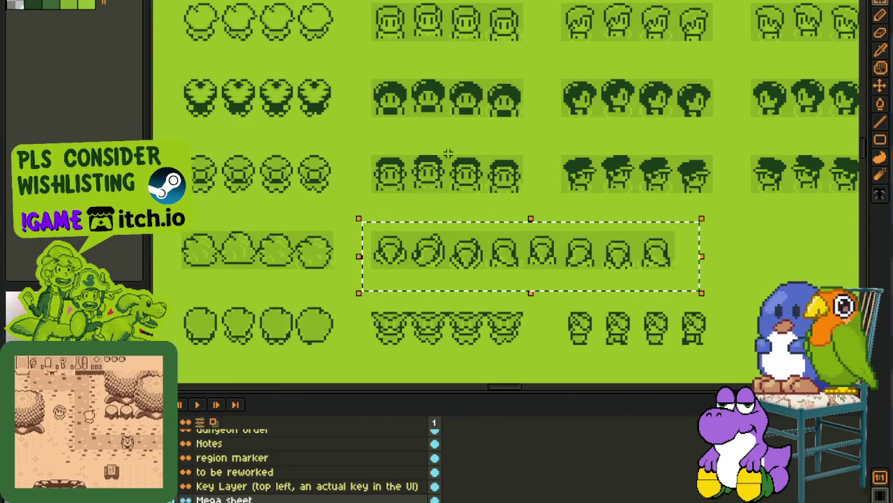
Step: Select a row of NPC heads and the top two sprite rows, deselect, then pan to the NPC grid
click(402, 196)
mouse_move(358, 211)
mouse_down()
mouse_move(744, 285)
mouse_move(253, 256)
mouse_up()
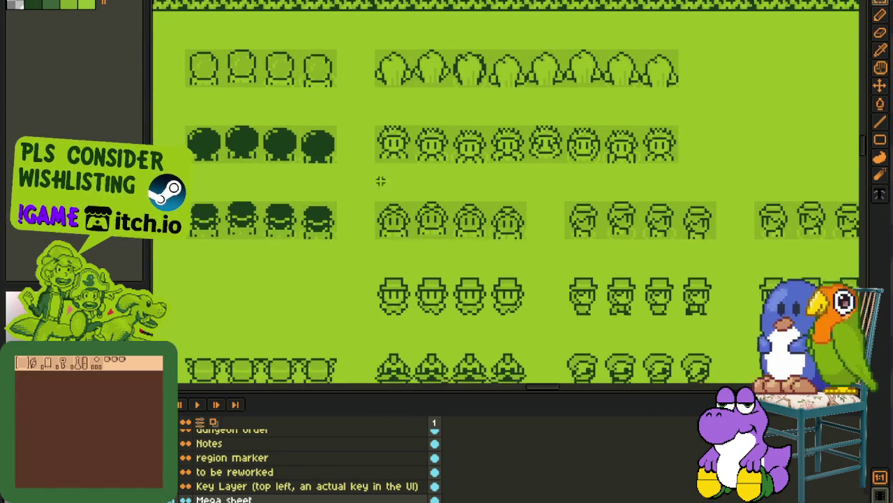
drag(355, 185, 752, 28)
click(207, 200)
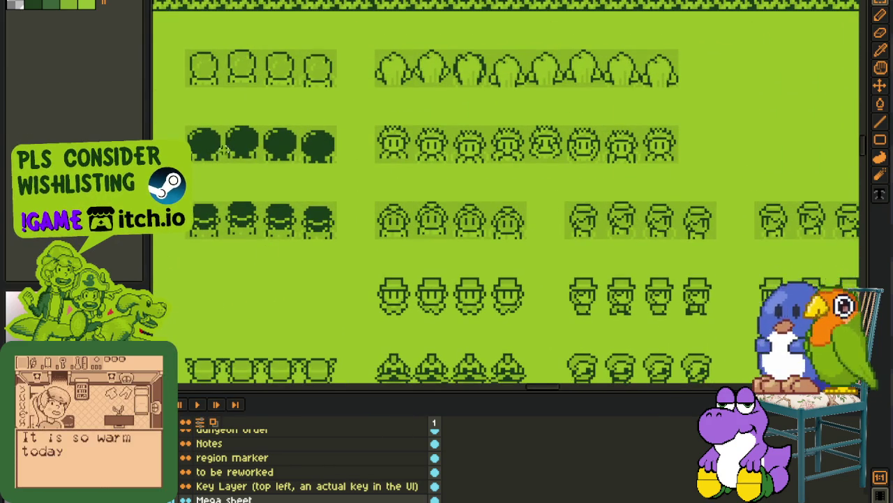
scroll(298, 125, down, 3)
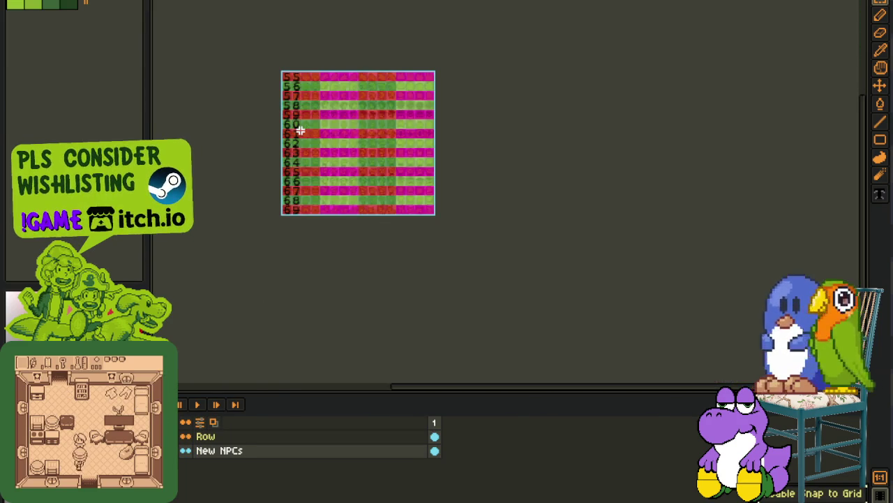
scroll(298, 124, up, 3)
drag(409, 139, 354, 171)
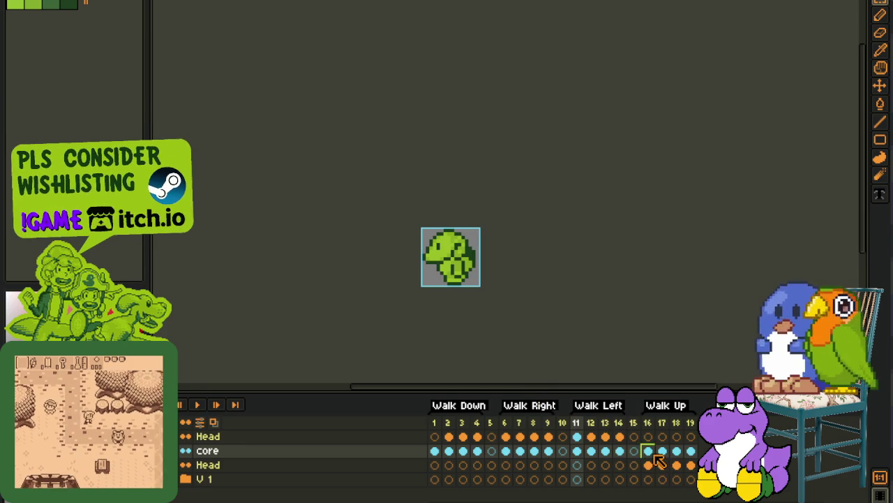
Step: Save the walk sprite at frame 19 and switch to the hair sprite document
click(691, 450)
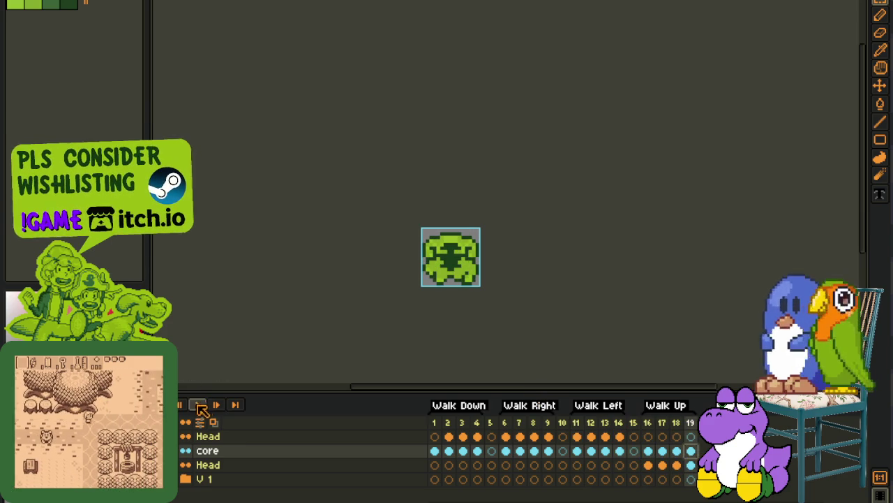
key(ctrl+s)
key(ctrl+Tab)
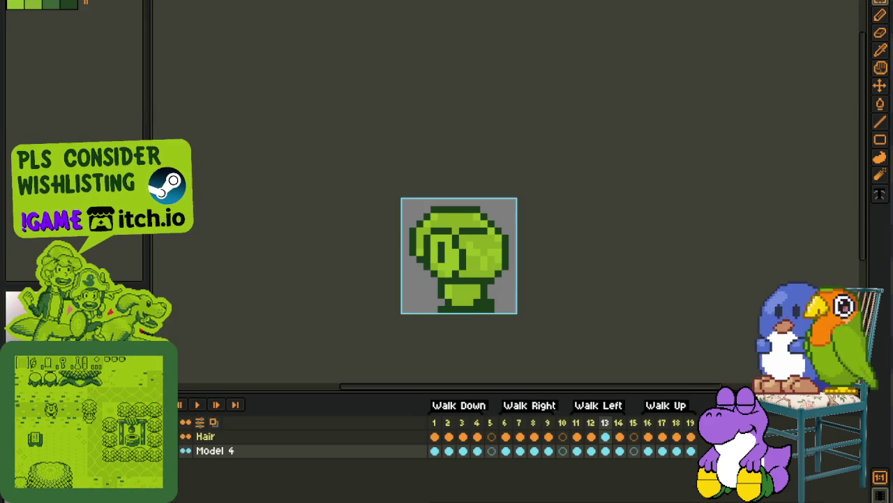
drag(477, 144, 393, 87)
Step: Put the Hair and Model 4 layers into a new layer group
click(226, 436)
right_click(235, 437)
mouse_move(264, 431)
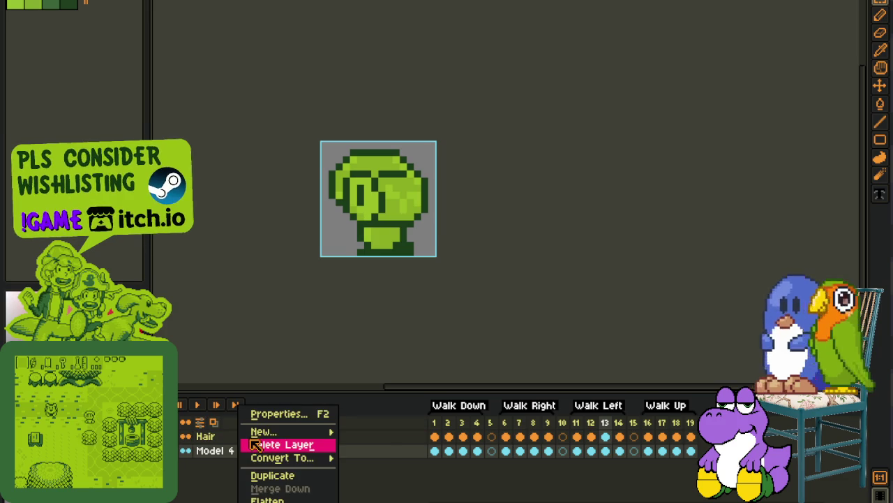
click(361, 442)
click(274, 448)
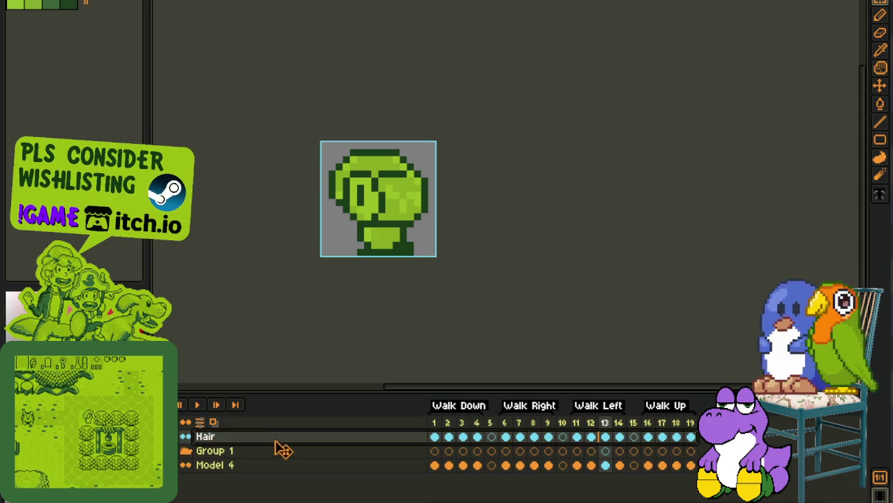
click(259, 466)
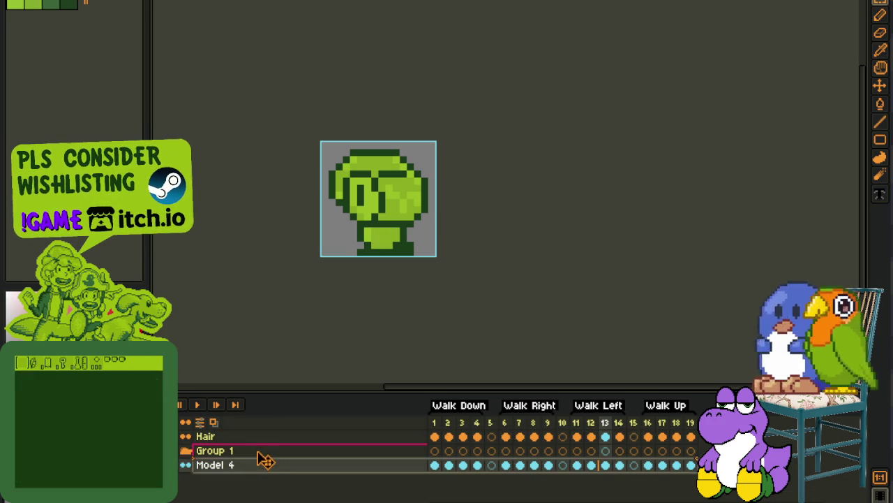
drag(264, 466, 258, 451)
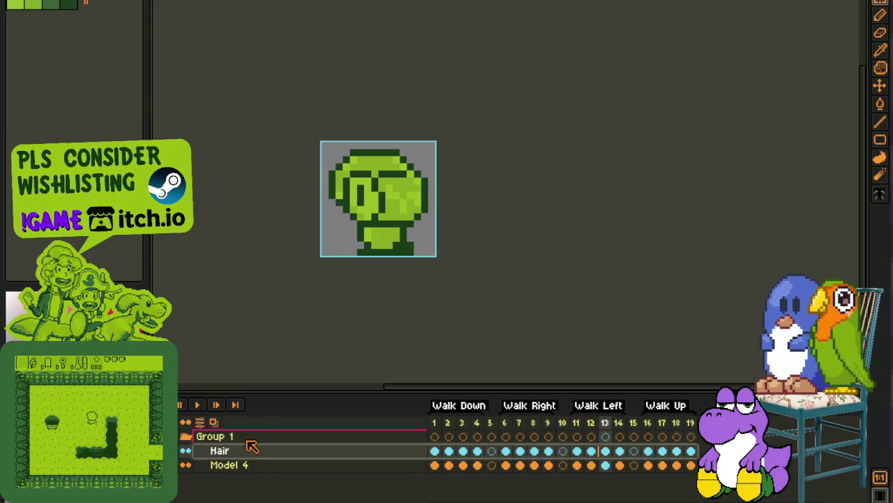
Step: Rename the group 'V 1' (Version 1), check its visibility, and collapse it
double_click(253, 438)
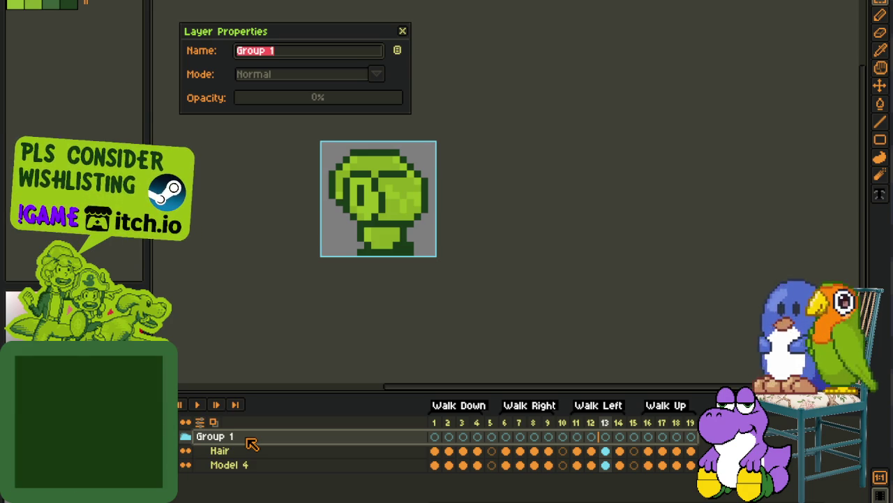
text(Version)
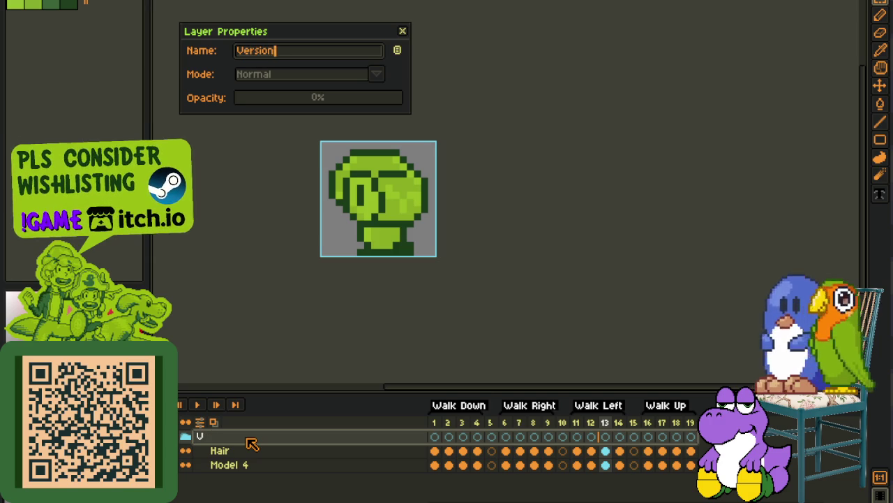
text( 1)
key(Return)
click(183, 436)
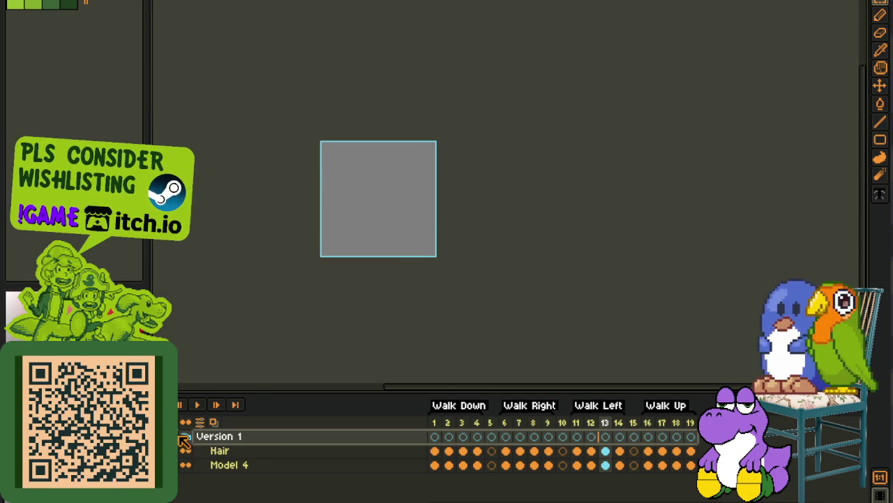
click(183, 438)
click(187, 436)
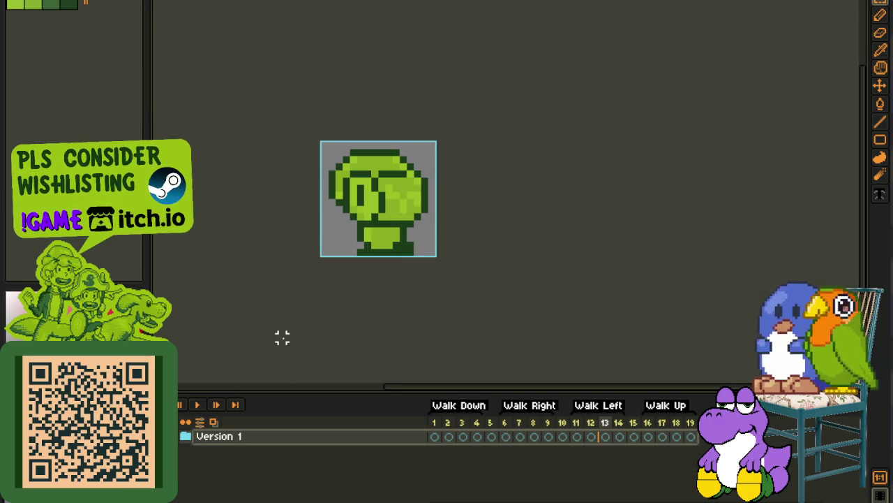
Step: Add a new empty layer above Version 1, then reveal and flag cells in the minefield
right_click(279, 436)
mouse_move(330, 432)
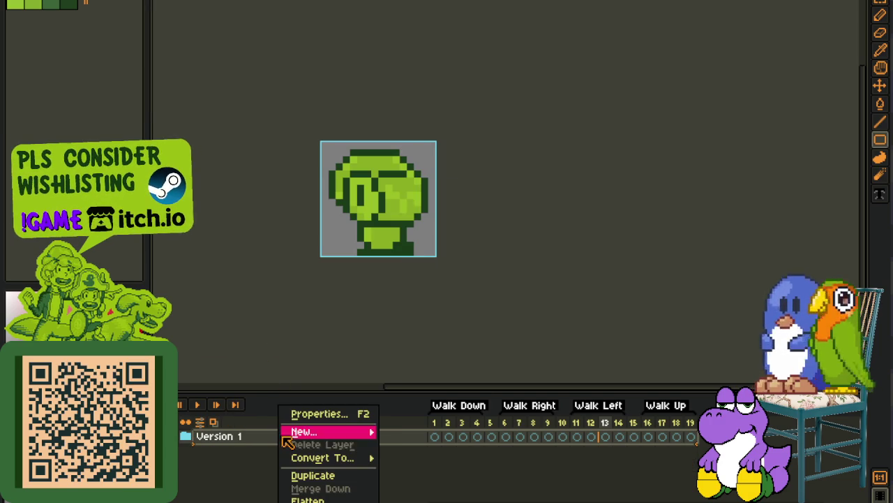
click(424, 438)
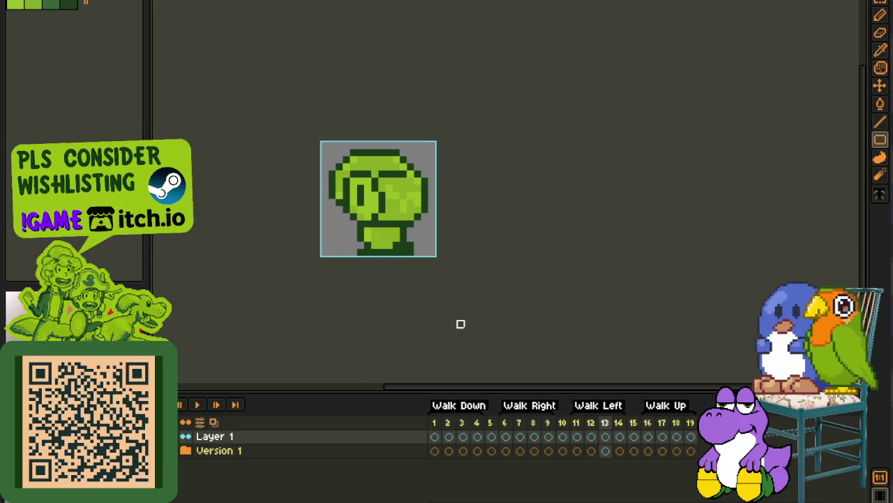
click(559, 370)
right_click(577, 399)
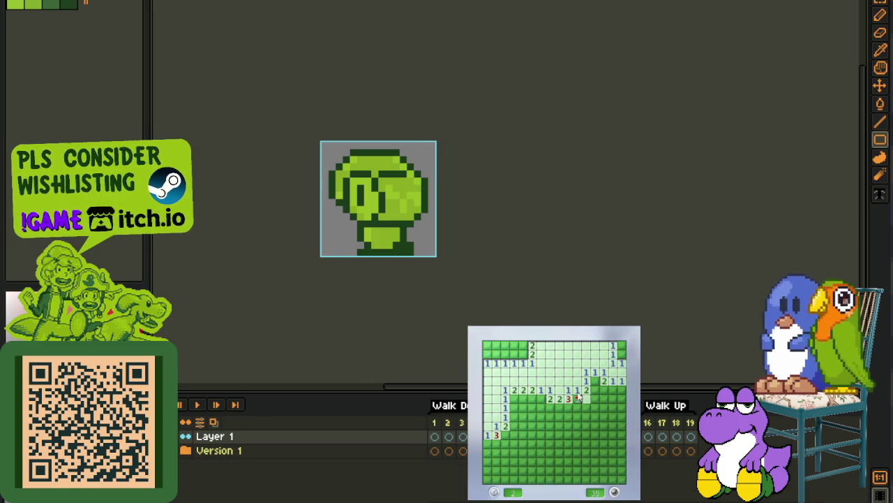
Step: Uncover cells along the right edge of the cleared area and flag a mine near the revealed 2
right_click(594, 389)
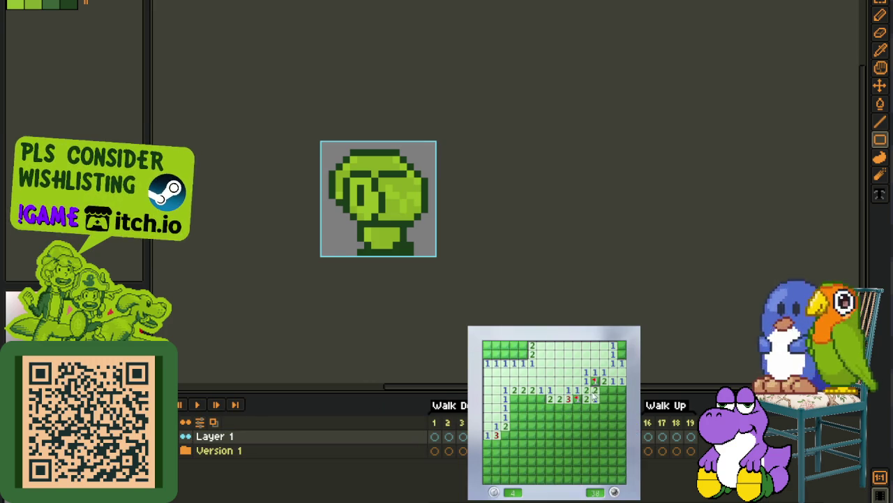
click(622, 391)
click(604, 390)
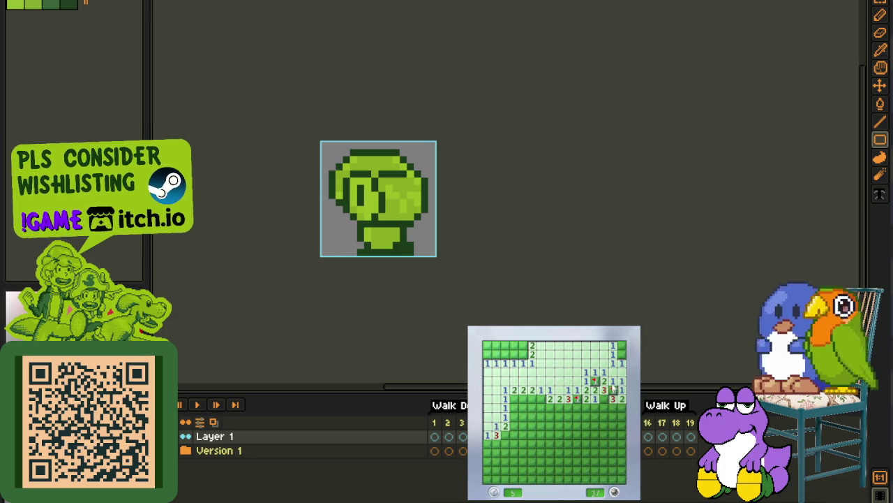
click(603, 411)
right_click(621, 408)
click(612, 419)
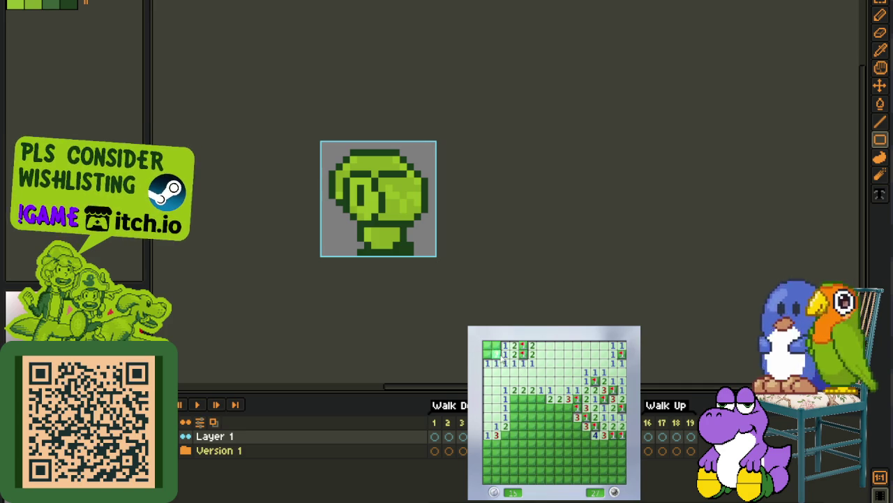
Step: Flag mines near the top-left and uncover the cells around the 3
right_click(497, 353)
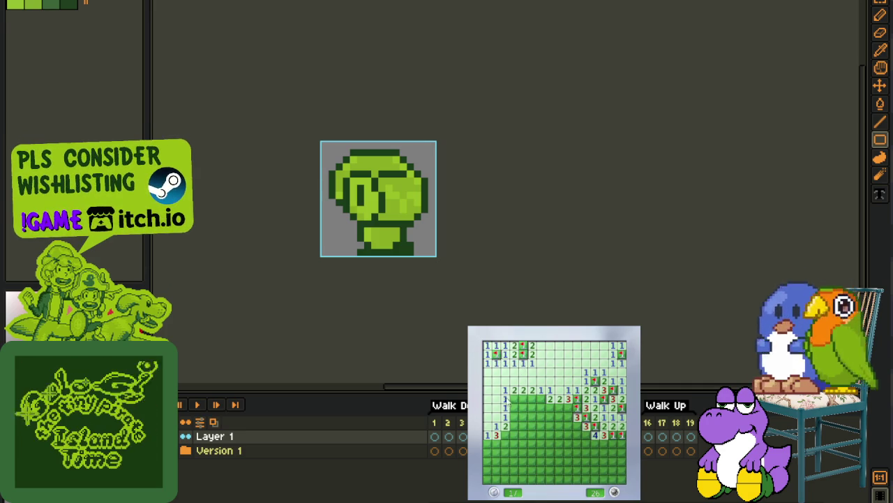
right_click(514, 398)
click(533, 406)
click(524, 416)
right_click(522, 425)
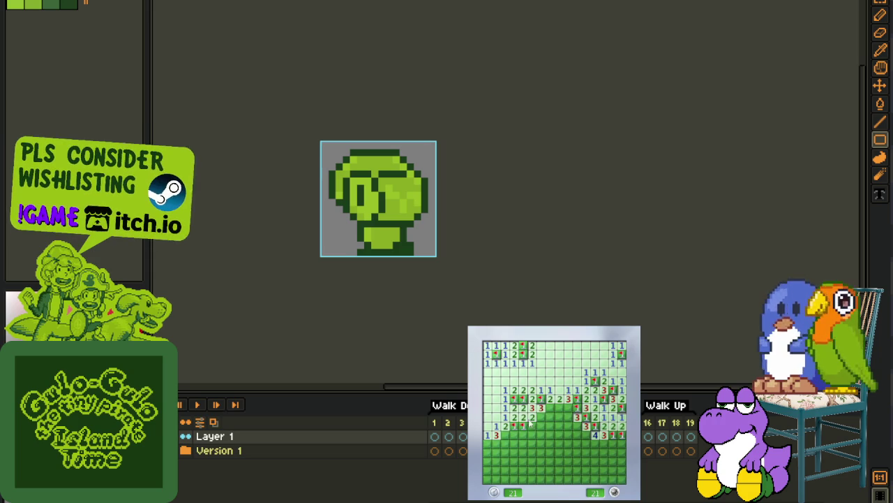
click(533, 425)
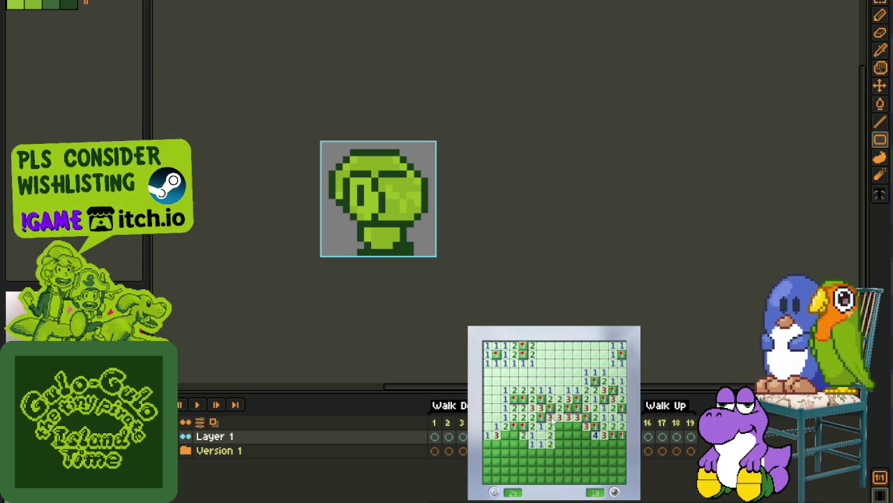
Step: Uncover cells on the right side, lower-left and lower middle of the board
click(571, 436)
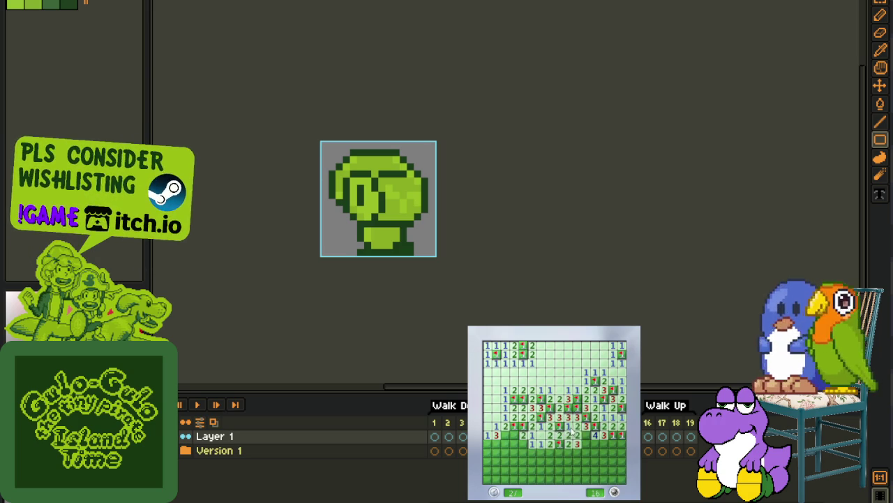
click(525, 444)
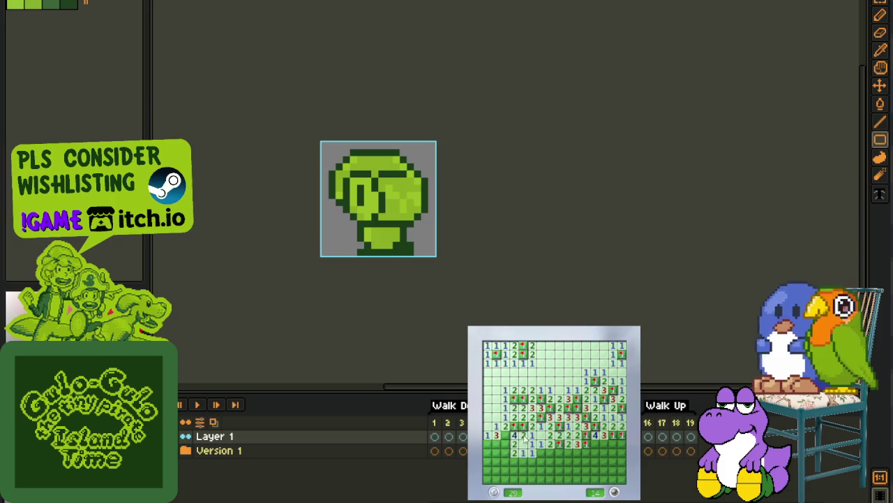
click(508, 451)
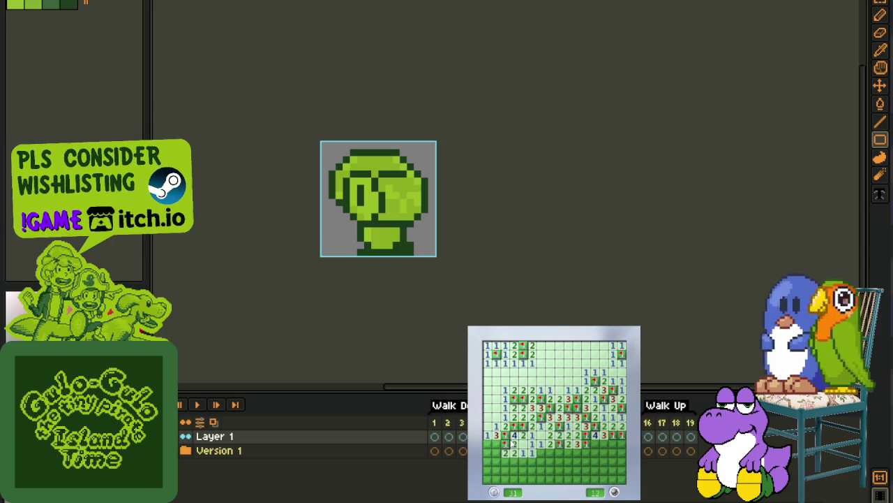
click(551, 453)
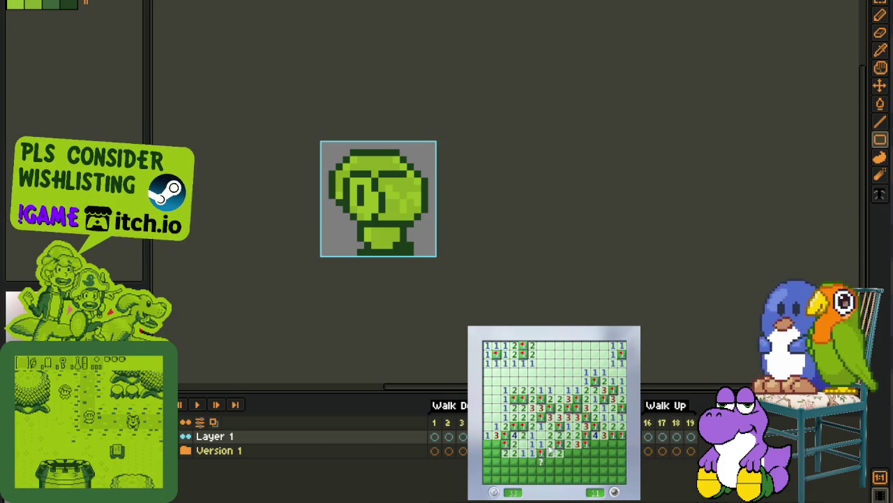
click(527, 462)
Step: Flag a lower-left mine and open the cells near the bottom of the board
right_click(512, 462)
click(503, 451)
click(523, 472)
click(537, 473)
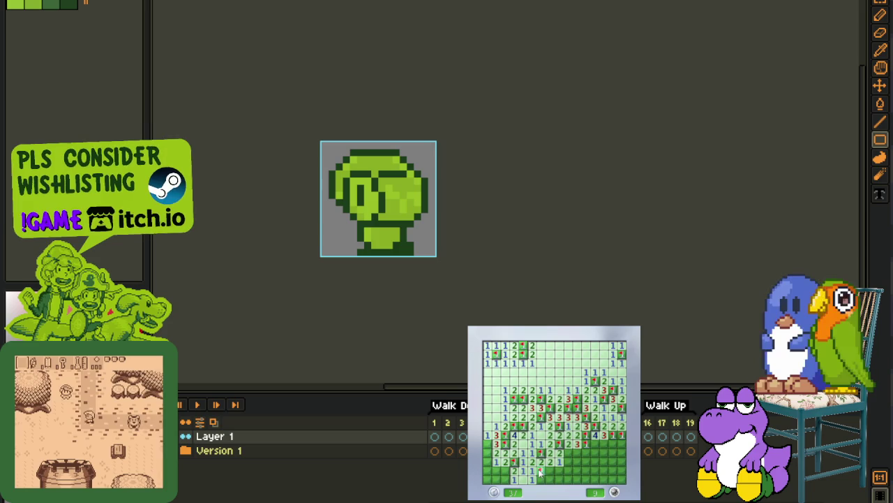
click(549, 478)
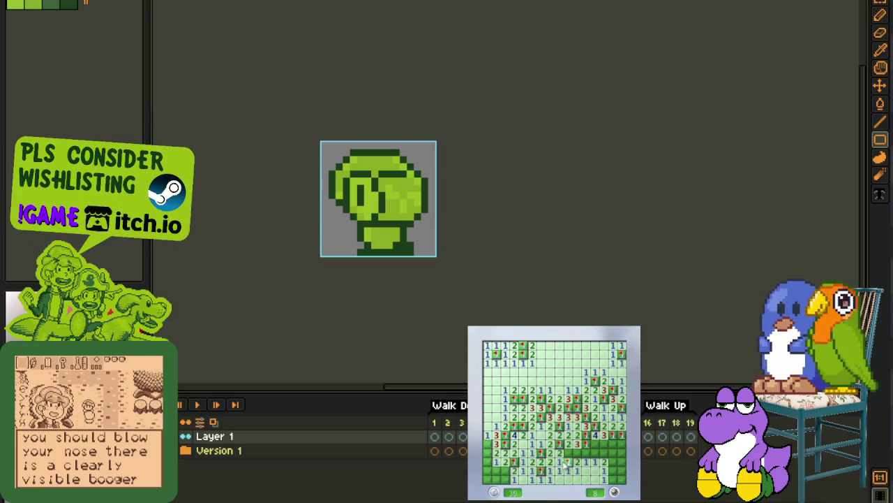
Step: Clear the lower-right corner and right edge, flagging mines until 4 remain, then close Minesweeper
click(586, 444)
right_click(585, 453)
click(595, 443)
right_click(598, 452)
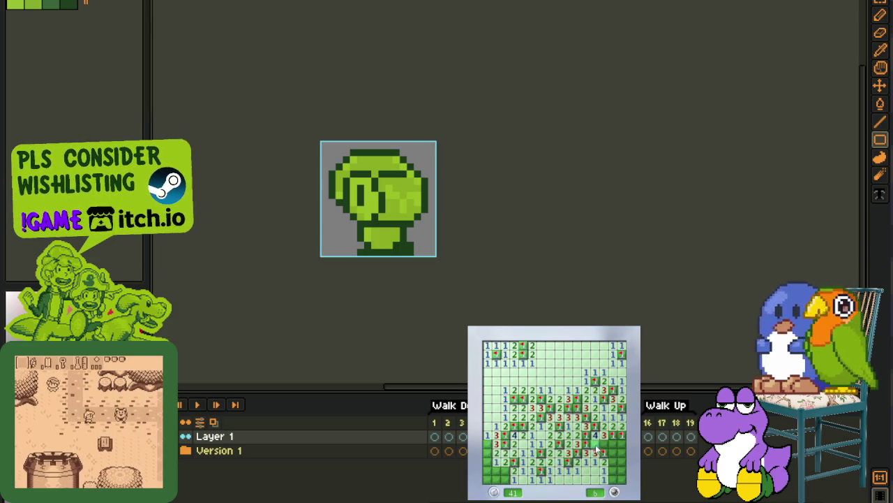
right_click(605, 448)
click(614, 457)
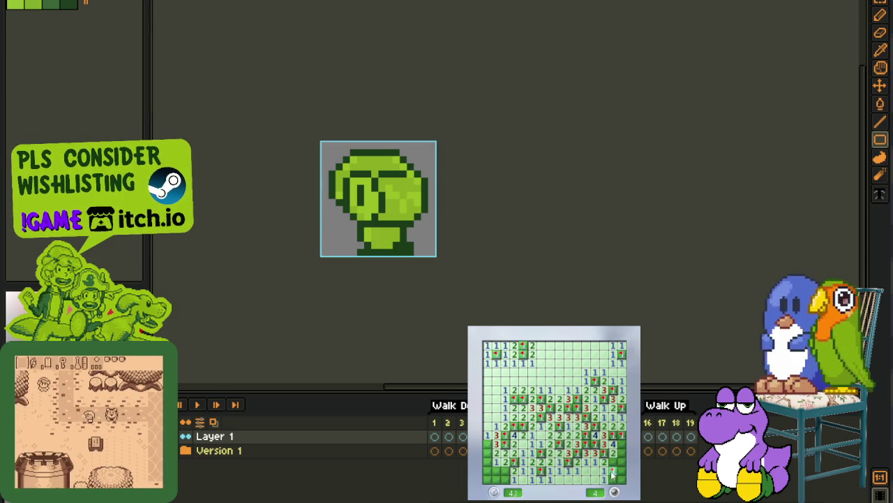
right_click(613, 470)
click(616, 463)
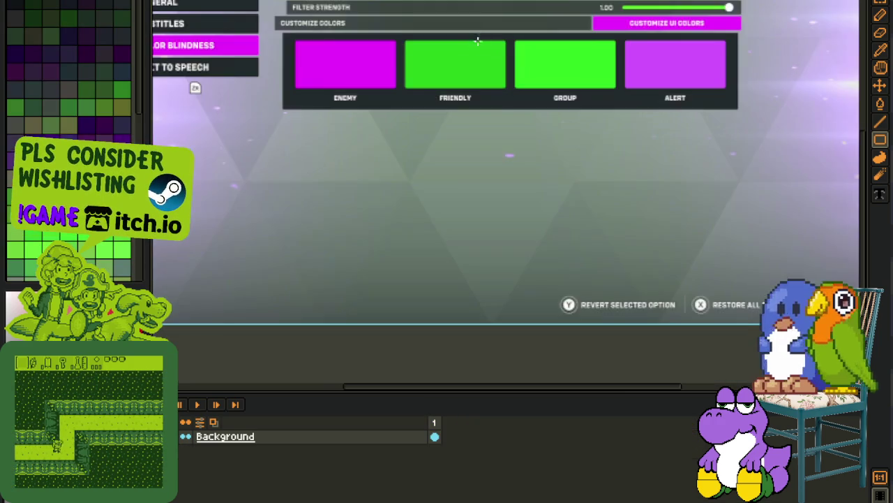
Step: Centre the game's settings screenshot and zoom in on the colour-blind options
scroll(478, 40, down, 2)
mouse_move(477, 40)
mouse_down()
mouse_move(422, 203)
mouse_move(326, 192)
mouse_up()
scroll(421, 203, up, 2)
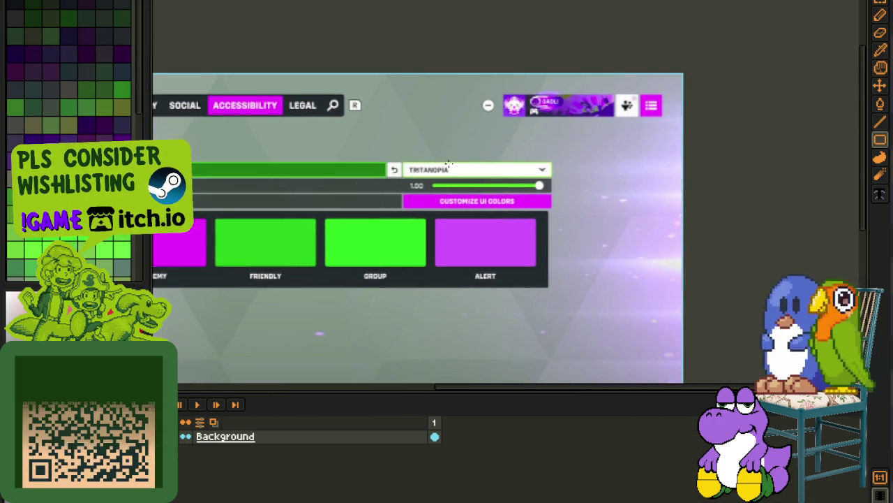
key(i)
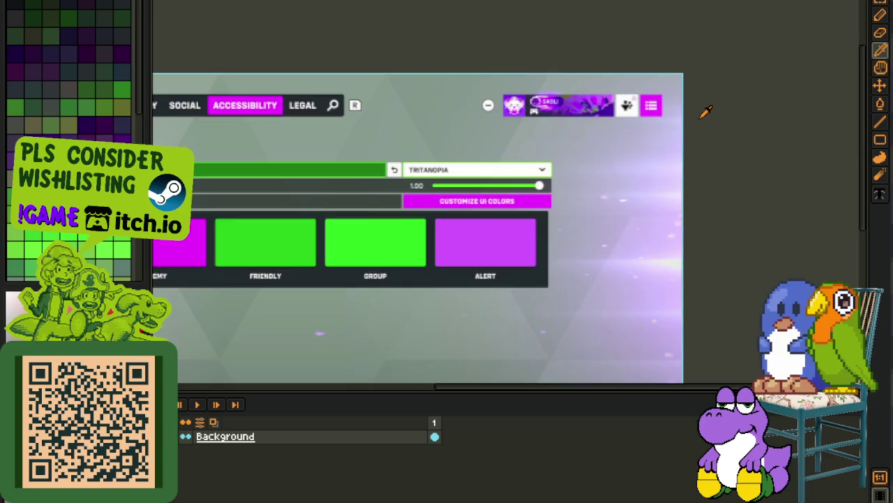
scroll(706, 112, up, 2)
scroll(349, 203, down, 2)
key(ctrl+z)
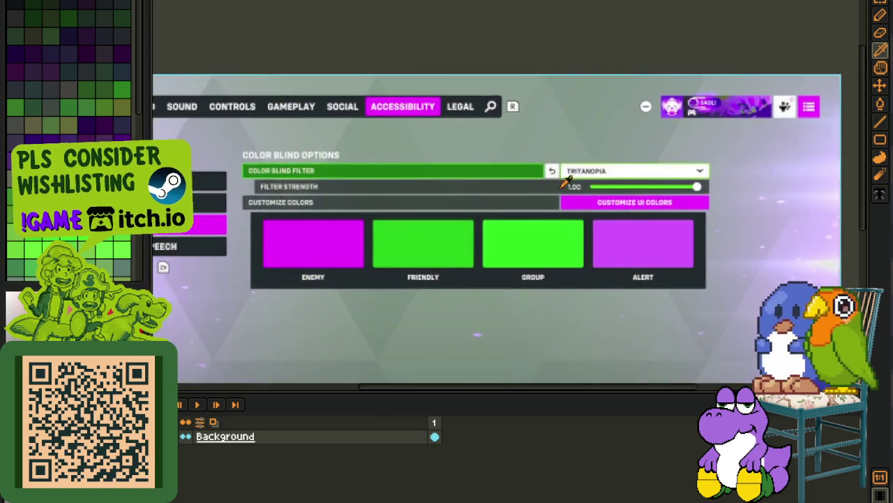
scroll(315, 165, up, 3)
Step: Marquee-select the Color Blind Filter bar on the settings screenshot
key(m)
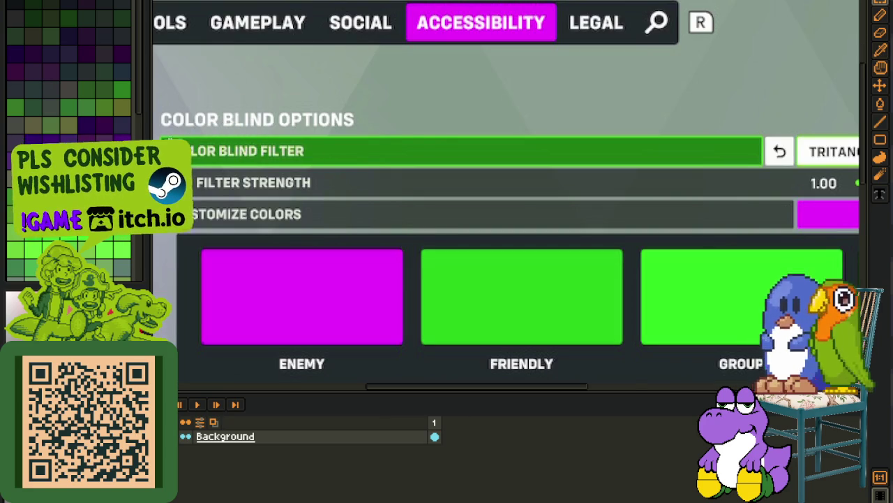
scroll(168, 141, up, 2)
drag(159, 124, 498, 189)
scroll(498, 192, down, 2)
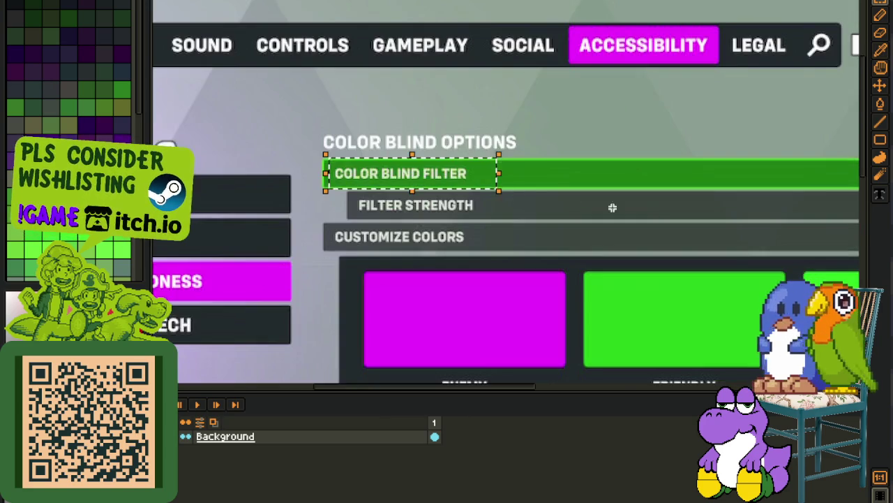
scroll(575, 202, up, 2)
scroll(503, 212, right, 5)
scroll(322, 181, right, 2)
scroll(321, 181, up, 2)
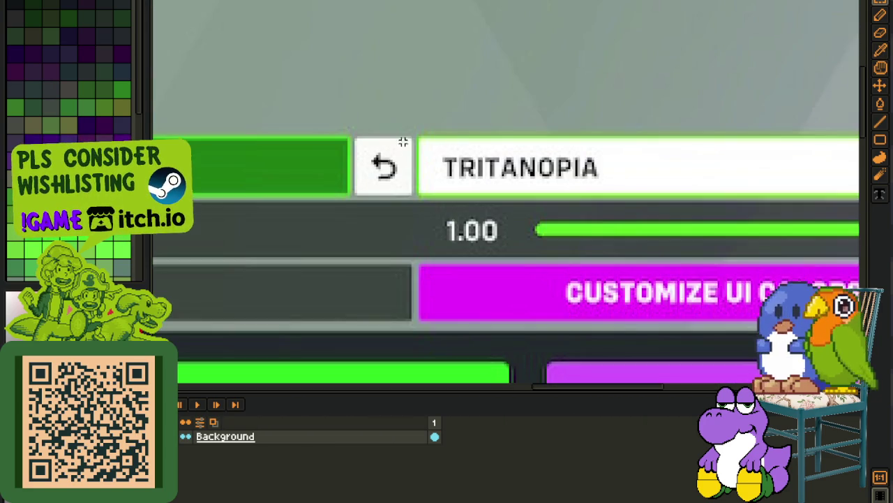
scroll(322, 181, right, 3)
scroll(259, 156, right, 2)
Step: Fit the selection around the Tritanopia dropdown and pan to the 1.00 strength slider
drag(850, 218, 846, 209)
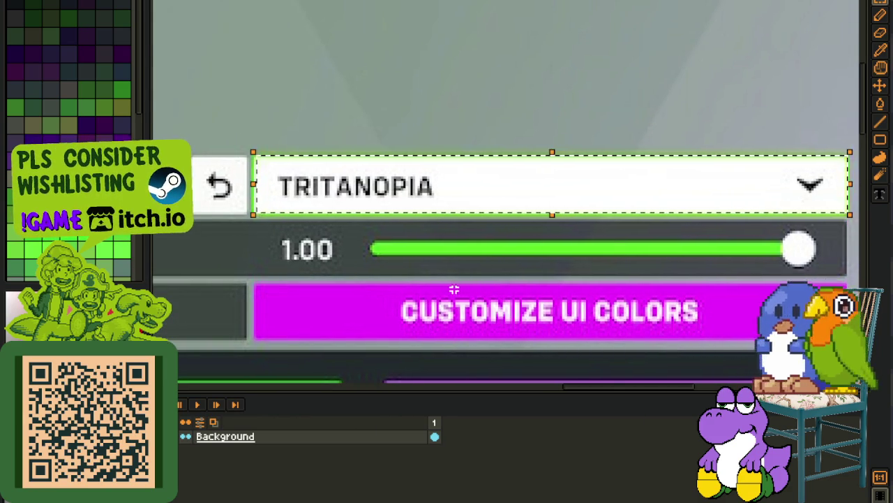
scroll(454, 289, down, 2)
mouse_move(450, 289)
mouse_down()
mouse_move(734, 97)
mouse_move(777, 95)
mouse_move(514, 102)
mouse_move(859, 132)
mouse_move(518, 158)
mouse_up()
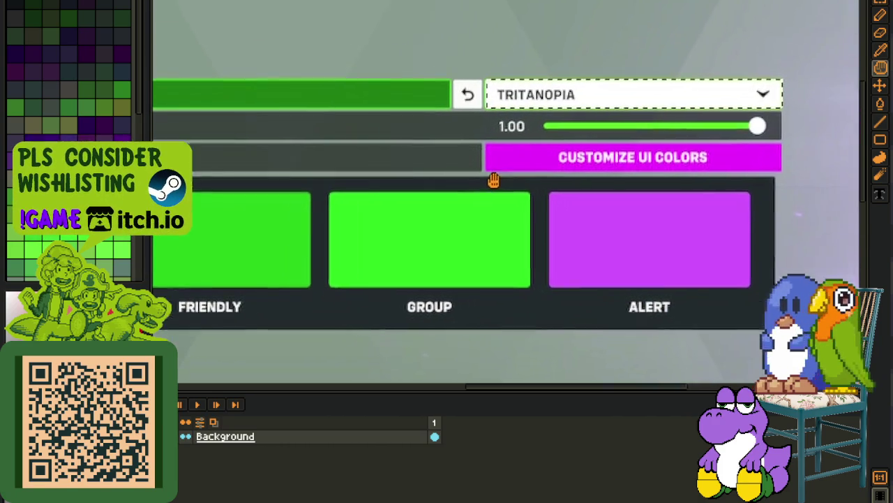
drag(459, 181, 391, 214)
scroll(391, 175, up, 2)
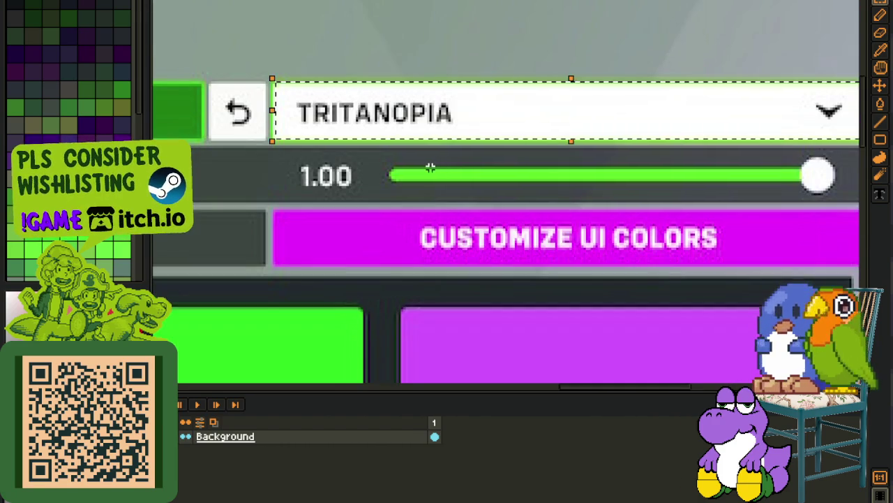
drag(418, 173, 396, 193)
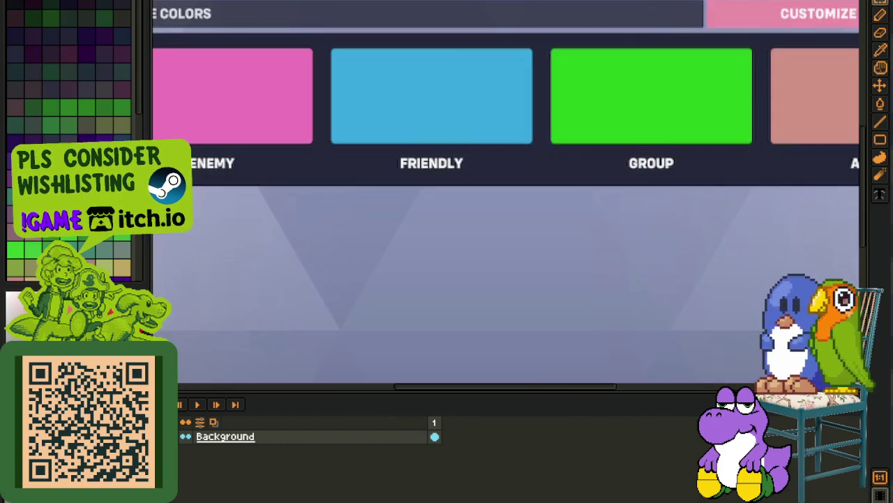
Step: Zoom into the Deuteranopia screenshot and marquee-select the DEUTERANOPIA filter name
scroll(553, 65, down, 2)
scroll(355, 160, up, 2)
scroll(355, 160, up, 2)
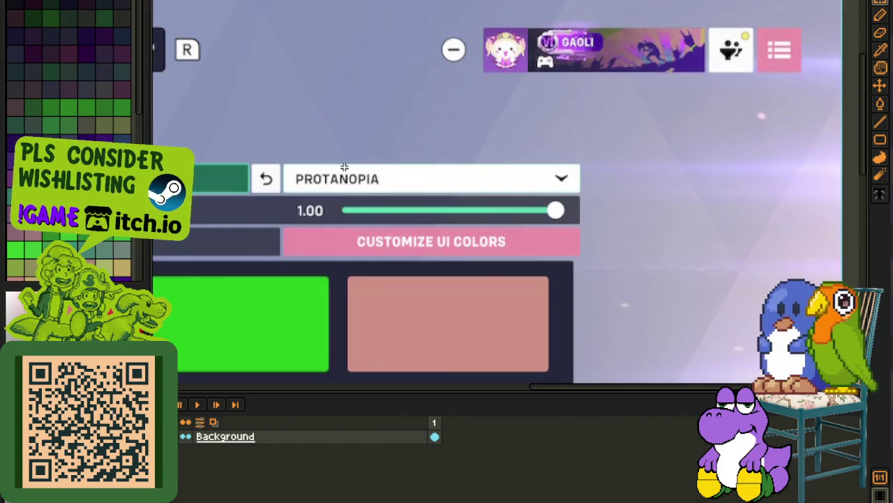
scroll(284, 166, up, 2)
scroll(626, 157, down, 1)
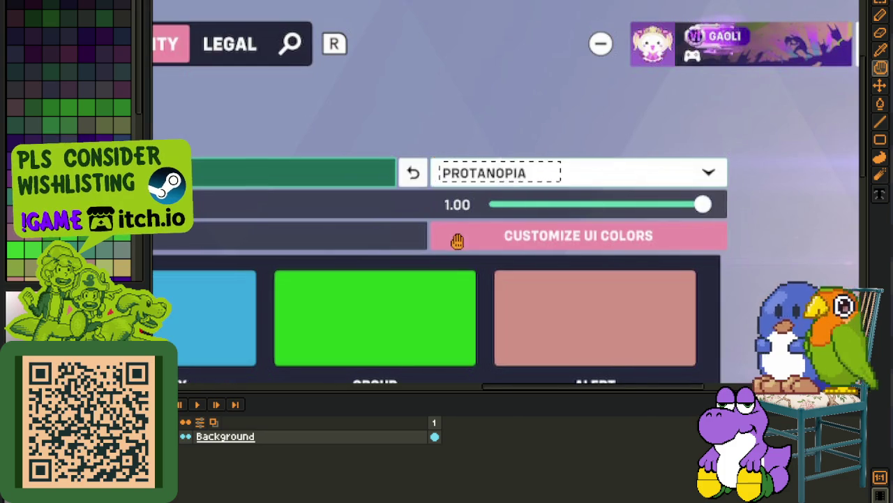
scroll(644, 142, down, 1)
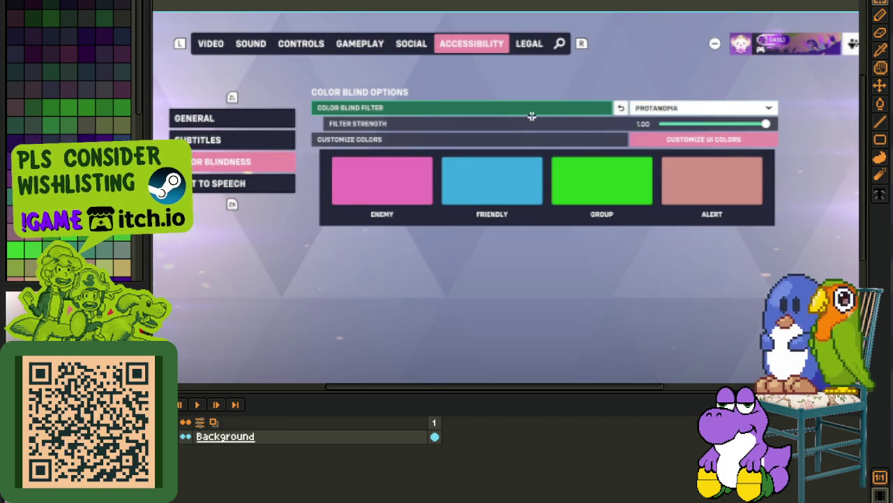
scroll(533, 118, up, 1)
mouse_move(442, 345)
mouse_down()
mouse_move(526, 147)
mouse_move(566, 342)
mouse_move(330, 347)
mouse_up()
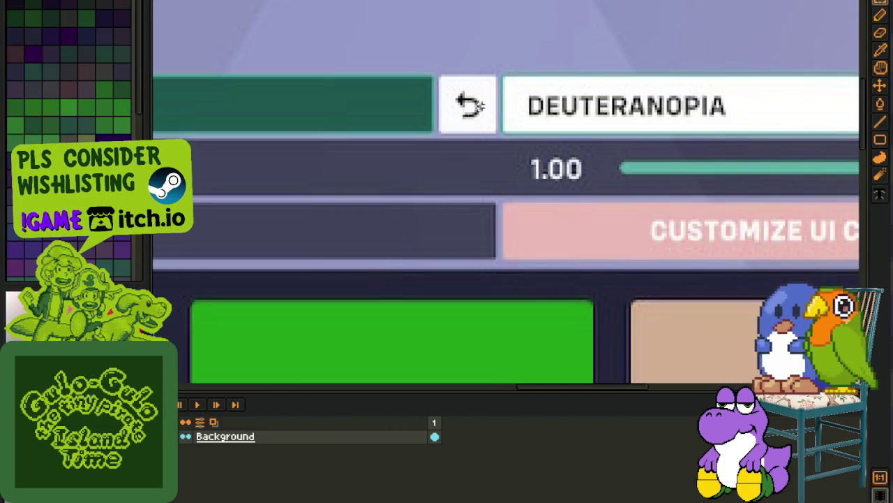
drag(508, 71, 767, 124)
click(590, 202)
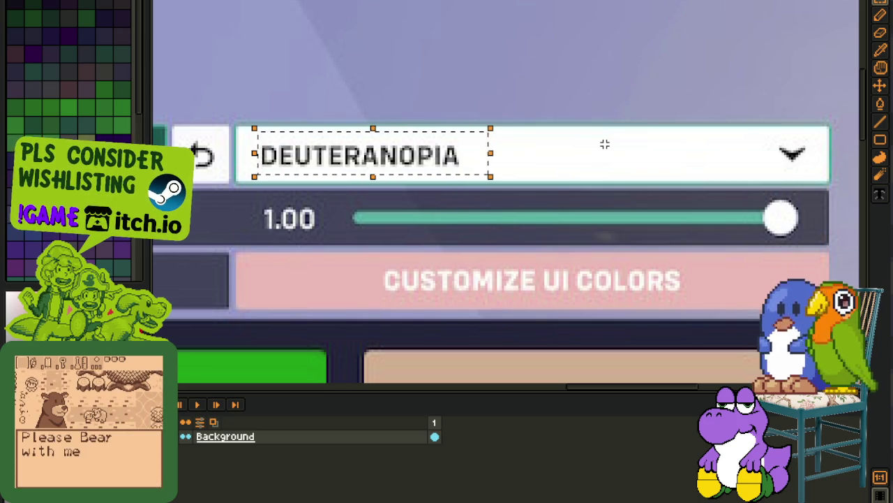
Step: Select the four Deuteranopia colour swatches, then clear the selection
scroll(605, 144, down, 2)
scroll(607, 145, down, 2)
drag(497, 244, 577, 186)
drag(265, 174, 688, 222)
scroll(502, 219, up, 2)
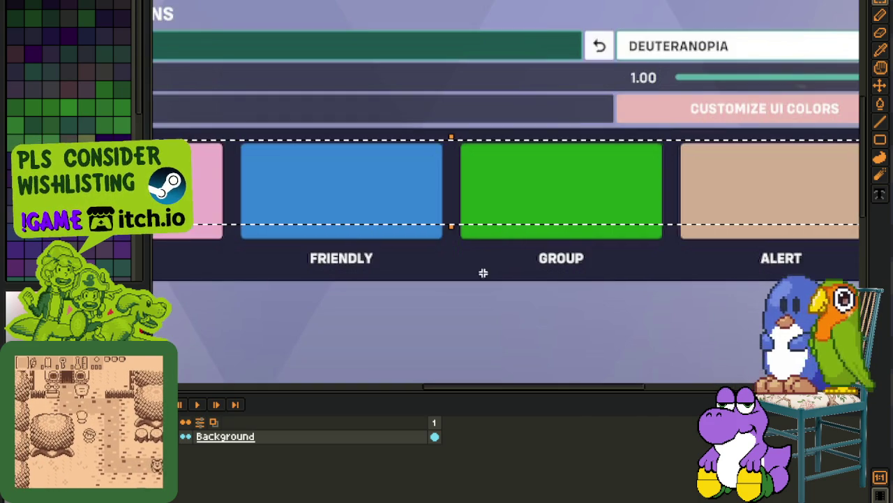
scroll(298, 267, down, 2)
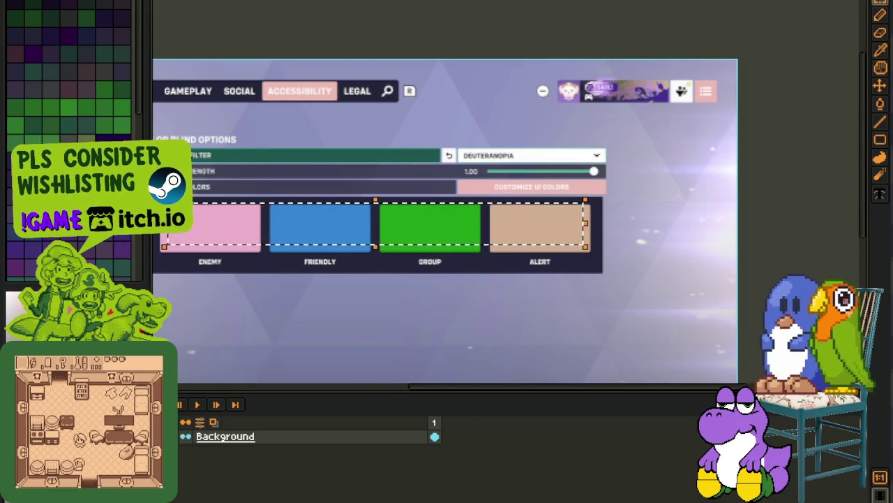
click(277, 258)
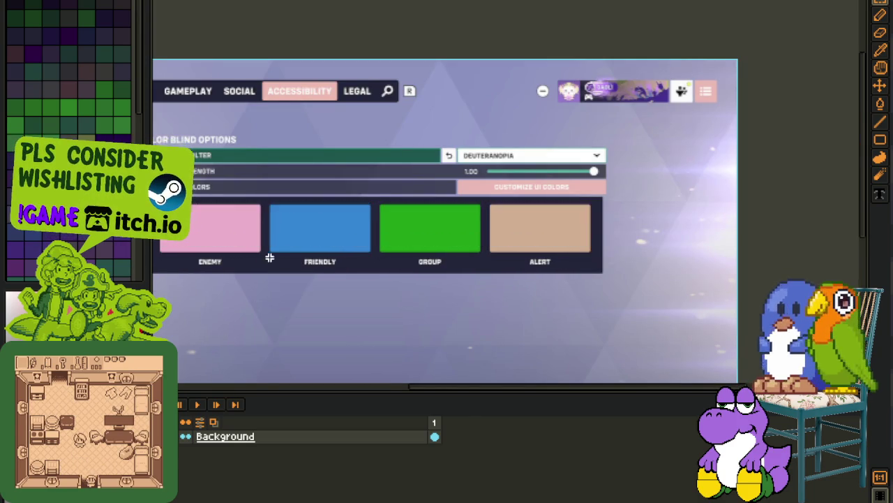
Step: Hide the timeline and select the DEUTERANOPIA and PROTANOPIA filter names
scroll(276, 258, up, 1)
key(Tab)
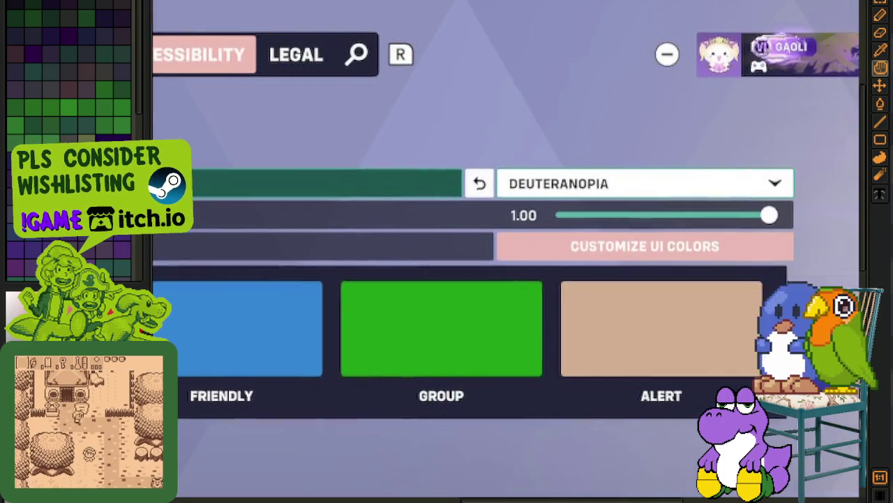
drag(478, 159, 261, 173)
scroll(262, 173, up, 2)
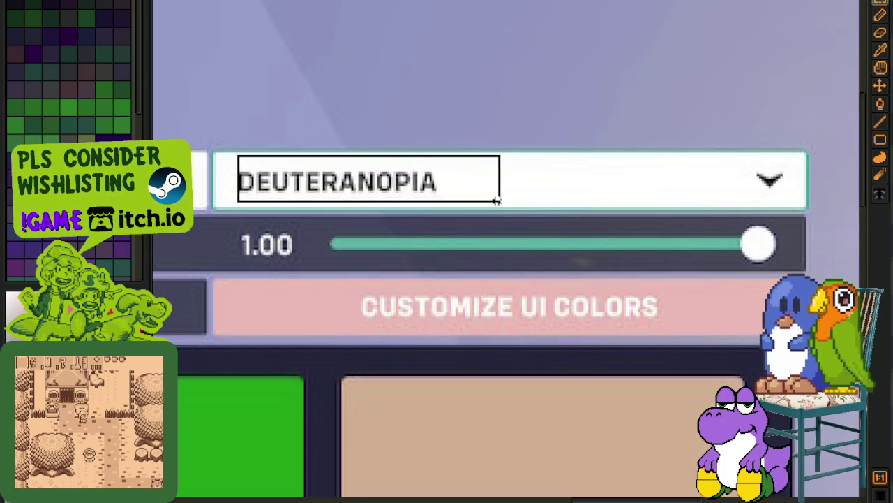
drag(328, 164, 503, 204)
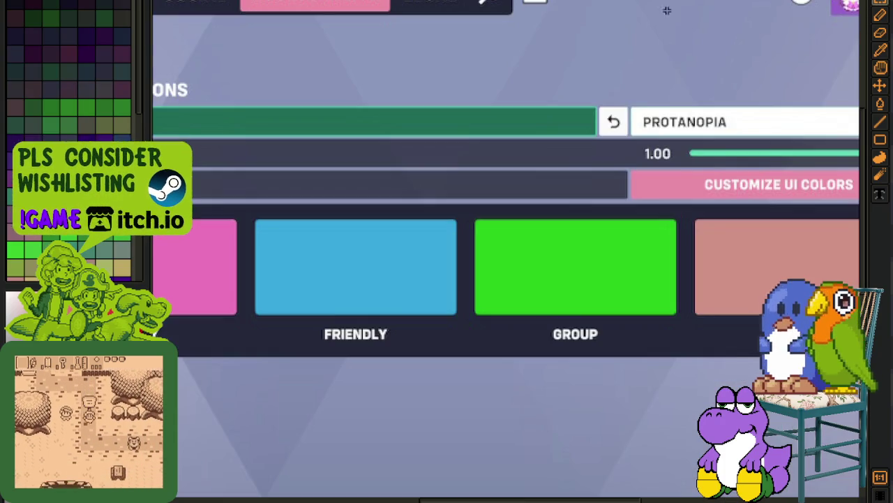
scroll(348, 153, up, 2)
scroll(348, 154, up, 2)
drag(349, 154, 602, 207)
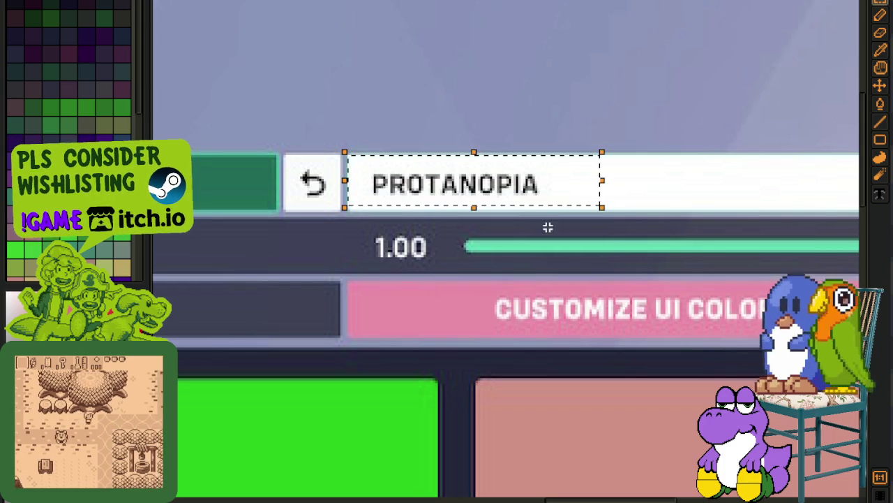
Step: Cycle to the Tritanopia and unfiltered screenshots and select the OFF filter value
key(ctrl+v)
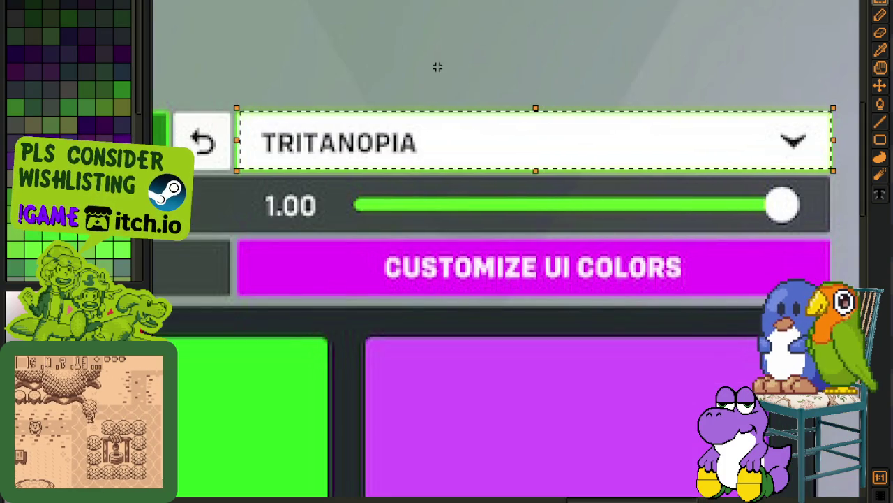
key(ctrl+v)
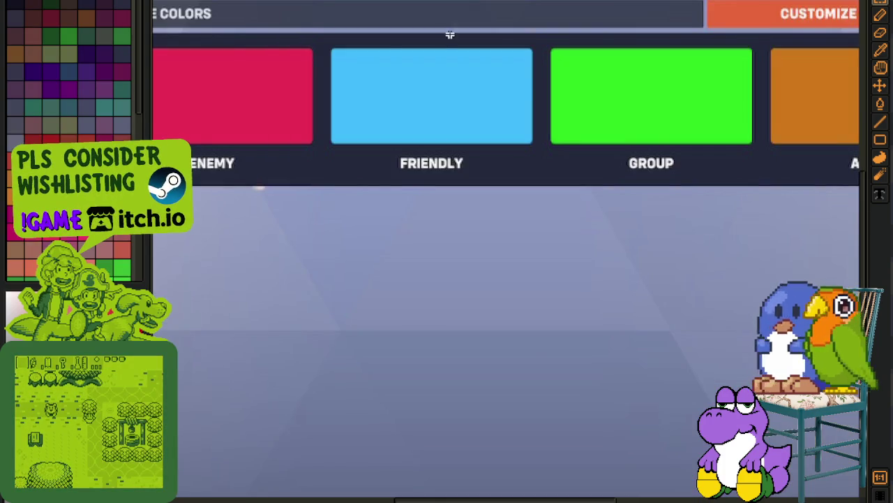
scroll(451, 31, down, 3)
scroll(445, 84, down, 2)
scroll(415, 134, up, 5)
drag(414, 135, 620, 212)
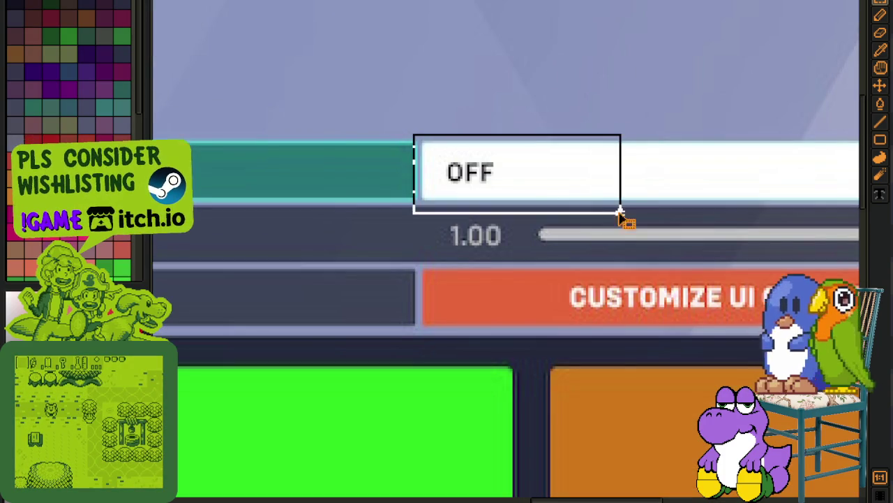
Step: Select the unfiltered screenshot's four colour swatches, then deselect and return to the NPC tilesheet
scroll(620, 211, down, 4)
drag(234, 250, 656, 316)
key(ctrl+d)
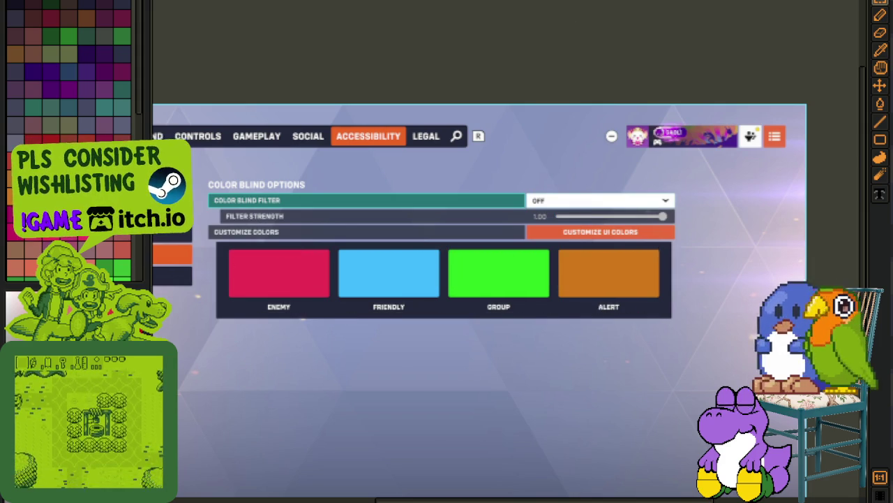
scroll(631, 207, up, 3)
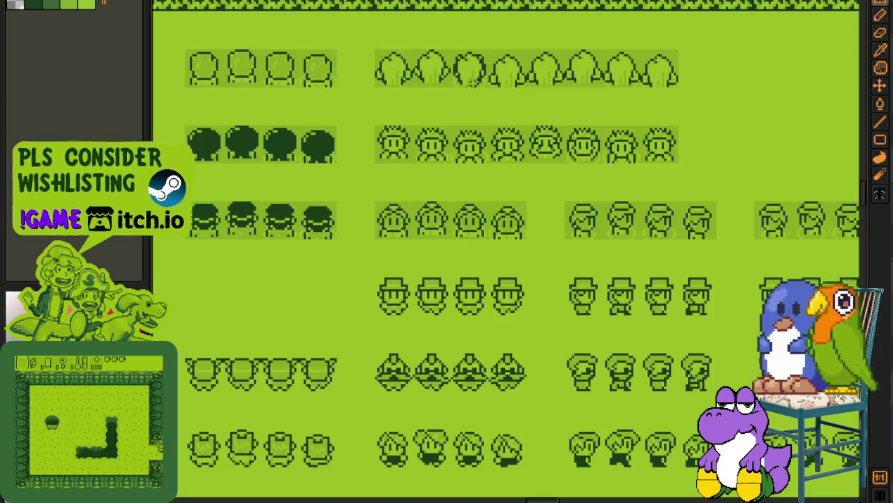
scroll(471, 89, down, 2)
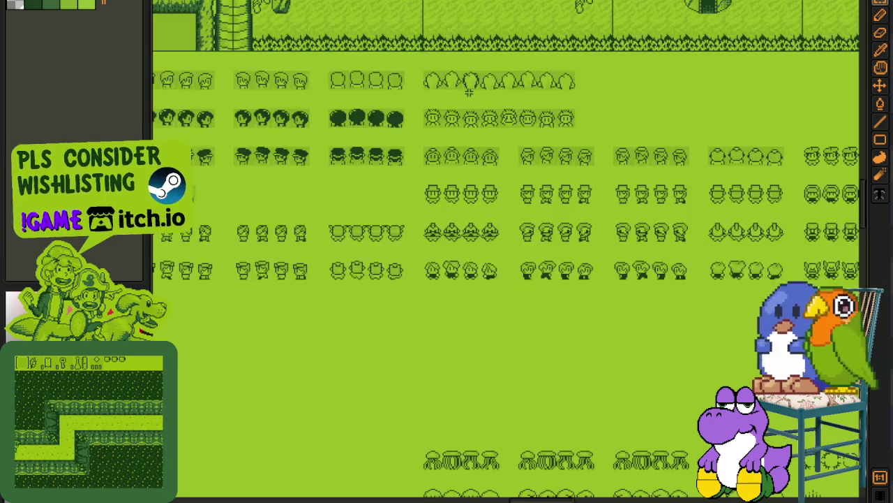
Step: Select an area of the island map and inspect the building, mushrooms and grass patch
drag(493, 95, 440, 203)
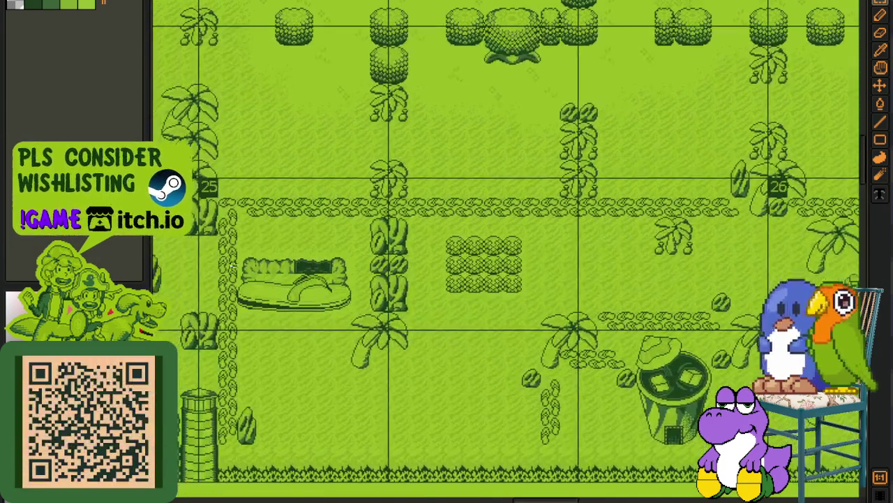
scroll(234, 262, up, 2)
drag(206, 198, 538, 399)
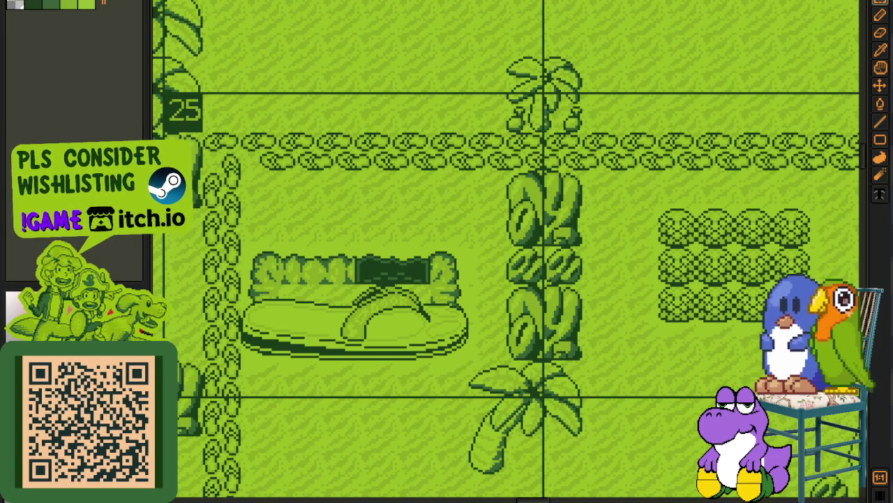
scroll(298, 242, down, 2)
mouse_move(315, 180)
mouse_down()
mouse_move(484, 361)
mouse_move(405, 342)
mouse_up()
scroll(340, 238, up, 3)
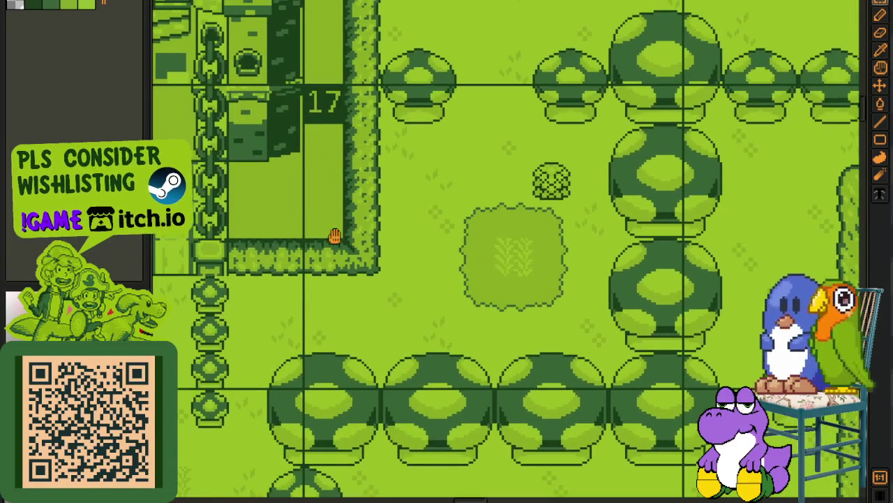
drag(293, 226, 470, 364)
scroll(286, 334, up, 1)
mouse_move(391, 225)
mouse_down()
mouse_move(157, 199)
mouse_move(262, 199)
mouse_move(498, 406)
mouse_up()
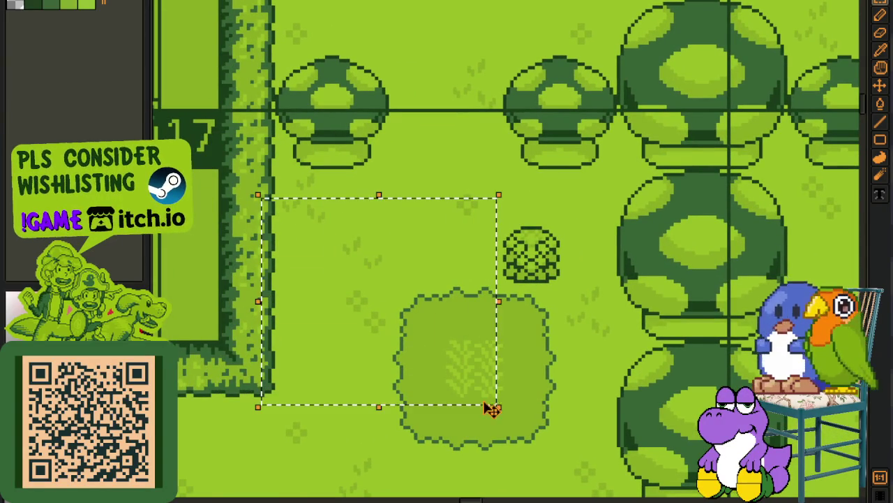
key(ctrl+d)
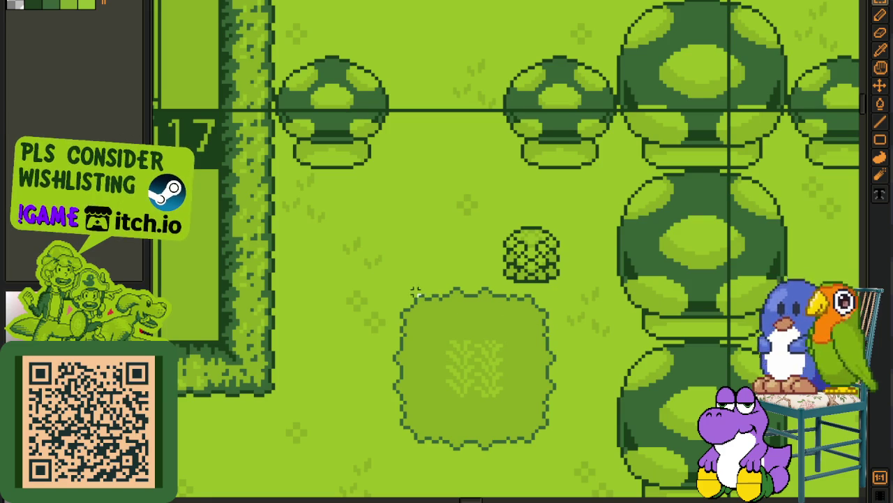
Step: Marquee-select the small bush on the map, then tighten the selection
drag(393, 286, 313, 250)
scroll(439, 235, up, 1)
mouse_move(395, 159)
mouse_down()
mouse_move(564, 300)
mouse_move(508, 292)
mouse_up()
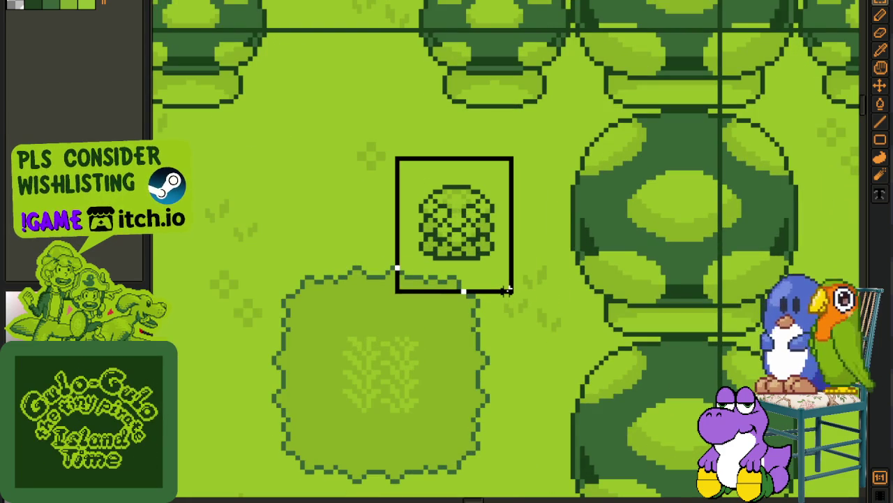
drag(508, 291, 513, 292)
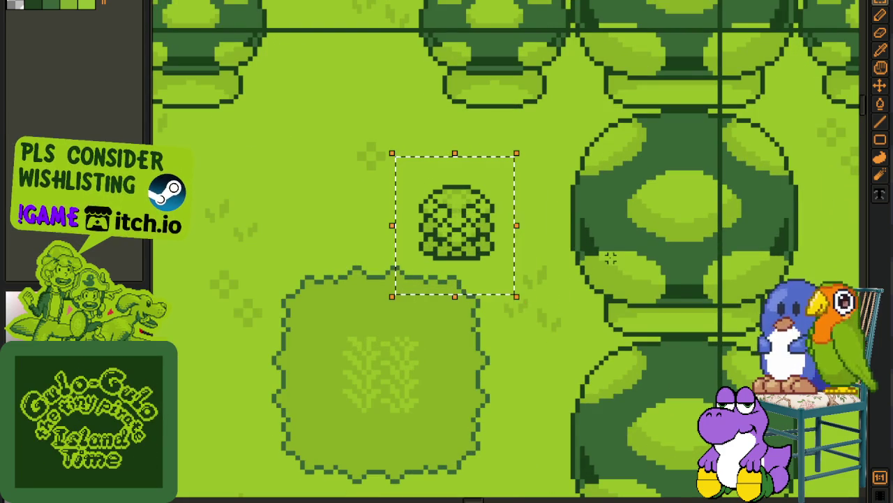
drag(579, 259, 411, 266)
scroll(392, 147, up, 1)
drag(379, 134, 672, 408)
Step: Zoom around the map and pan toward the hedges and wooden bridge
scroll(698, 391, down, 2)
scroll(717, 373, down, 3)
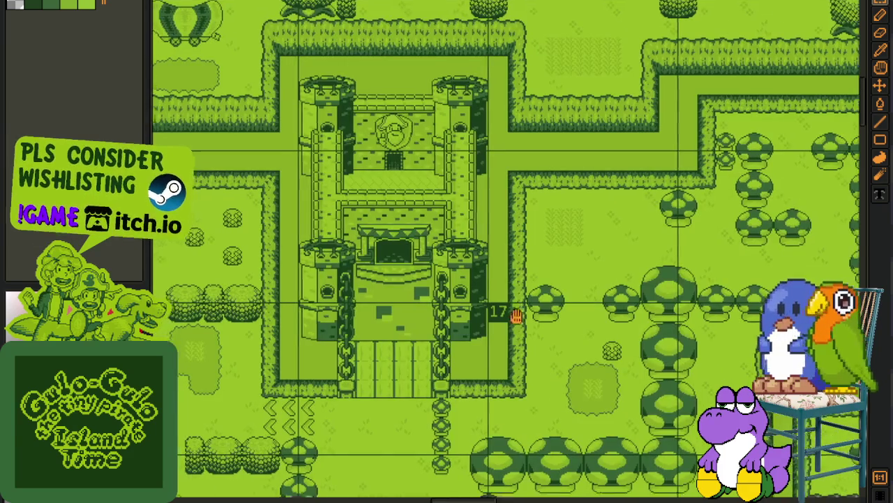
scroll(515, 392, up, 5)
scroll(423, 355, up, 1)
scroll(434, 340, down, 2)
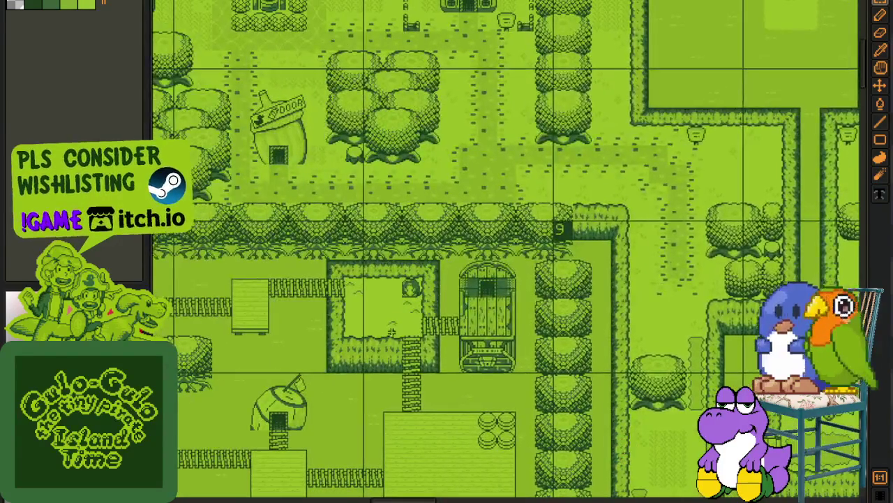
scroll(440, 347, up, 1)
scroll(447, 354, up, 4)
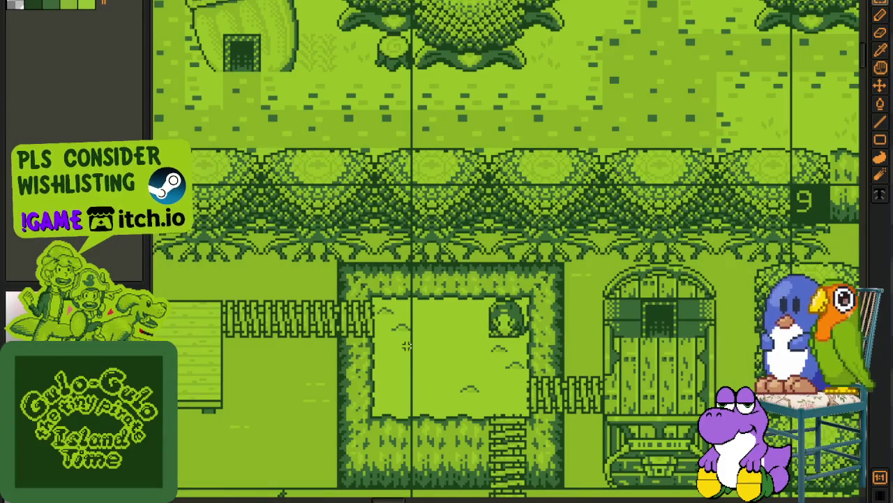
scroll(406, 346, down, 2)
scroll(418, 372, down, 2)
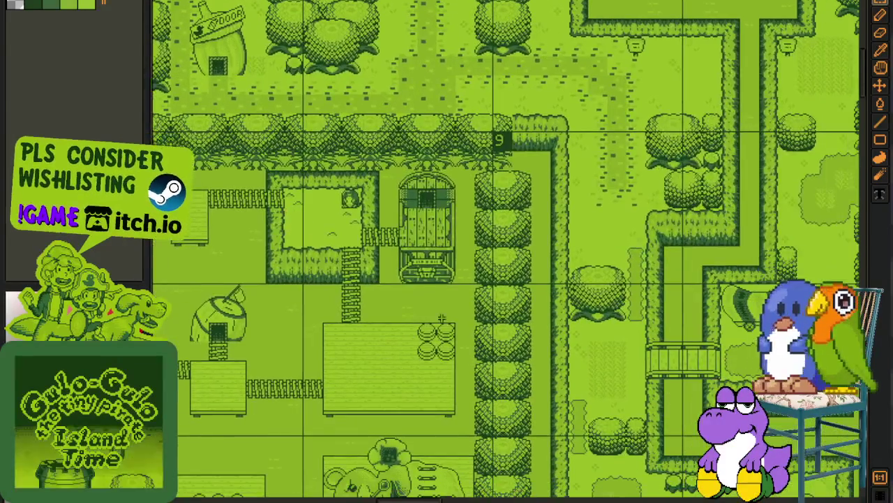
scroll(391, 289, down, 1)
scroll(512, 315, up, 2)
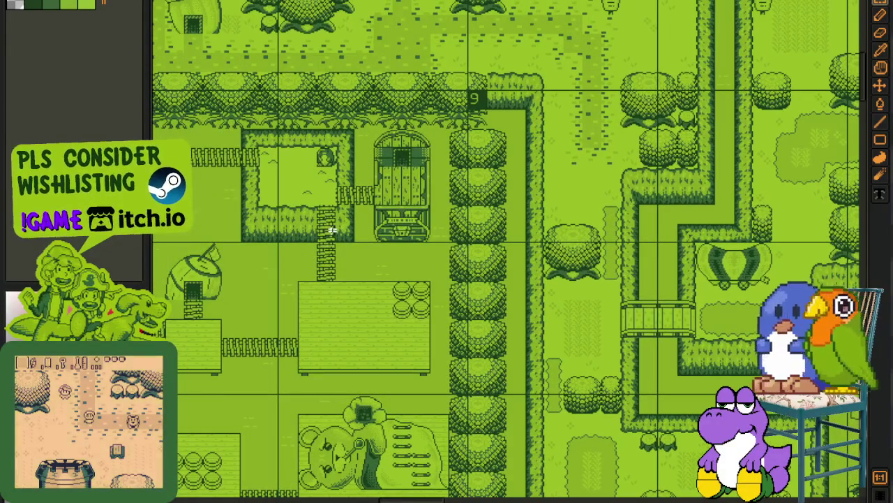
drag(319, 226, 383, 251)
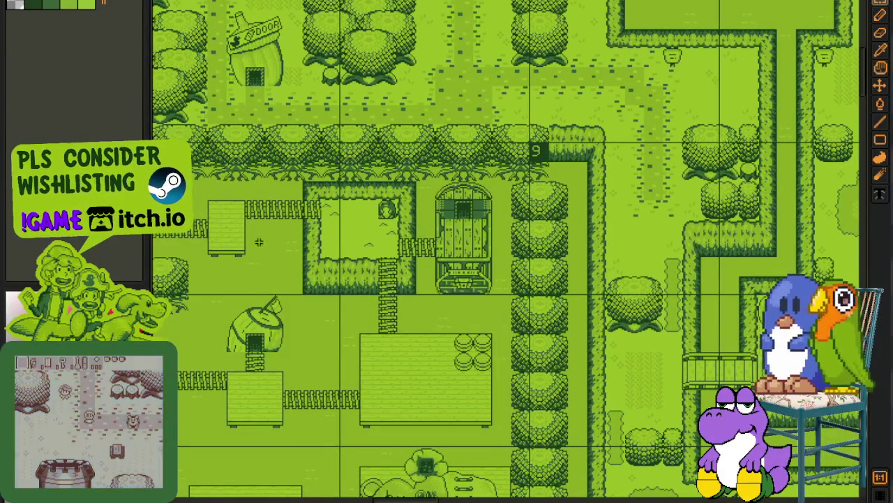
drag(269, 204, 363, 259)
Step: Select the wooden fence bridge on the island map with a rectangular marquee
scroll(362, 259, up, 1)
scroll(362, 260, up, 1)
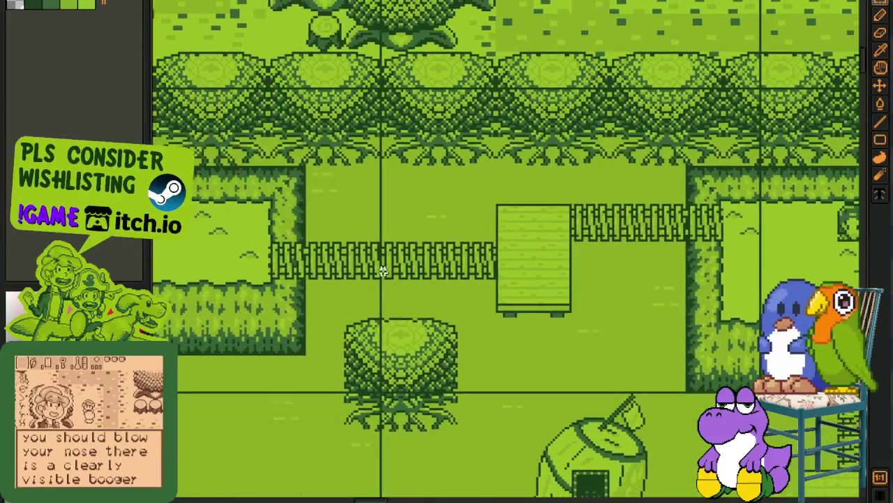
scroll(363, 259, up, 1)
drag(214, 220, 576, 304)
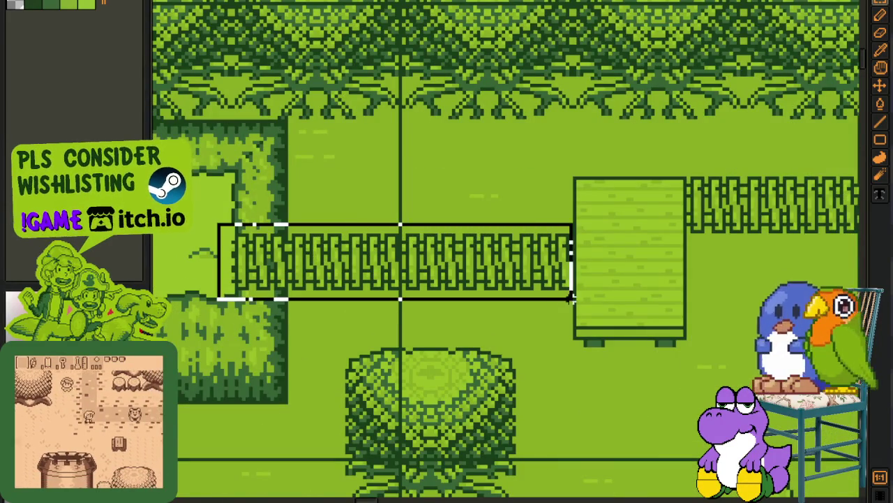
scroll(299, 273, up, 1)
scroll(265, 266, up, 1)
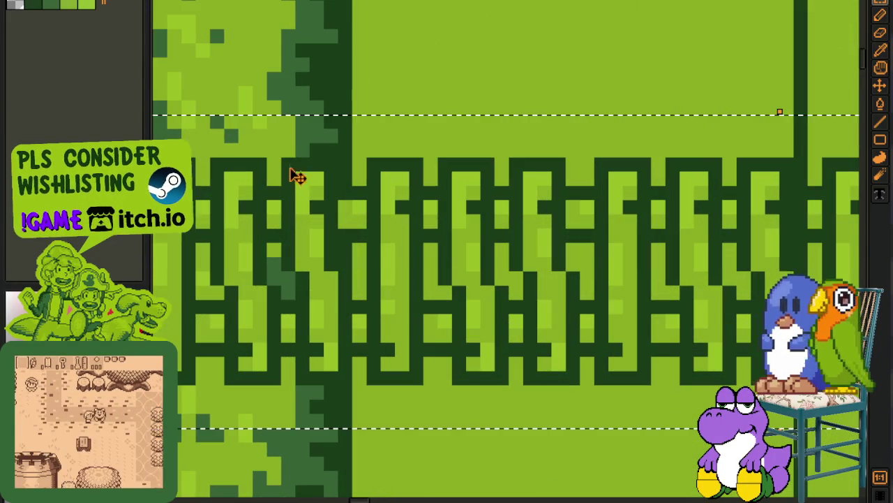
scroll(341, 87, down, 2)
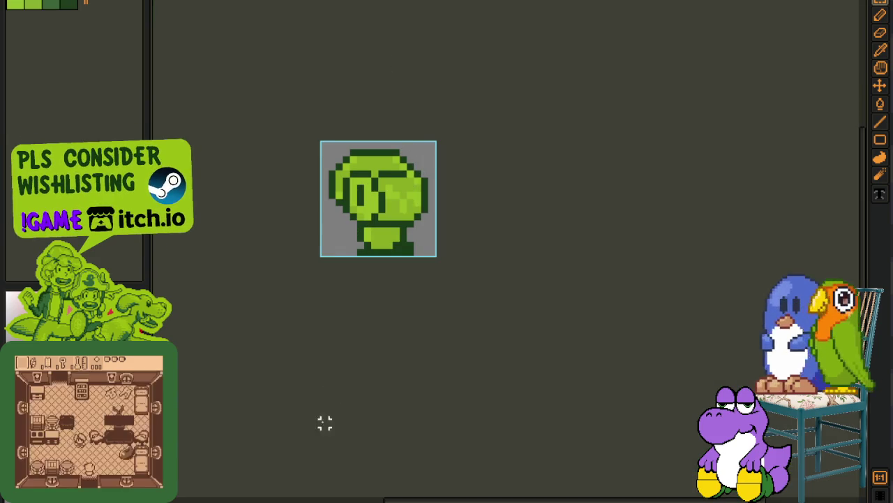
Step: Show the timeline and step through frames 1 and 2 of the Head layer
key(Tab)
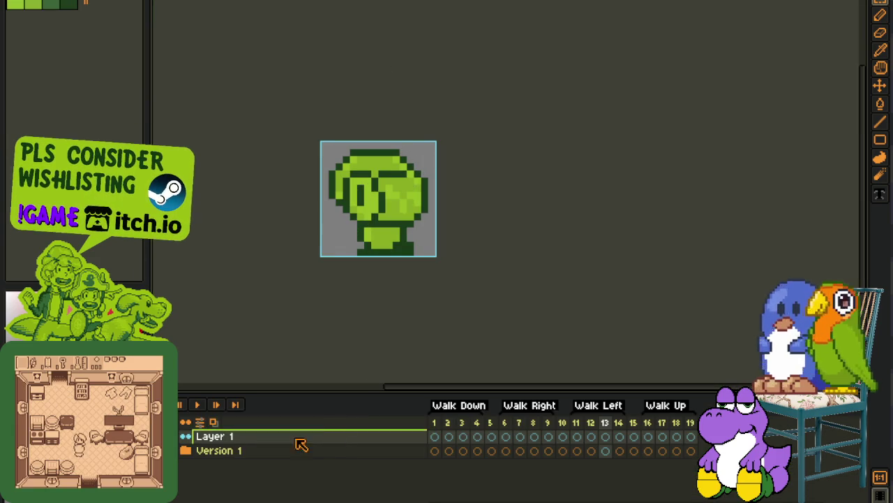
click(436, 437)
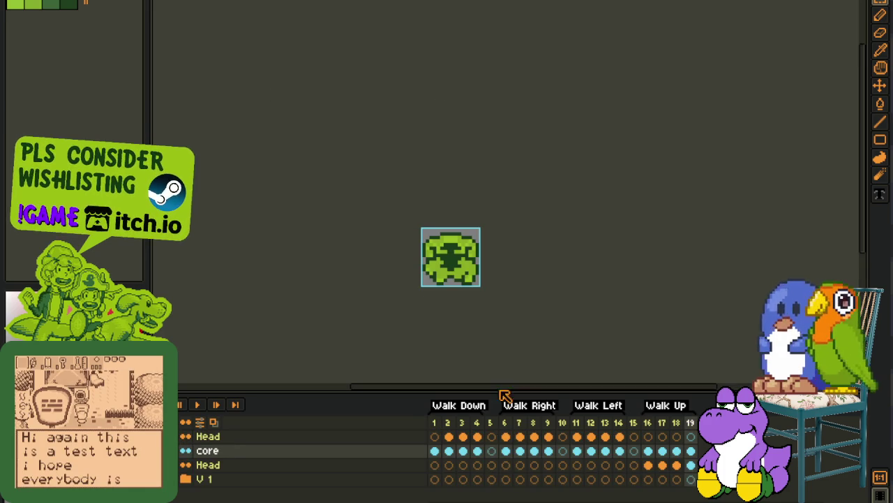
click(449, 437)
scroll(375, 226, up, 1)
scroll(522, 305, up, 1)
scroll(472, 259, down, 2)
scroll(480, 260, down, 1)
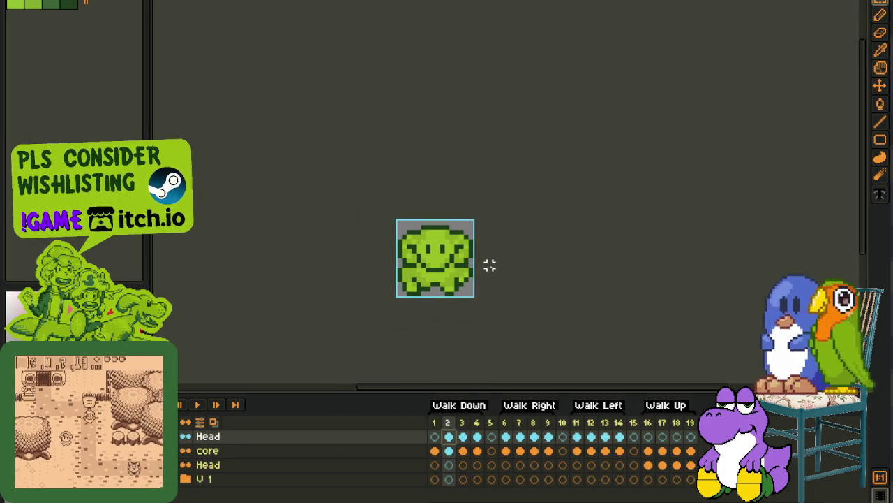
scroll(489, 257, up, 1)
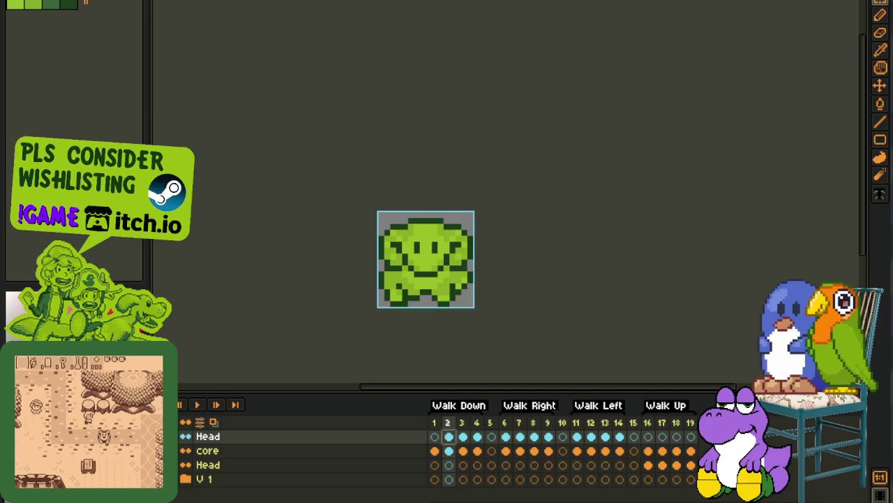
Step: Dock the smiling NPC sprite in a side pane beside the NPC portrait sheet
drag(416, 309, 402, 344)
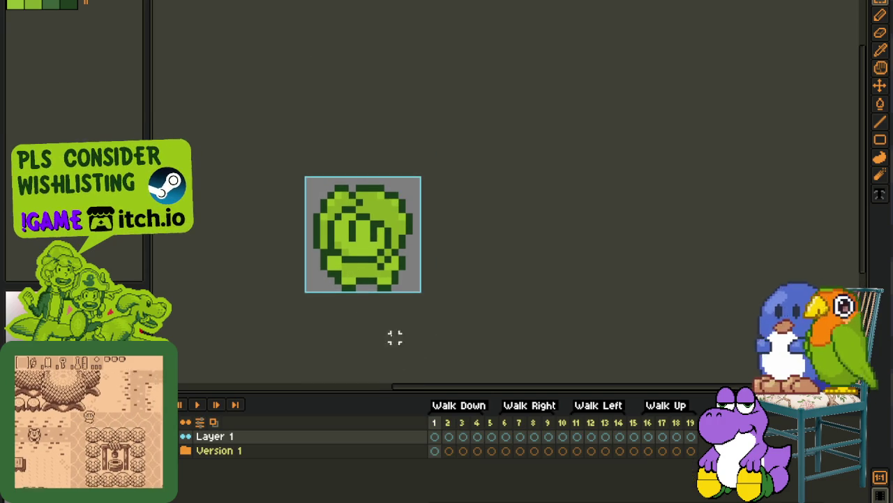
key(ctrl+Tab)
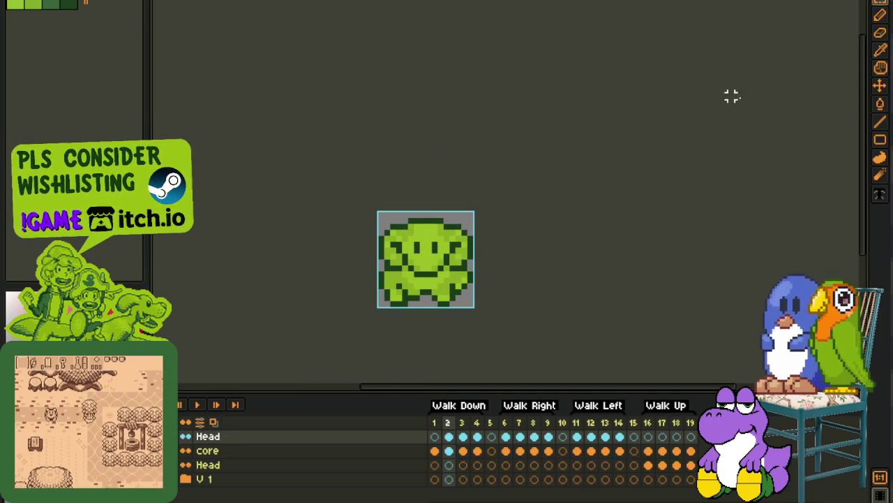
mouse_move(384, 16)
mouse_down()
mouse_move(864, 133)
mouse_move(806, 117)
mouse_up()
scroll(681, 183, up, 2)
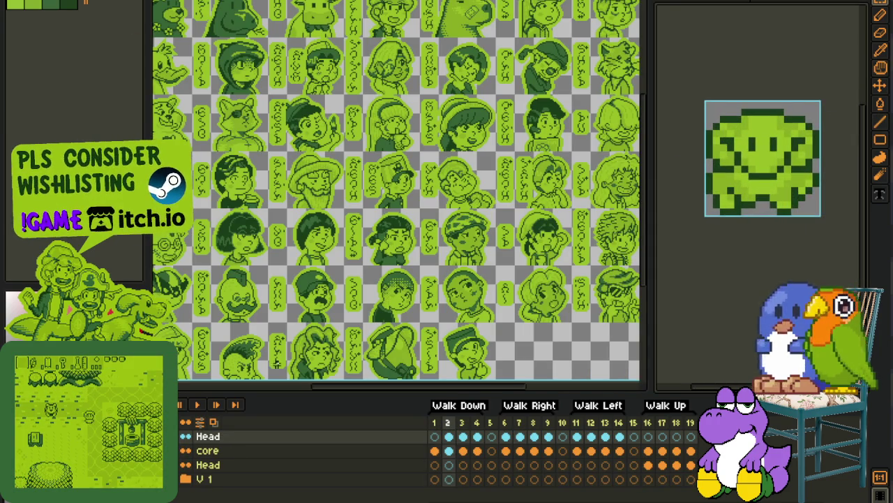
key(ctrl+Tab)
scroll(398, 196, up, 1)
scroll(398, 196, up, 4)
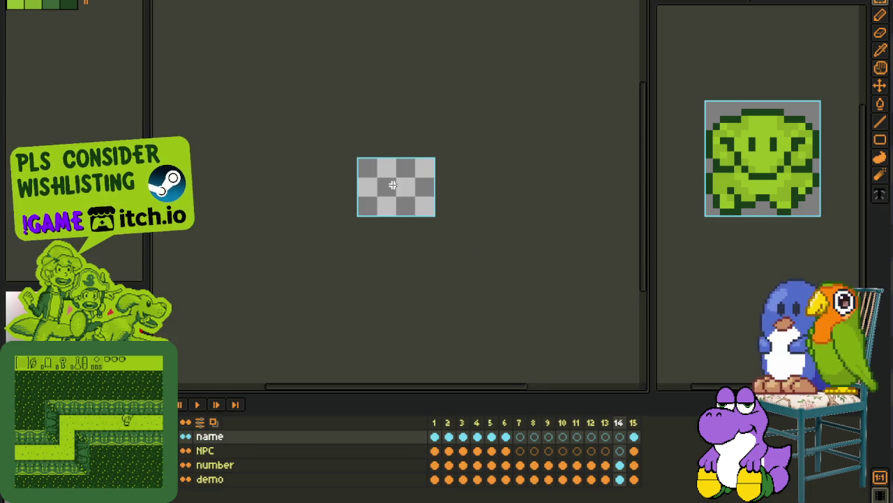
scroll(393, 184, up, 1)
click(518, 423)
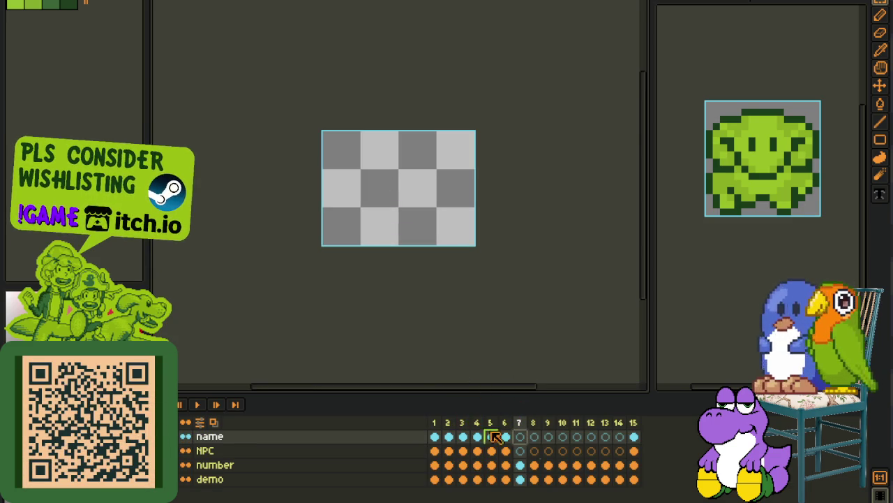
scroll(374, 185, up, 1)
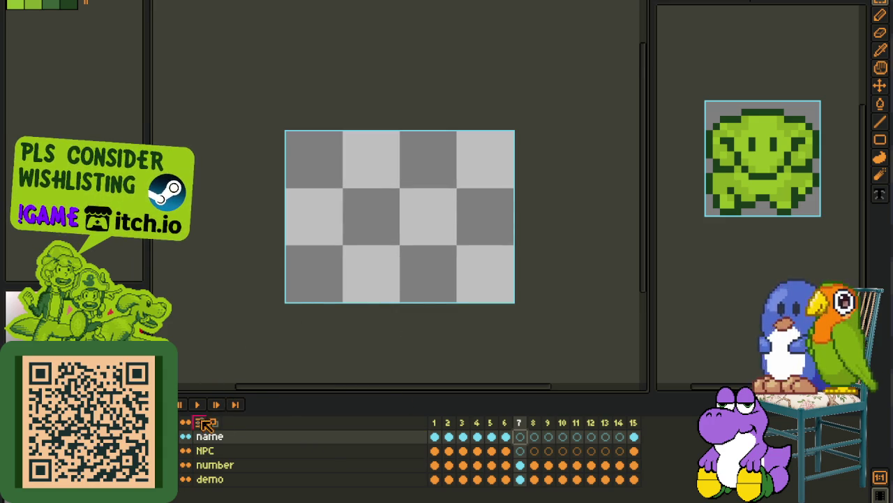
click(506, 437)
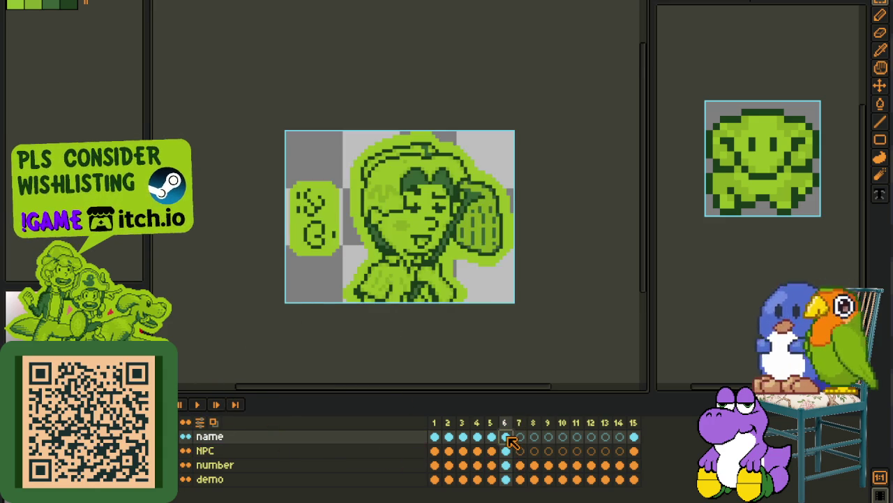
click(519, 437)
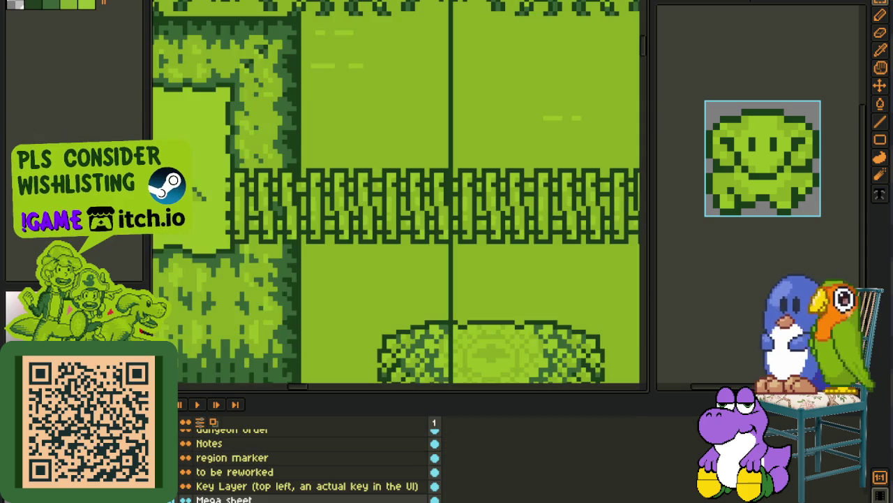
key(ctrl+Tab)
key(ctrl+Tab)
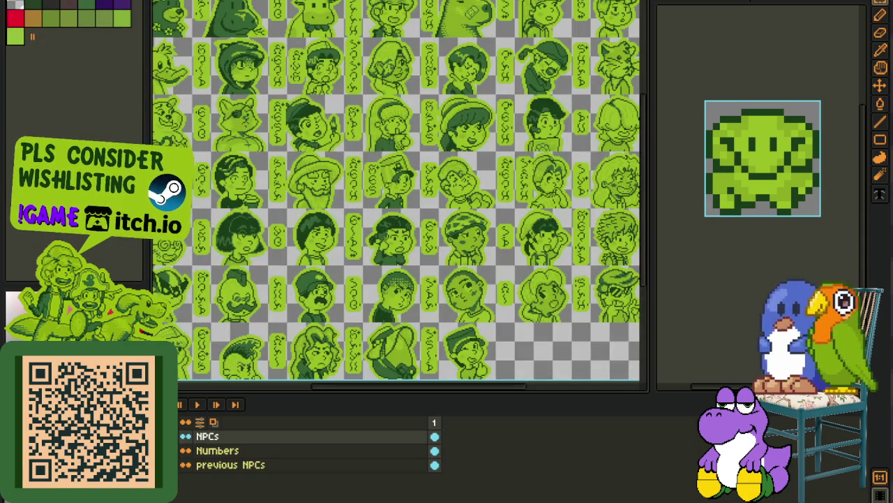
key(ctrl+Tab)
key(ctrl+Tab)
key(ctrl+Tab)
Step: Select one glyph tile on the script sheet, deleting it and then undoing the cut
scroll(353, 209, down, 3)
scroll(335, 168, down, 2)
scroll(314, 286, down, 2)
scroll(326, 200, up, 1)
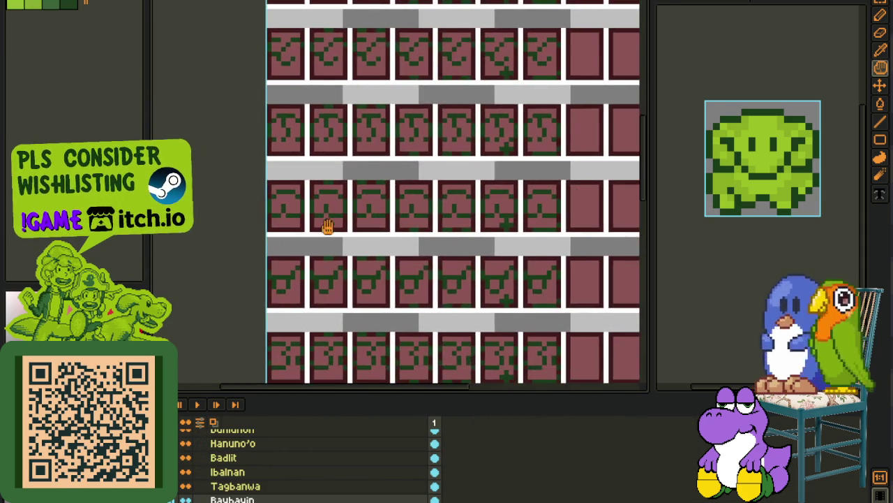
scroll(315, 208, up, 1)
scroll(296, 200, up, 1)
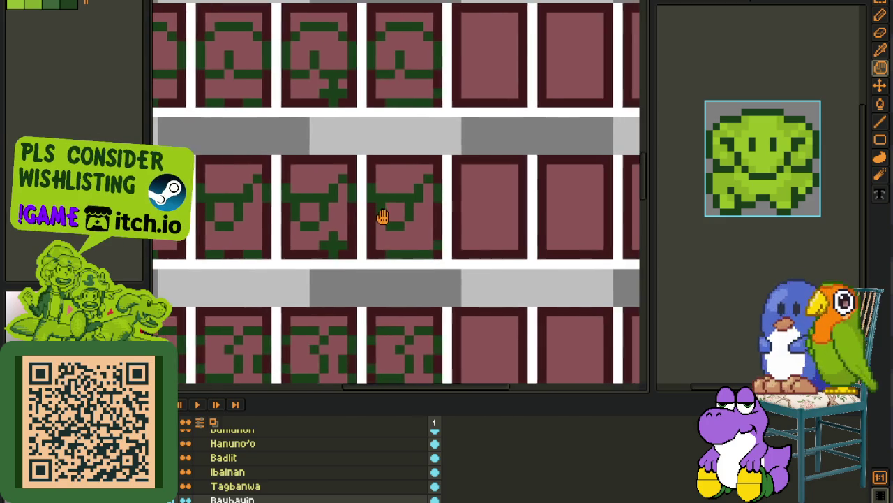
scroll(383, 215, up, 1)
drag(429, 254, 344, 114)
key(Delete)
key(ctrl+z)
Step: Paste the copied glyph into an empty area of the name label document and save it
key(ctrl+Tab)
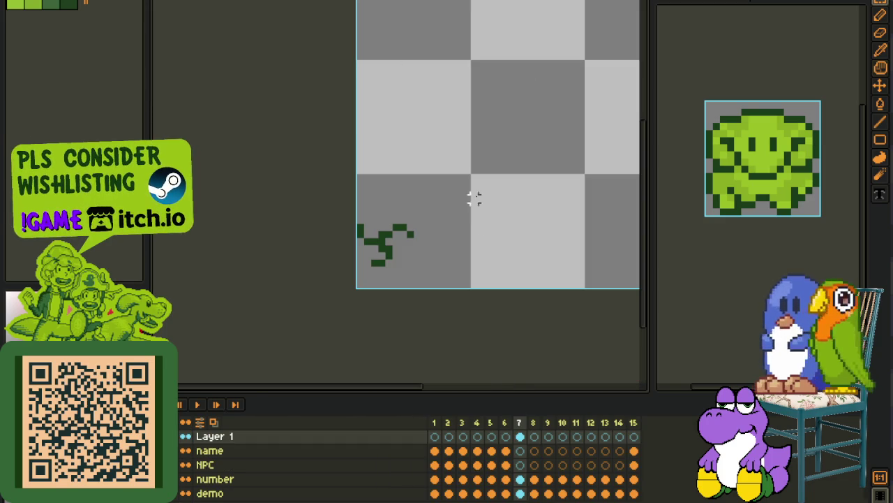
drag(439, 145, 337, 202)
scroll(315, 194, up, 1)
scroll(388, 206, up, 1)
key(ctrl+v)
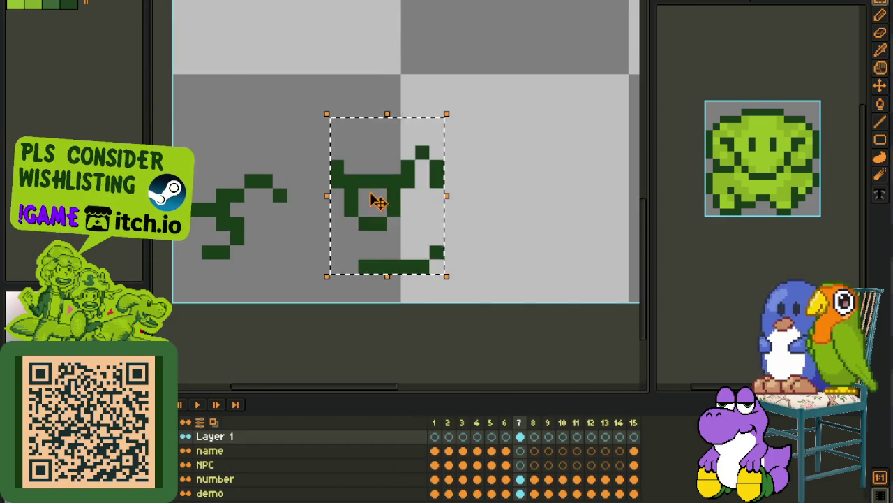
key(ctrl+s)
Step: On the glyph tile sheet, paint over the first tile's dark border in white
key(ctrl+Tab)
mouse_move(421, 85)
mouse_down()
mouse_move(519, 186)
mouse_move(393, 214)
mouse_move(365, 174)
mouse_move(339, 200)
mouse_up()
scroll(393, 213, down, 1)
scroll(293, 214, up, 1)
scroll(293, 252, up, 2)
mouse_move(293, 255)
mouse_down()
mouse_move(189, 161)
mouse_move(171, 118)
mouse_up()
Step: Paste the next glyph beside the first one in the name label and save
key(ctrl+v)
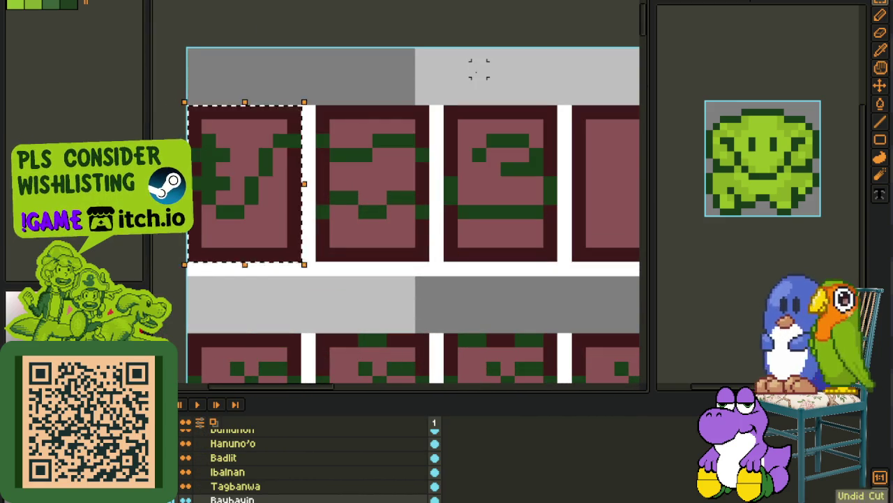
scroll(372, 104, up, 1)
key(ctrl+v)
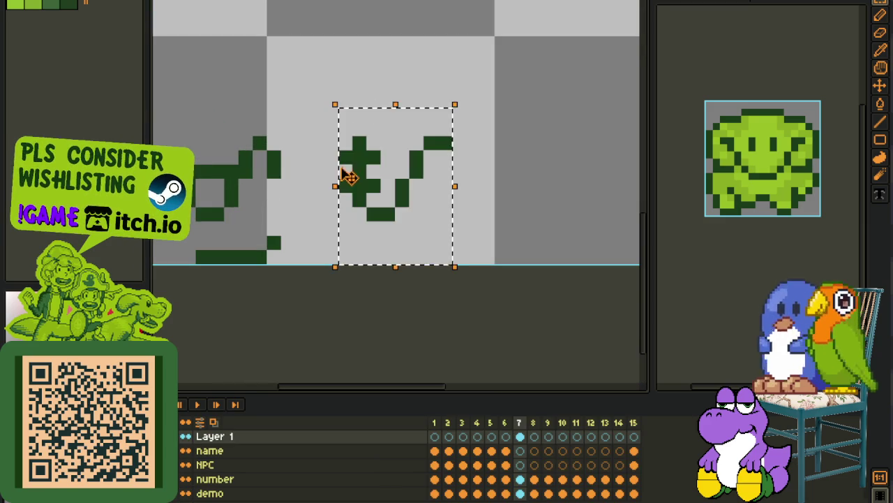
scroll(517, 98, down, 1)
key(ctrl+s)
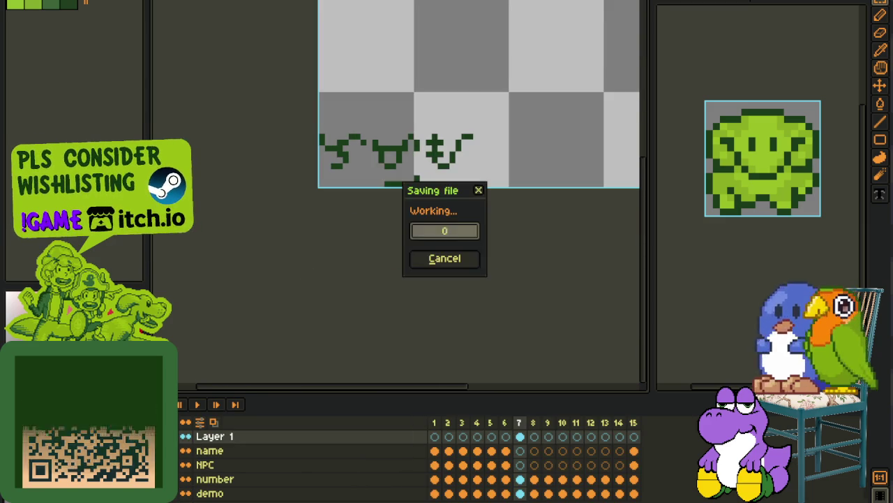
Step: Select a single glyph tile in the middle row of the tile sheet
key(ctrl+Tab)
scroll(452, 60, down, 2)
mouse_move(499, 213)
mouse_down()
mouse_move(369, 138)
mouse_move(377, 191)
mouse_move(342, 140)
mouse_move(350, 50)
mouse_move(357, 92)
mouse_move(349, 110)
mouse_move(383, 119)
mouse_move(356, 98)
mouse_move(373, 6)
mouse_move(379, 62)
mouse_move(324, 184)
mouse_move(291, 140)
mouse_up()
scroll(417, 220, up, 2)
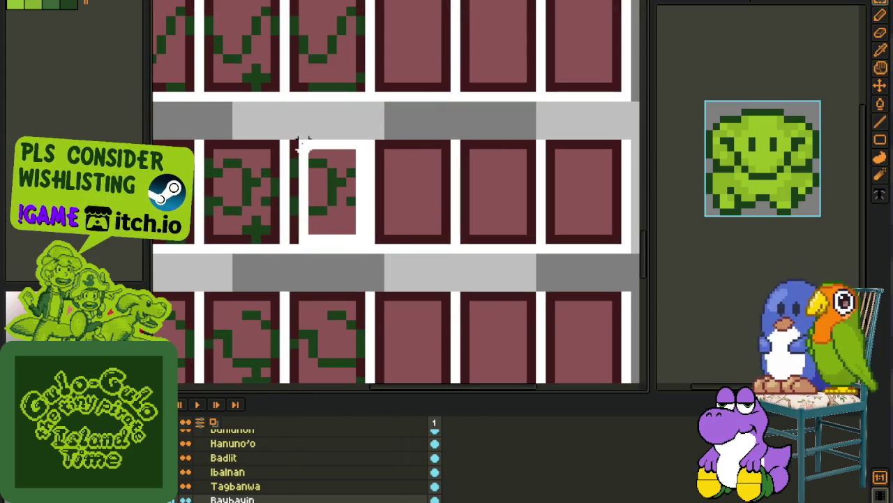
click(391, 119)
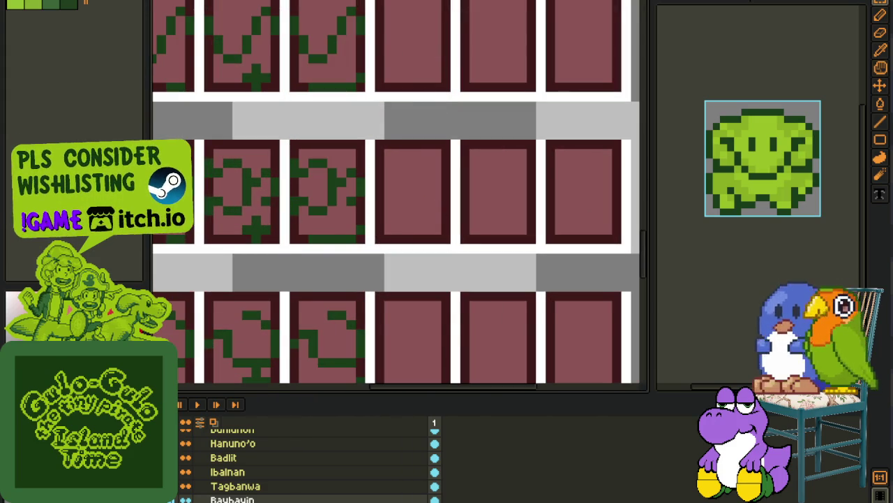
Step: Switch to the name-glyph sprite, save it, and marquee-select the whole glyph row
key(ctrl+Tab)
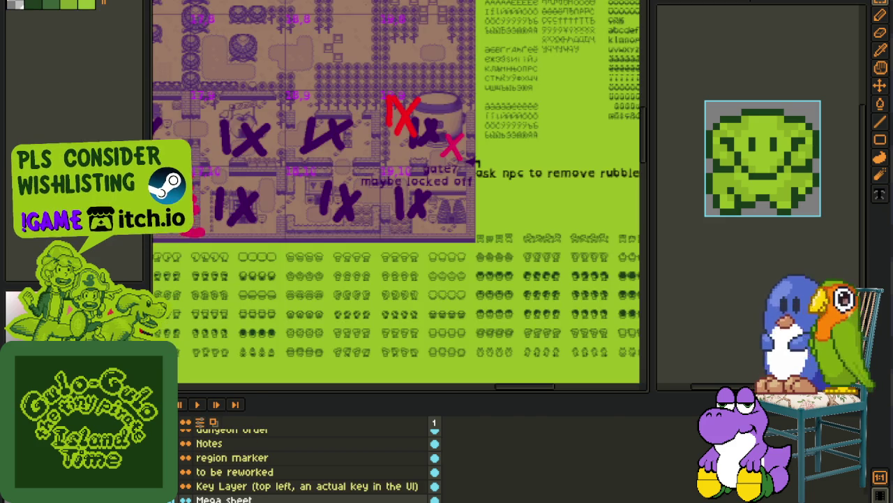
key(ctrl+Tab)
scroll(367, 131, up, 2)
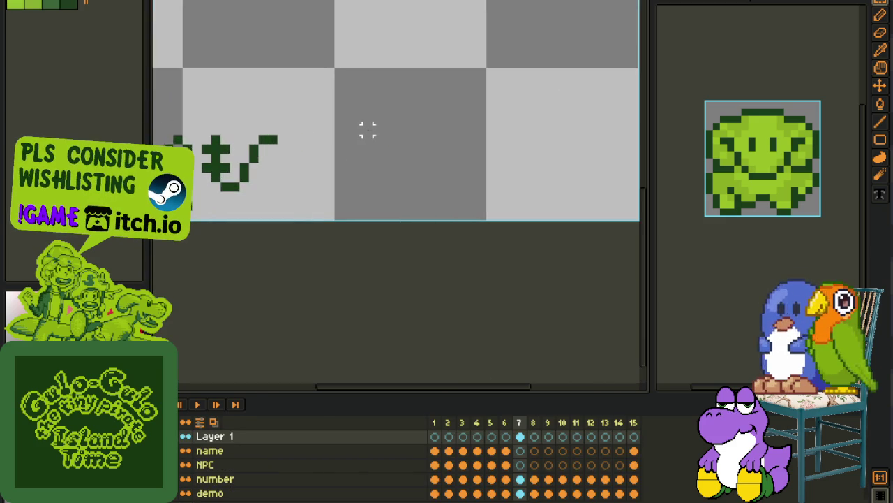
scroll(390, 133, up, 2)
drag(333, 110, 452, 272)
scroll(362, 204, down, 2)
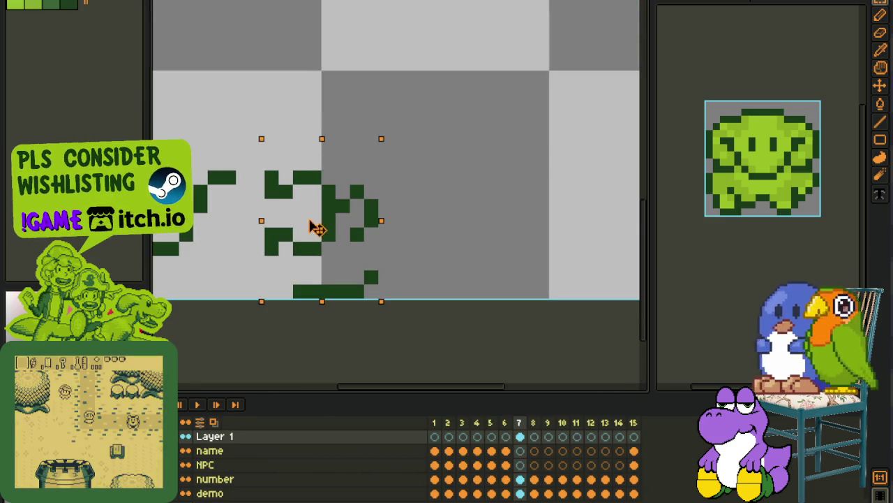
scroll(311, 228, down, 3)
scroll(464, 104, down, 1)
key(ctrl+s)
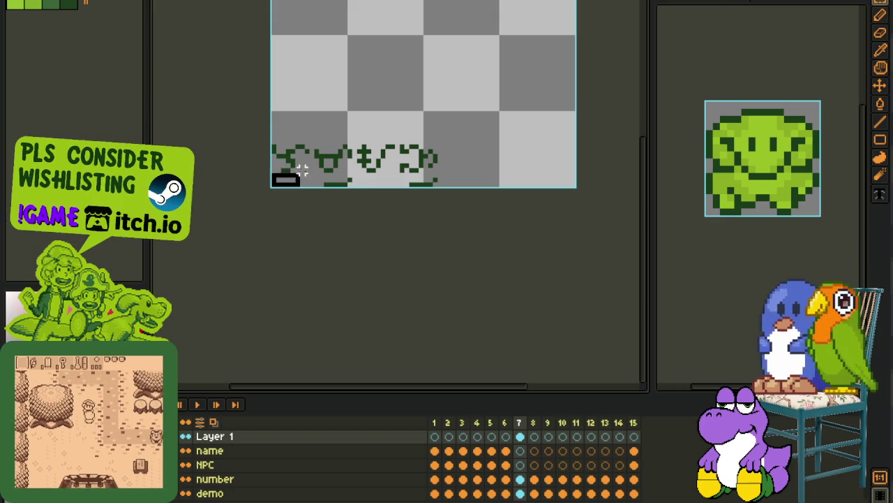
drag(273, 188, 469, 104)
click(77, 0)
mouse_move(102, 31)
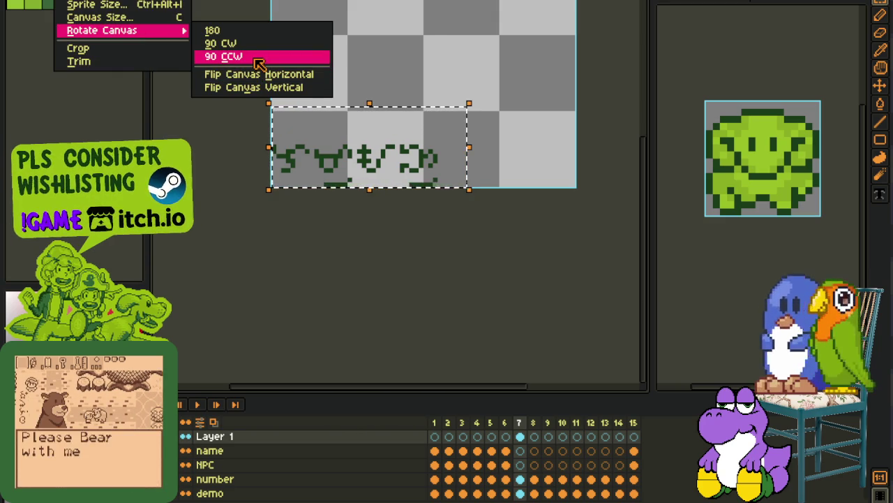
Step: Rotate the selected glyph row 90° counterclockwise into a column, move it up-left, and save
click(258, 57)
key(ctrl+z)
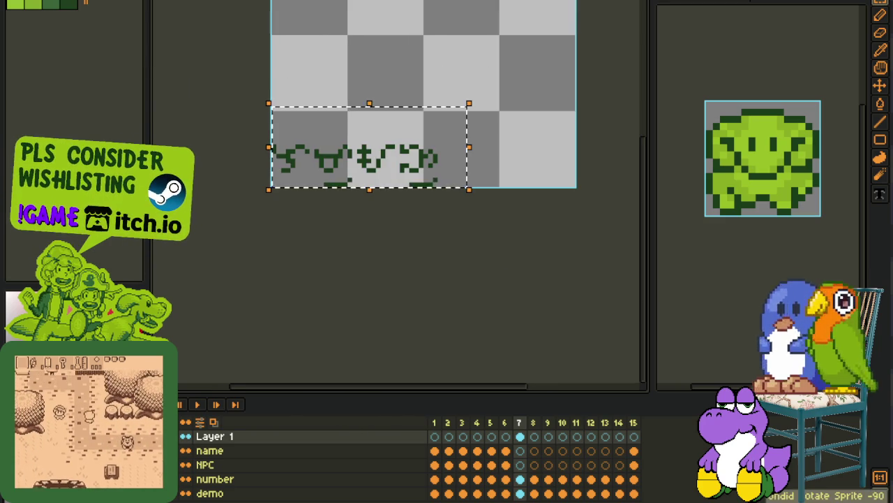
click(42, 0)
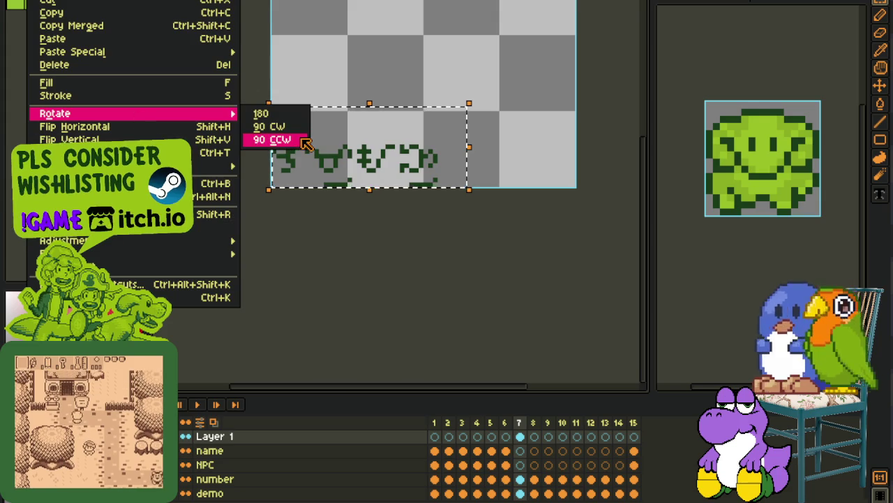
mouse_move(133, 113)
click(269, 140)
mouse_move(409, 136)
mouse_down()
mouse_move(336, 41)
mouse_move(299, 143)
mouse_move(279, 159)
mouse_up()
click(417, 166)
key(ctrl+s)
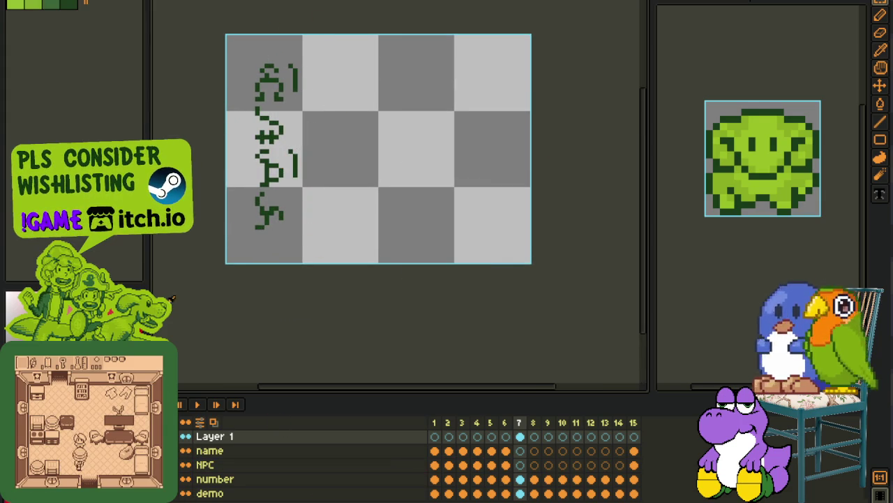
Step: Recolour the glyphs red with Replace Color and paste the red column beside the portrait
key(h)
scroll(287, 161, up, 1)
scroll(288, 174, up, 1)
key(shift+r)
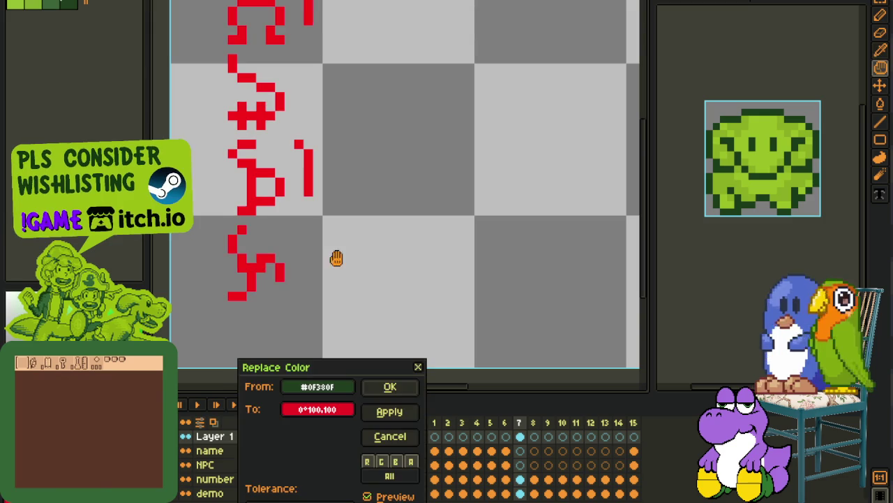
click(392, 389)
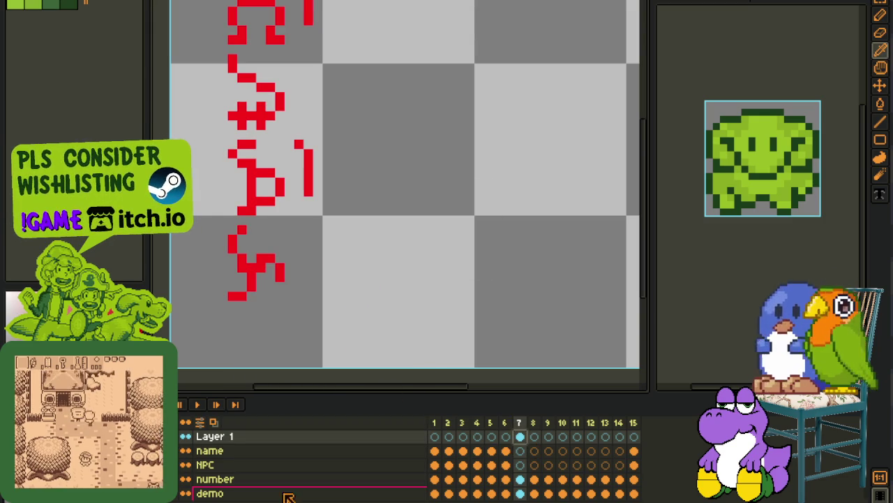
scroll(316, 256, down, 1)
scroll(317, 257, down, 1)
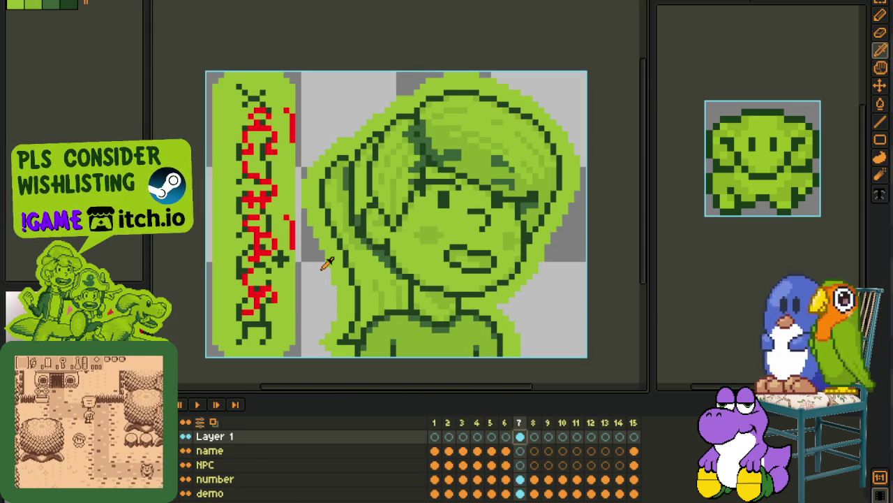
scroll(316, 256, up, 1)
key(ctrl+v)
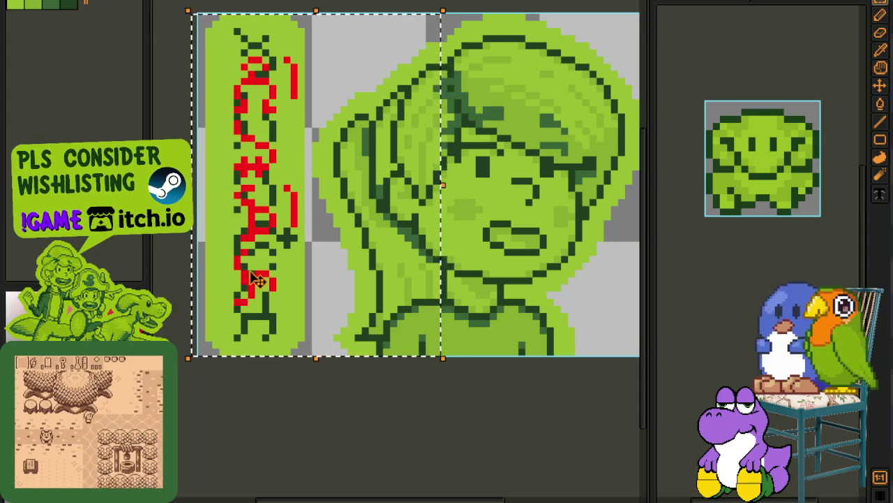
key(Return)
Step: Inspect the pasted column and undo the shifted strip of pixels
scroll(215, 91, up, 1)
mouse_move(269, 46)
mouse_down()
mouse_move(310, 161)
mouse_move(315, 112)
mouse_up()
scroll(376, 161, down, 3)
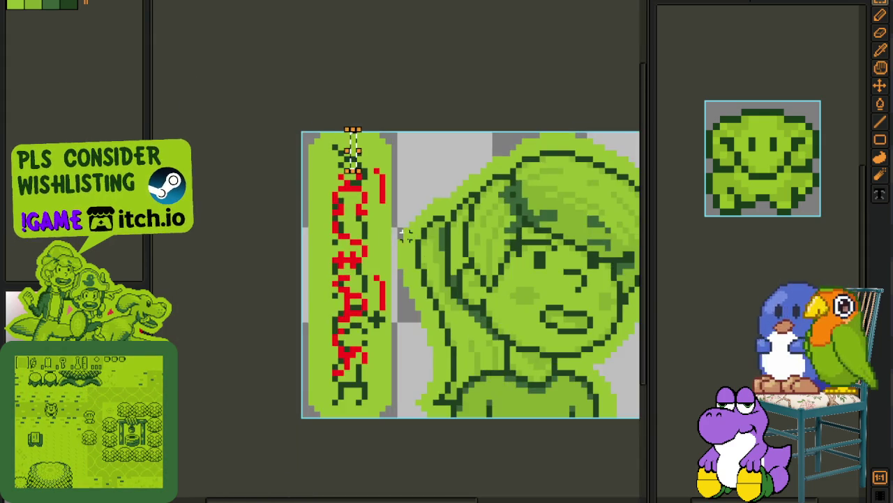
drag(400, 217, 390, 91)
scroll(301, 241, up, 1)
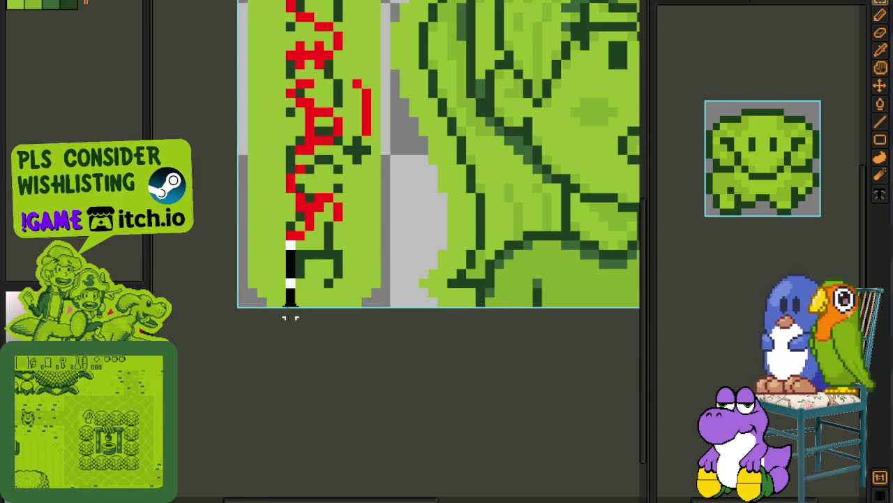
scroll(423, 263, down, 2)
key(ctrl+z)
key(ctrl+z)
key(Tab)
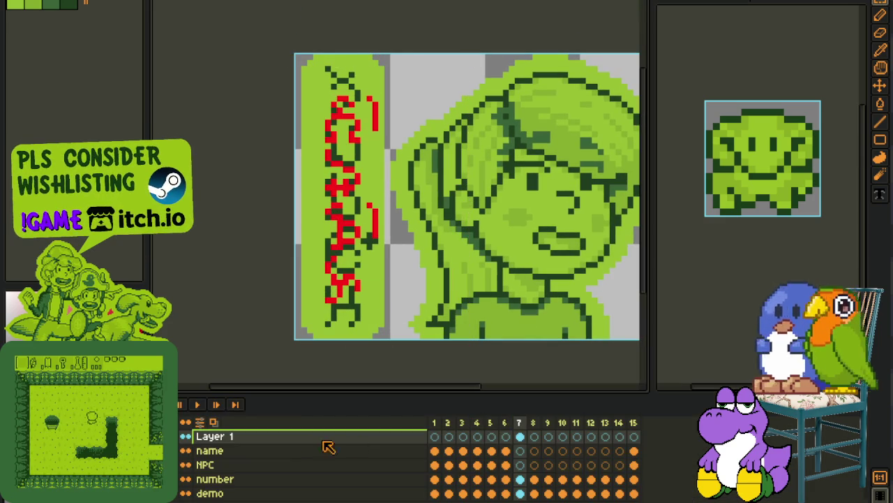
right_click(302, 443)
Step: On a new layer above Layer 1, draw the pill's black bottom border and bottom-left corner
click(419, 429)
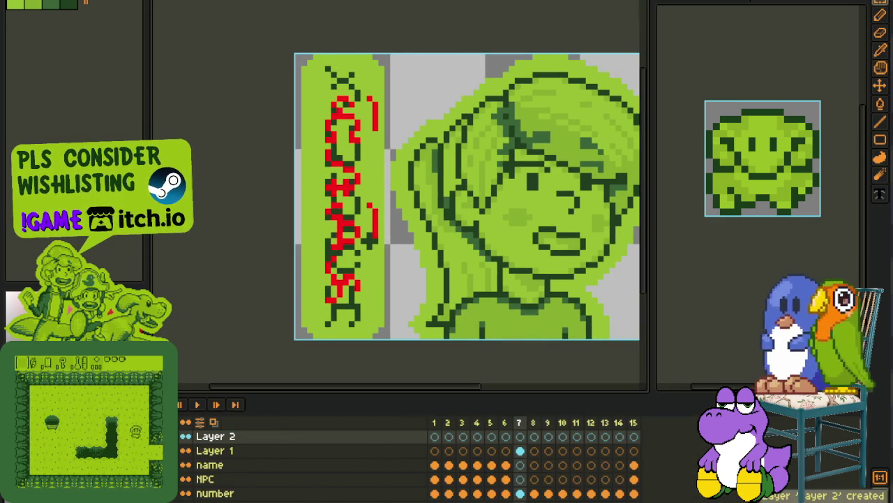
key(Tab)
scroll(314, 331, up, 2)
drag(314, 334, 392, 335)
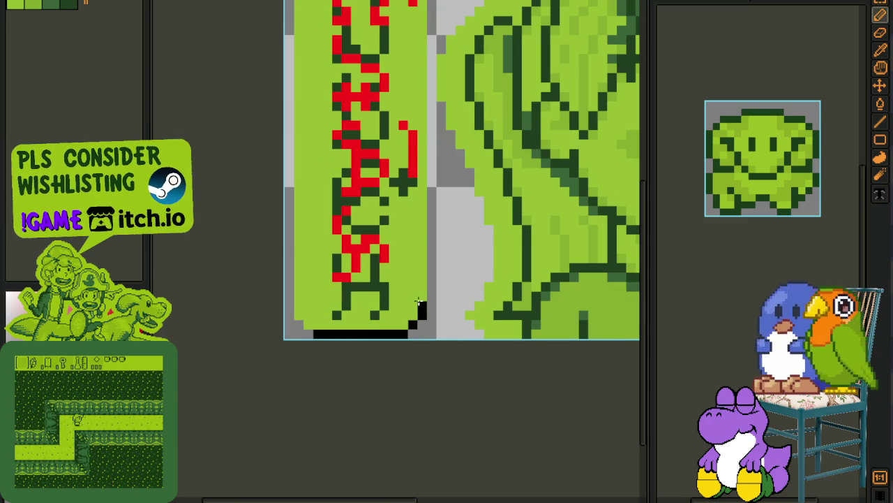
key(l)
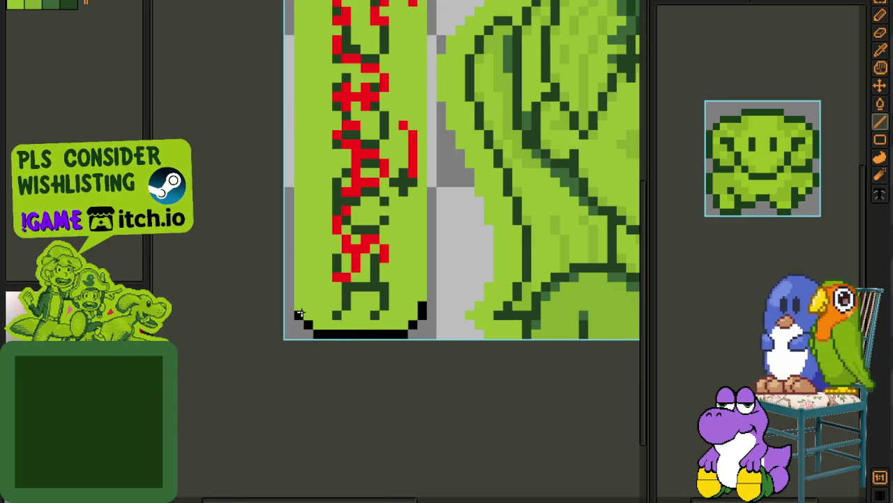
drag(299, 314, 313, 326)
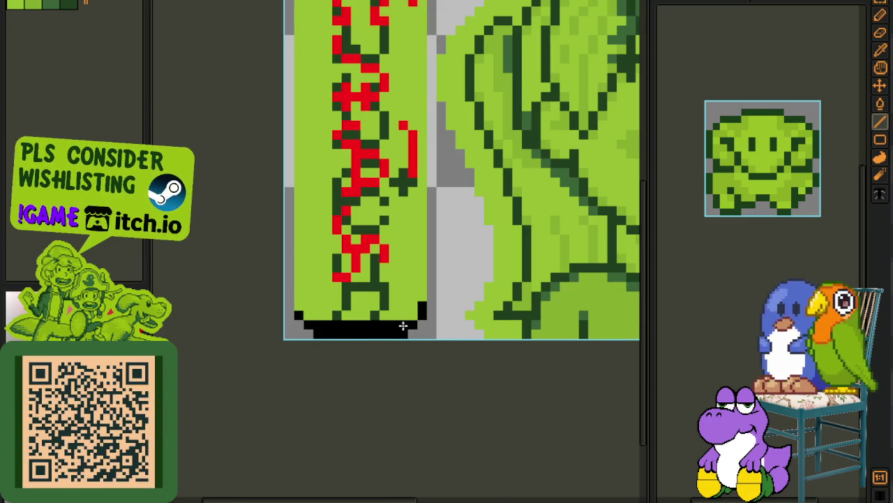
Step: Draw the black top border across the pill, filling its gap
scroll(403, 326, down, 2)
drag(382, 131, 372, 219)
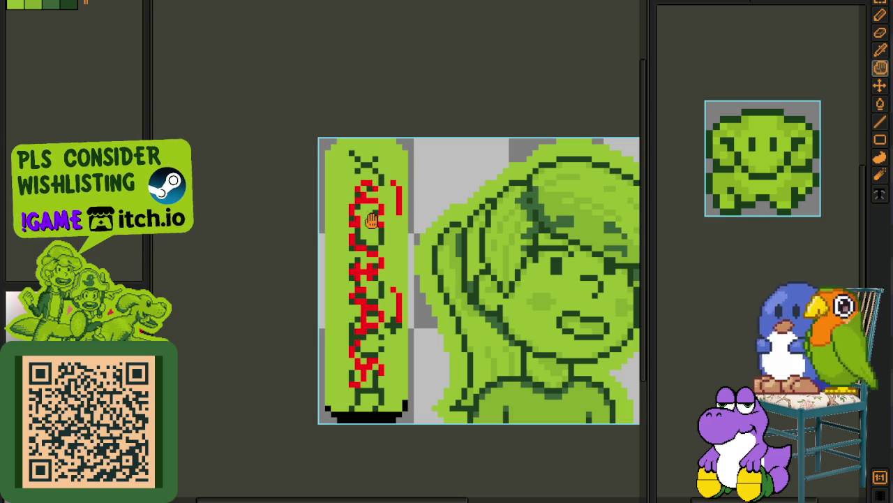
scroll(393, 209, up, 2)
mouse_move(363, 181)
mouse_down()
mouse_move(254, 179)
mouse_move(297, 189)
mouse_up()
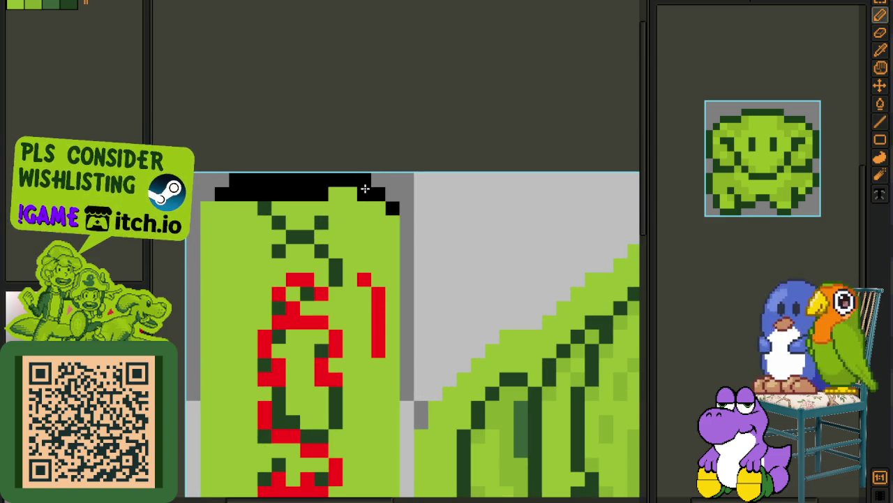
drag(364, 188, 245, 201)
scroll(207, 208, down, 3)
key(i)
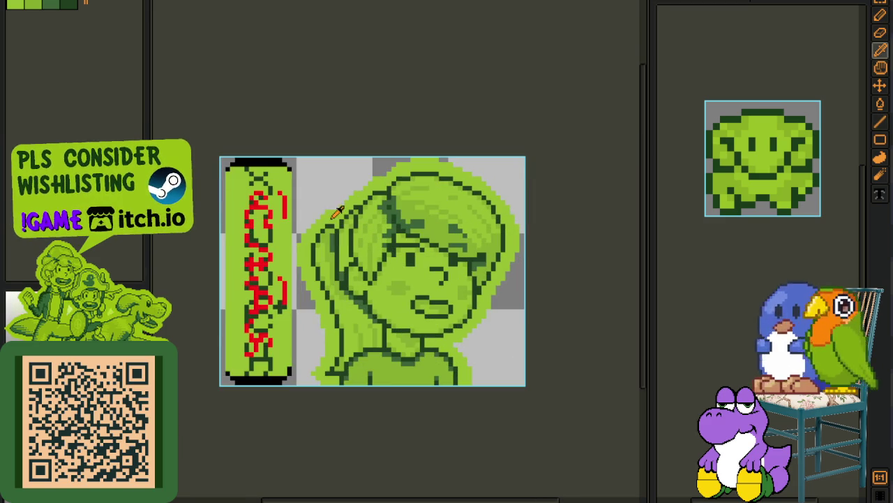
scroll(232, 296, up, 2)
Step: Nudge the bottom black bar up once and the top black bar down twice
drag(218, 358, 409, 485)
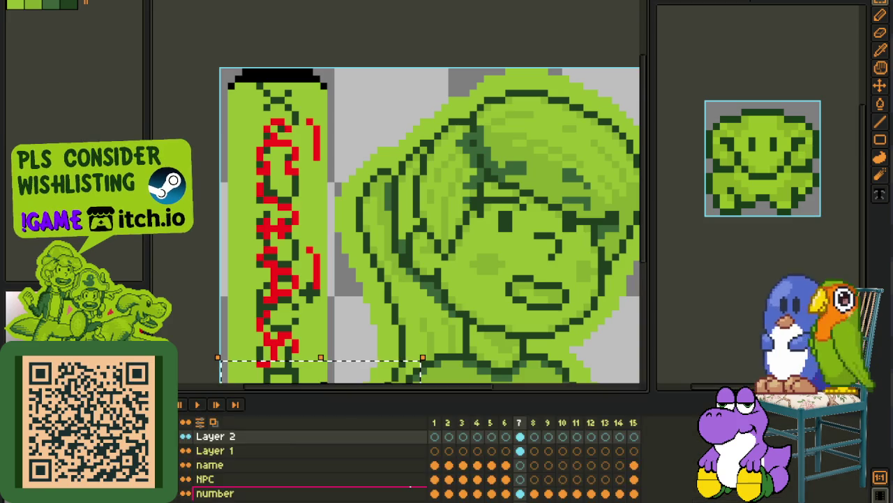
key(Up)
key(Up)
key(Up)
key(Up)
key(ctrl+d)
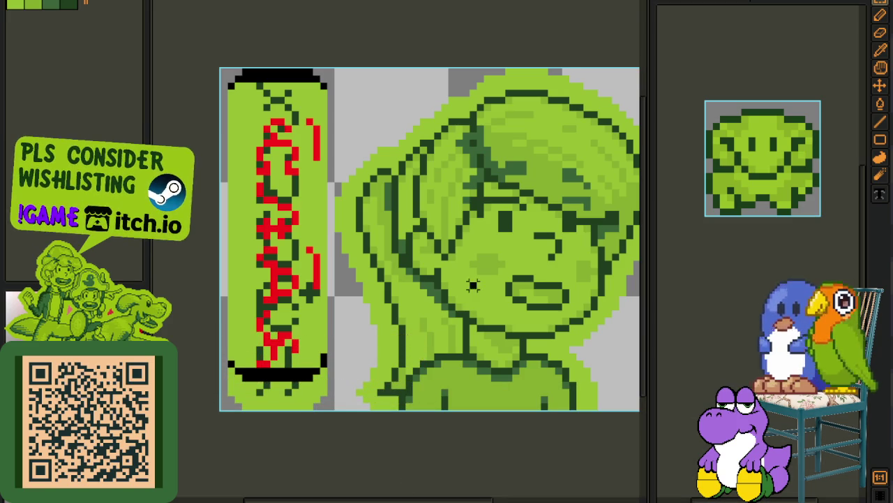
drag(217, 68, 455, 145)
key(Down)
key(Down)
key(Down)
key(Down)
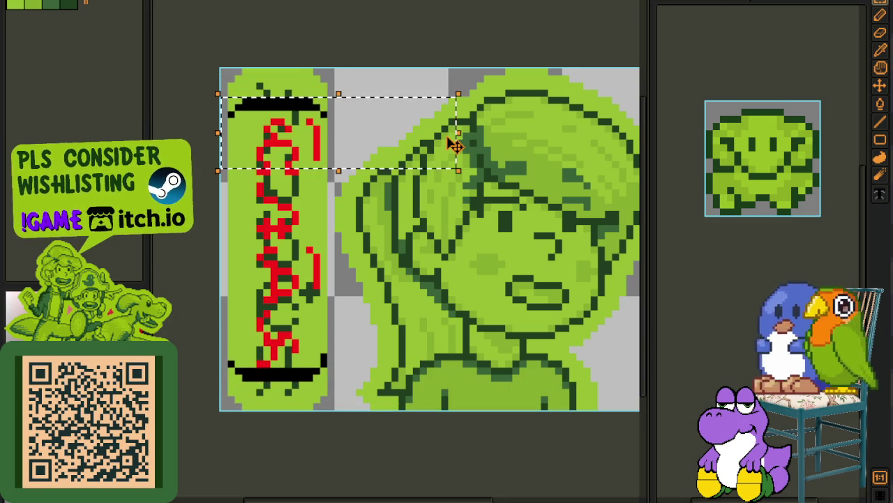
key(Down)
key(Down)
key(Down)
key(ctrl+d)
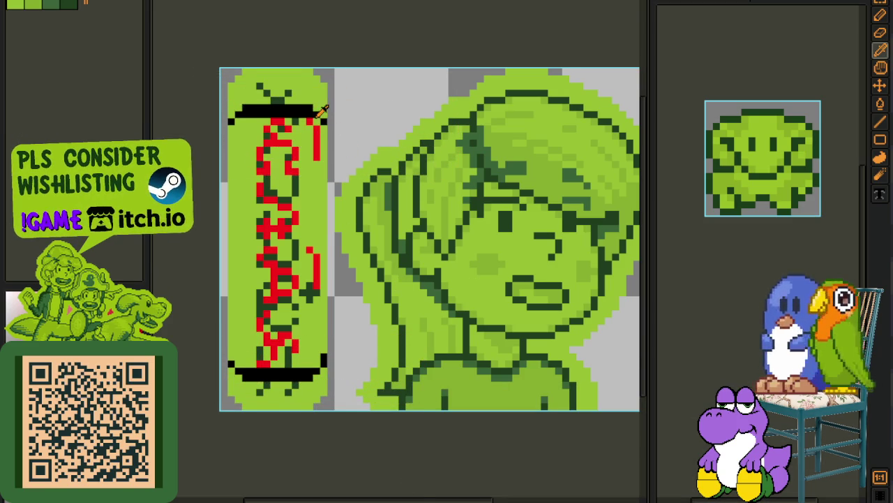
Step: Draw the black right and left sides of the pill
scroll(322, 110, up, 1)
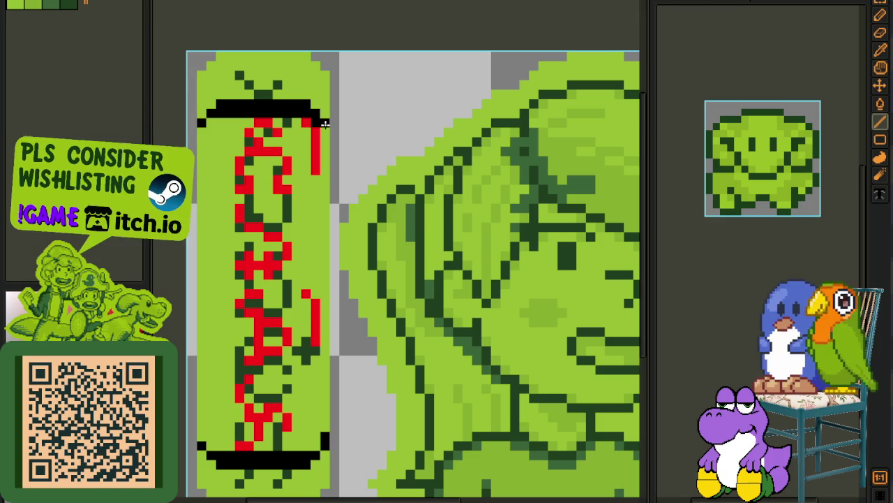
drag(324, 189, 325, 432)
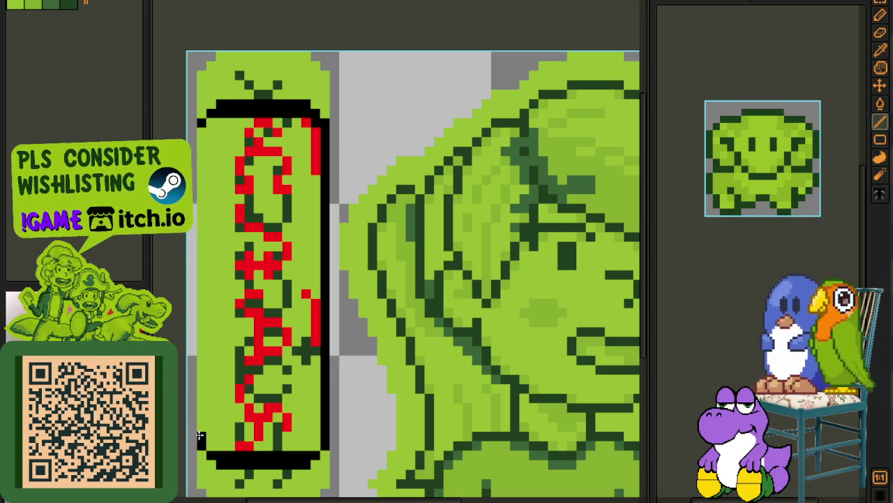
drag(198, 370, 202, 124)
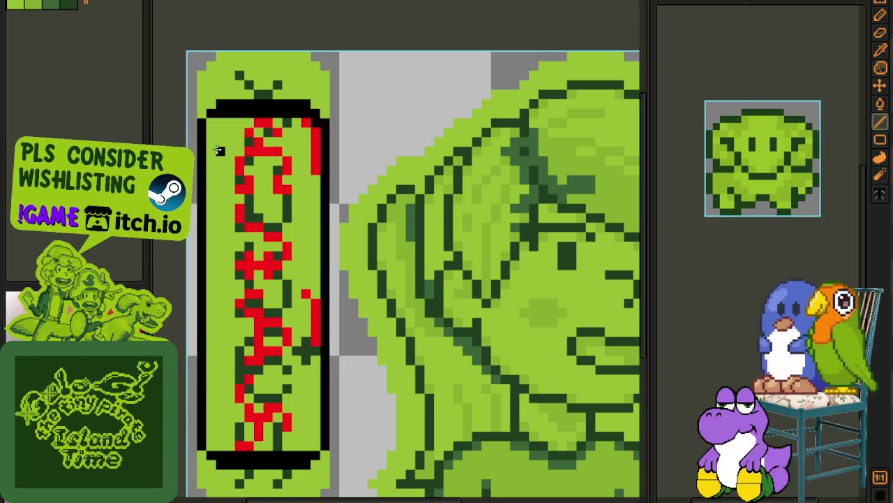
Step: Bucket-fill the light-green gaps around and between the red glyphs dark green
key(u)
key(b)
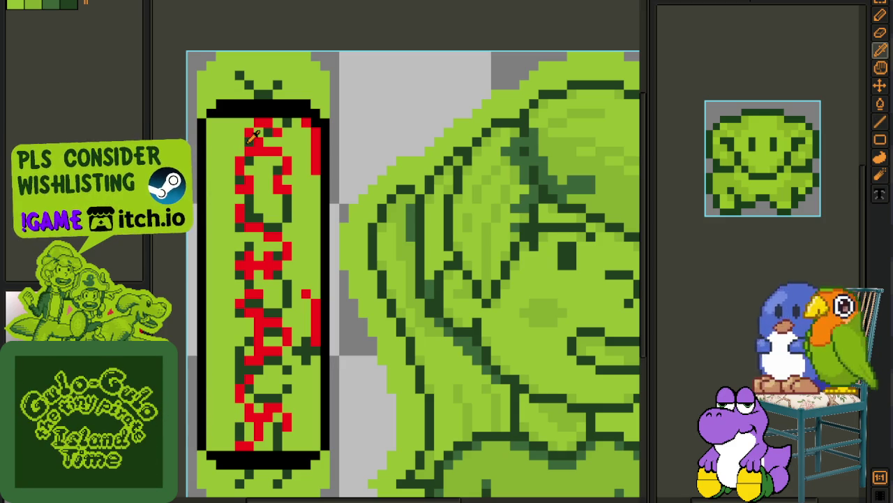
key(g)
click(236, 142)
click(256, 189)
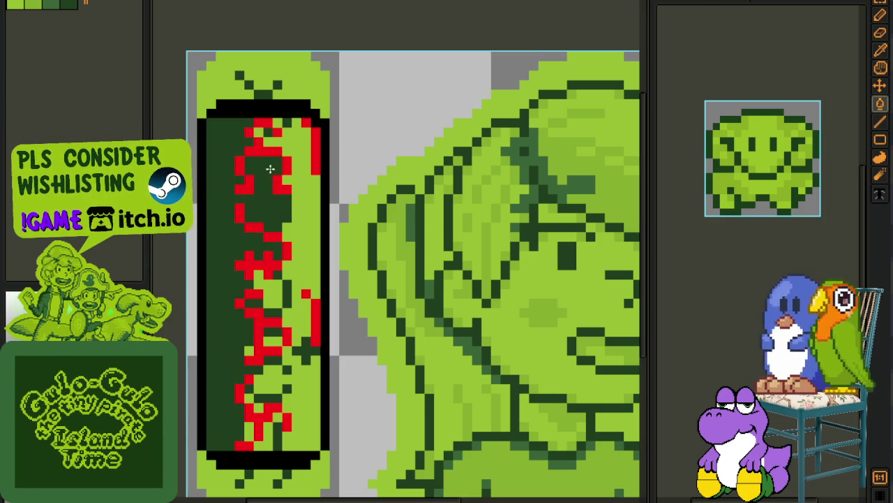
click(289, 144)
click(279, 288)
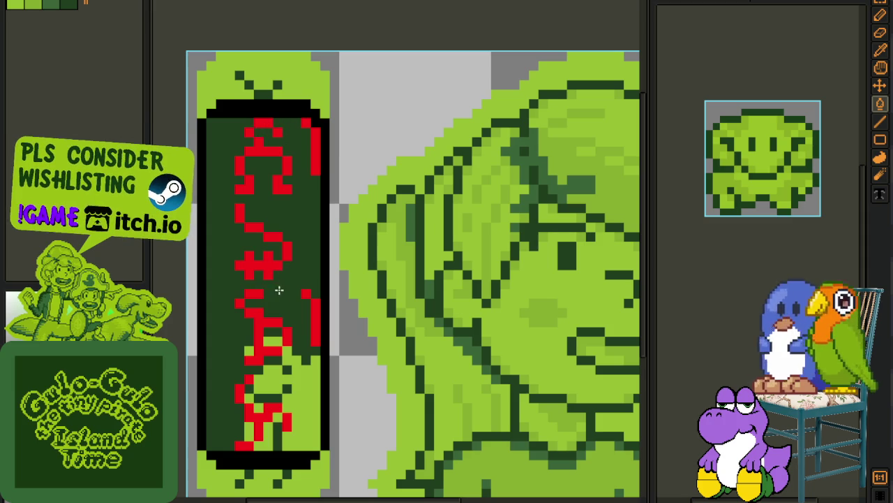
click(278, 343)
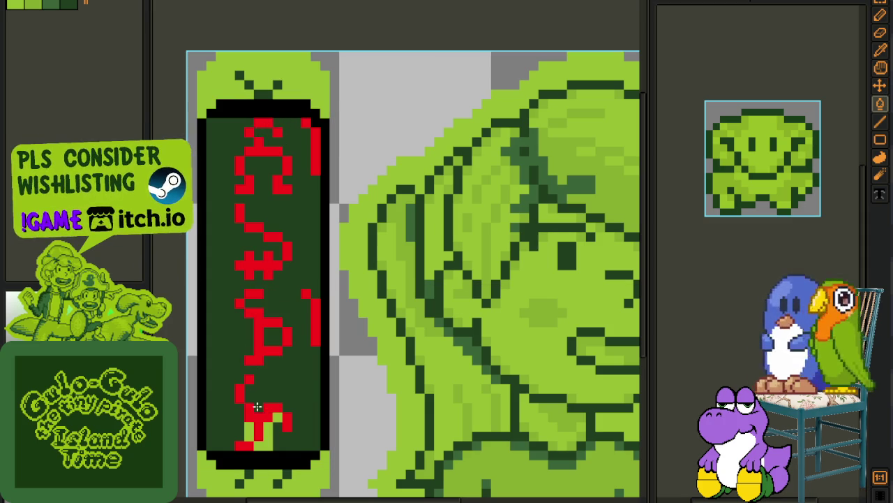
Step: Fill the label background solid black and return to the Pencil
click(288, 435)
key(b)
scroll(279, 326, down, 3)
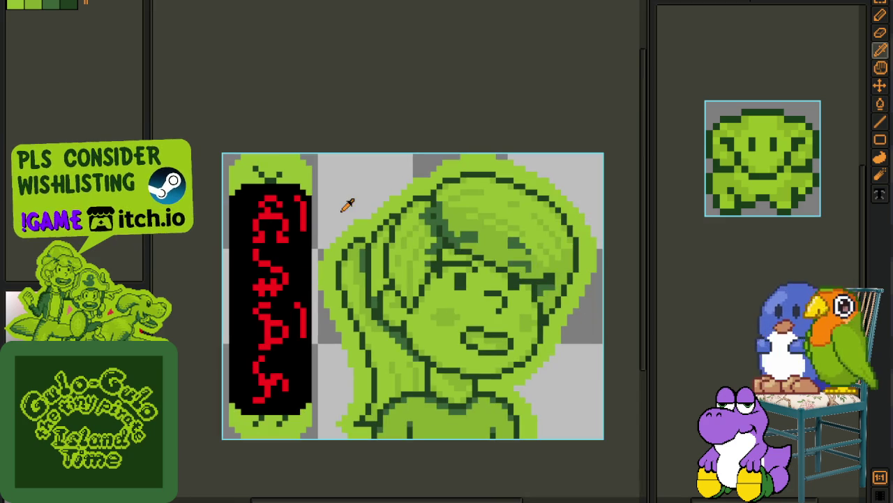
scroll(348, 199, up, 1)
key(Tab)
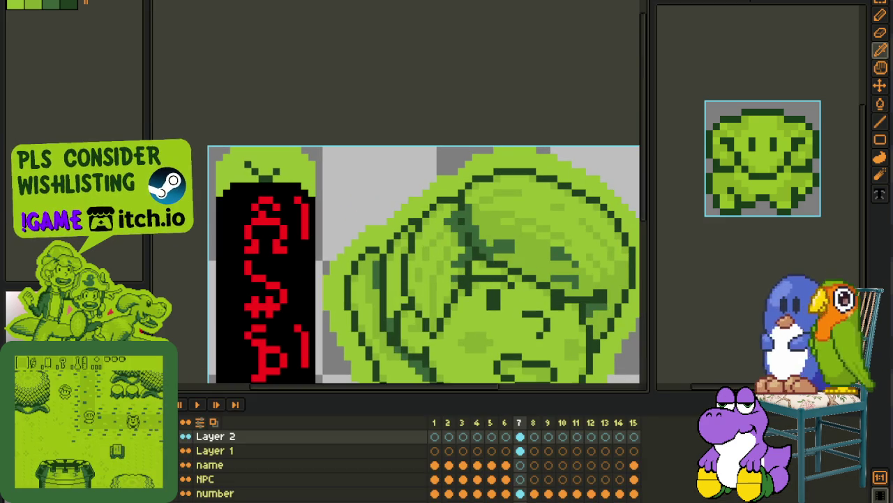
Step: Hide the portrait and bucket-fill the black label background light green
scroll(279, 460, down, 2)
key(Tab)
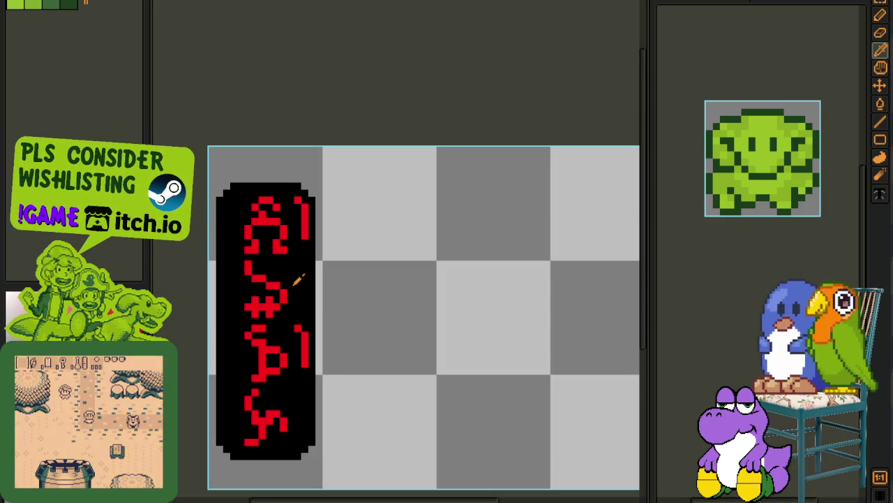
key(g)
click(296, 280)
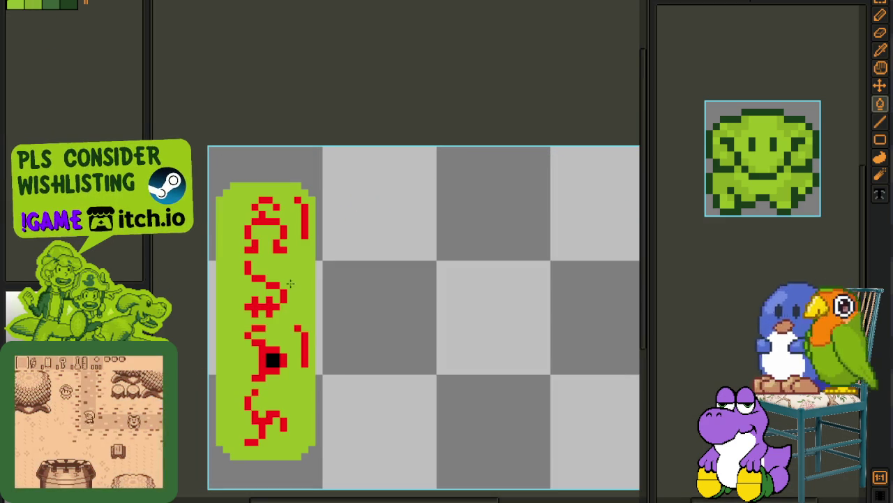
Step: Merge Layer 2 down into Layer 1 and save the sprite
scroll(393, 325, down, 2)
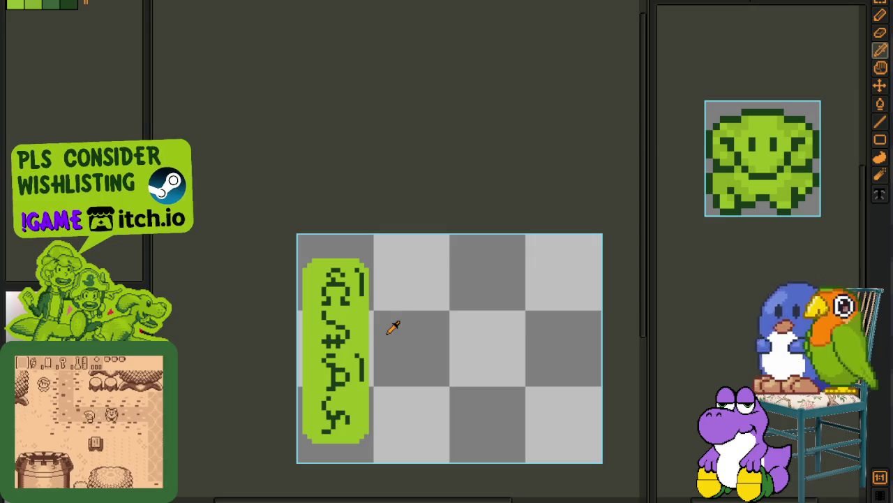
key(Tab)
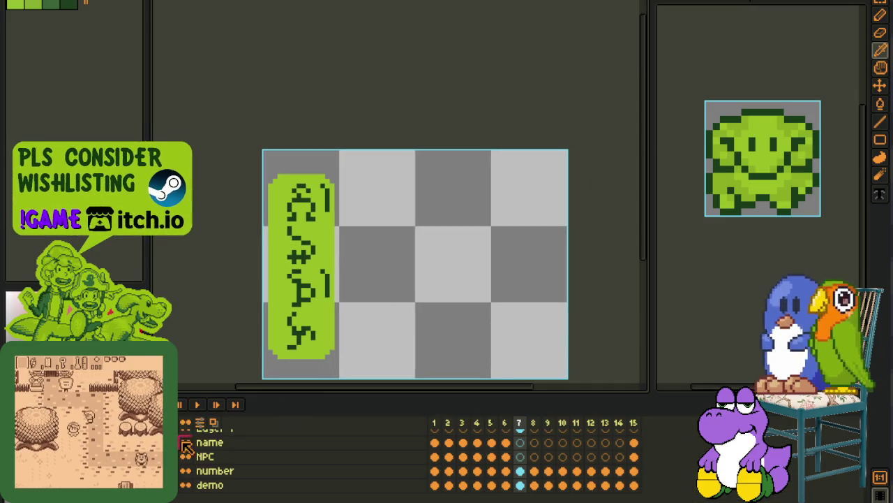
scroll(188, 471, up, 2)
right_click(223, 435)
click(252, 489)
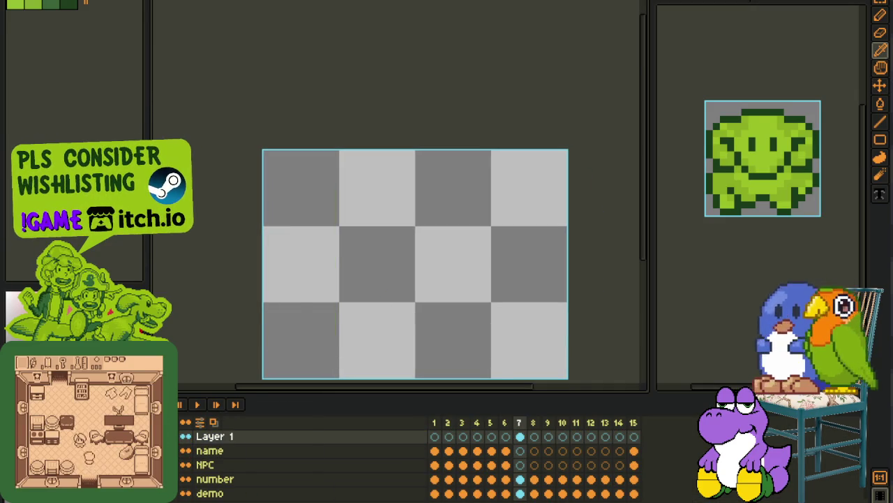
key(ctrl+s)
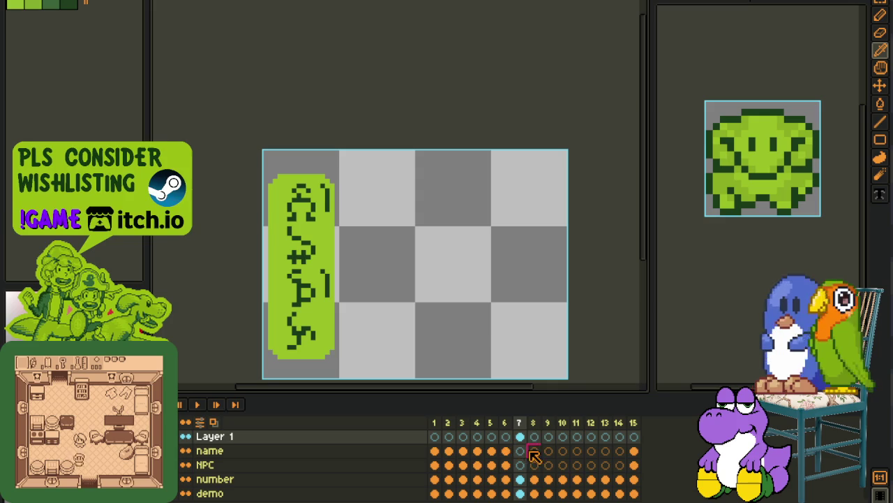
Step: On frame 7, merge Layer 1 into the 'name' layer and save the sprite
drag(534, 441, 627, 438)
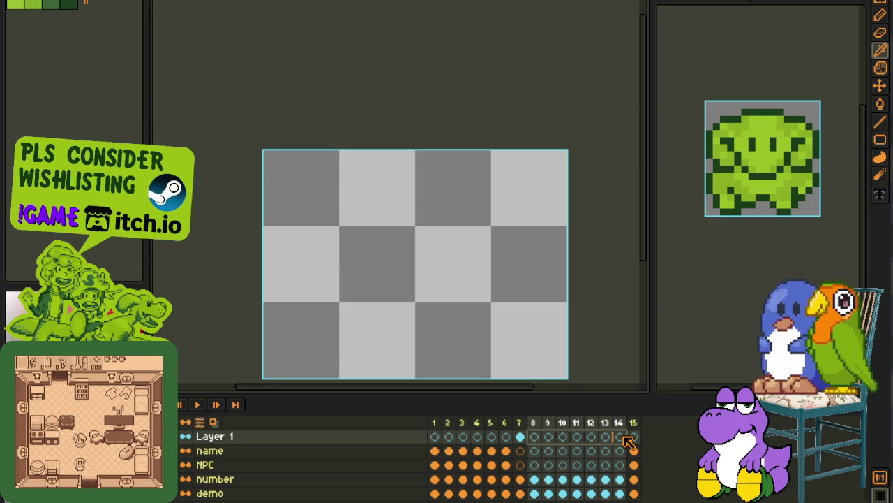
click(520, 436)
right_click(289, 444)
click(342, 493)
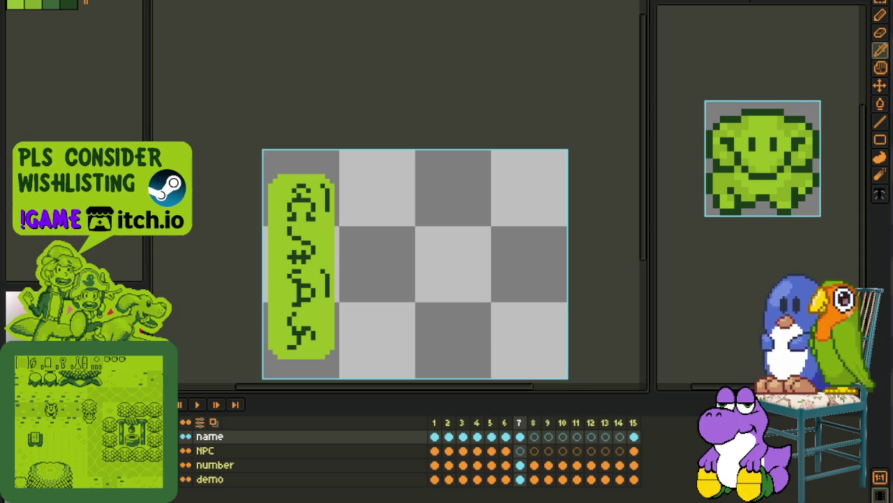
mouse_move(399, 255)
mouse_down()
mouse_move(384, 230)
mouse_move(397, 191)
mouse_move(327, 254)
mouse_move(333, 243)
mouse_up()
key(ctrl+s)
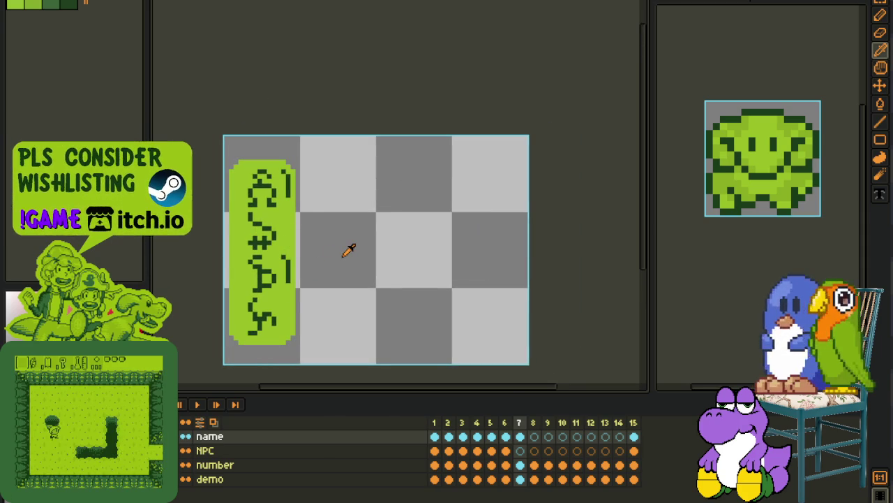
drag(353, 251, 382, 254)
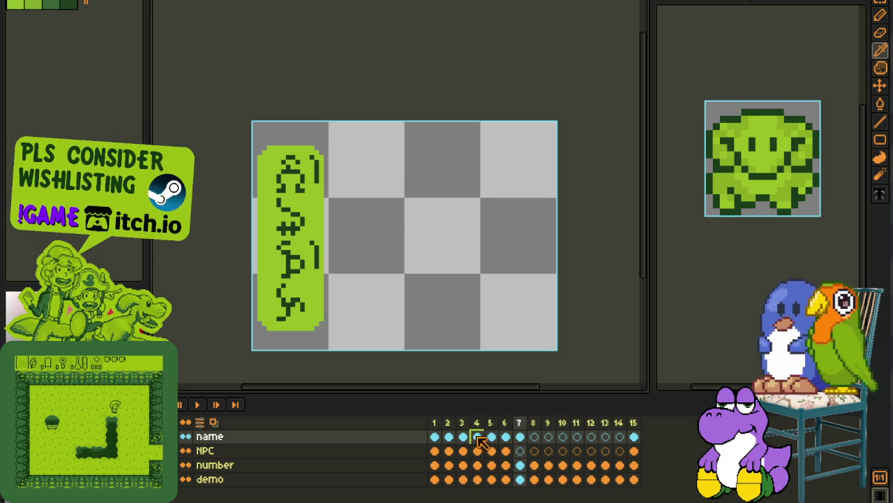
drag(379, 310, 363, 319)
key(ctrl+s)
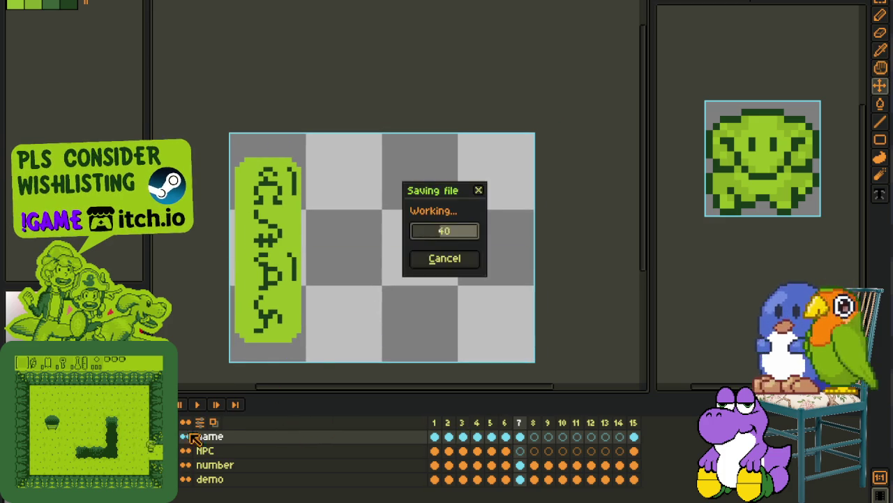
Step: Briefly select around the green label, check the walk sheet, and save the label sprite
scroll(376, 305, down, 1)
scroll(269, 290, up, 1)
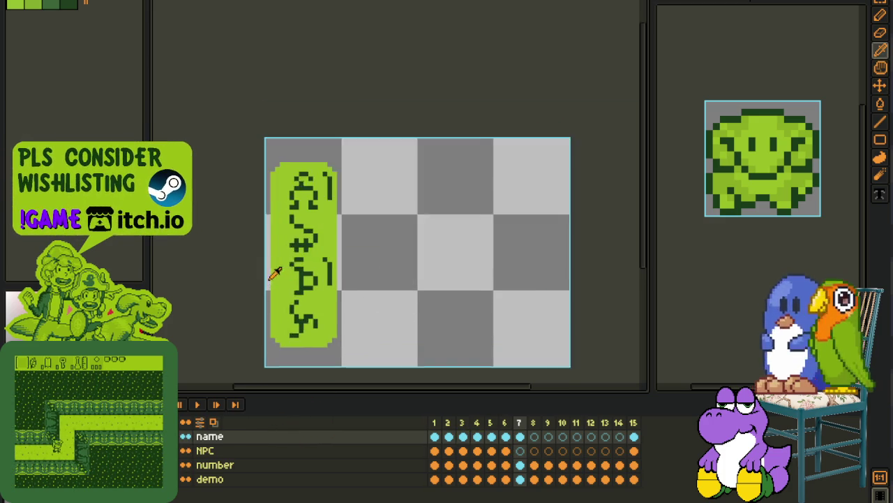
scroll(293, 293, up, 1)
drag(279, 140, 375, 342)
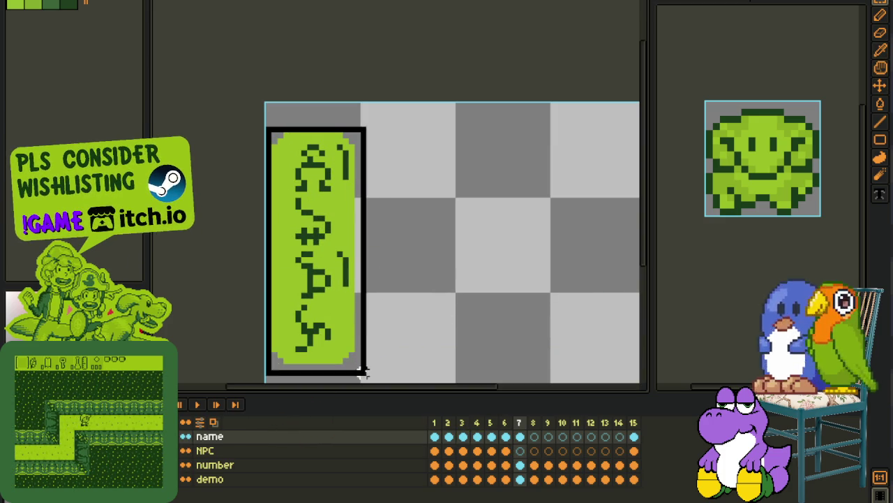
click(535, 253)
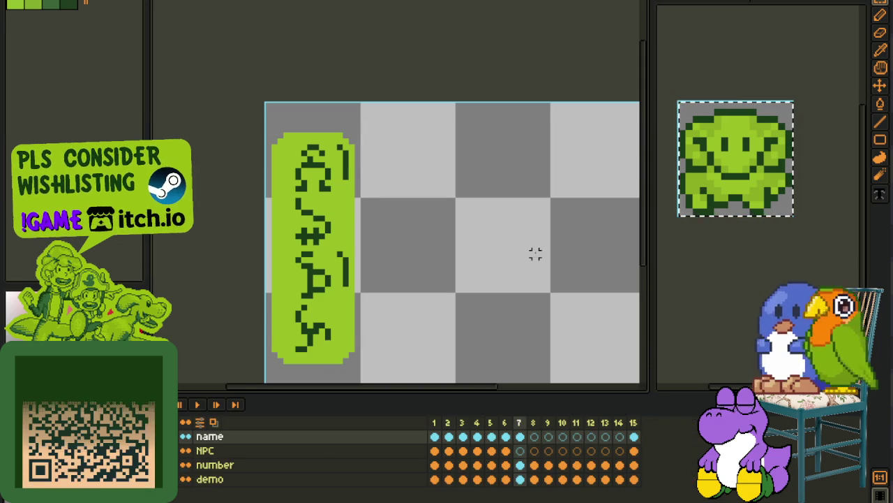
scroll(534, 253, down, 1)
key(ctrl+Tab)
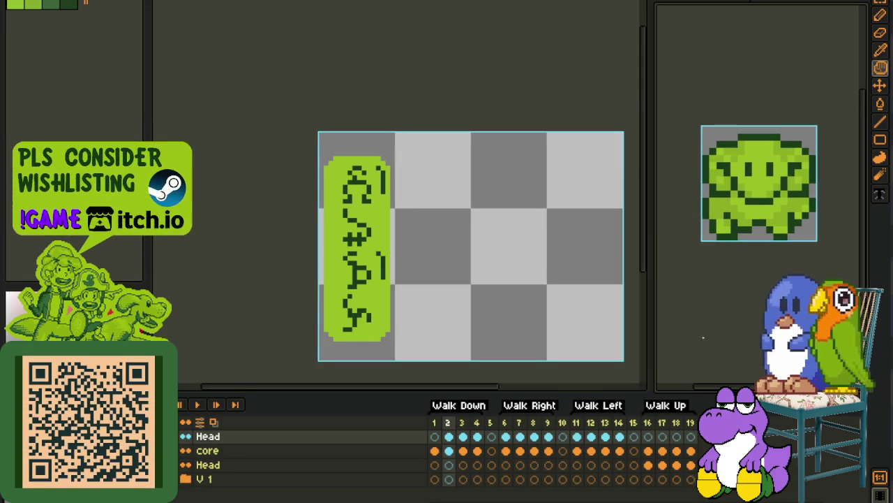
key(ctrl+Tab)
key(ctrl+s)
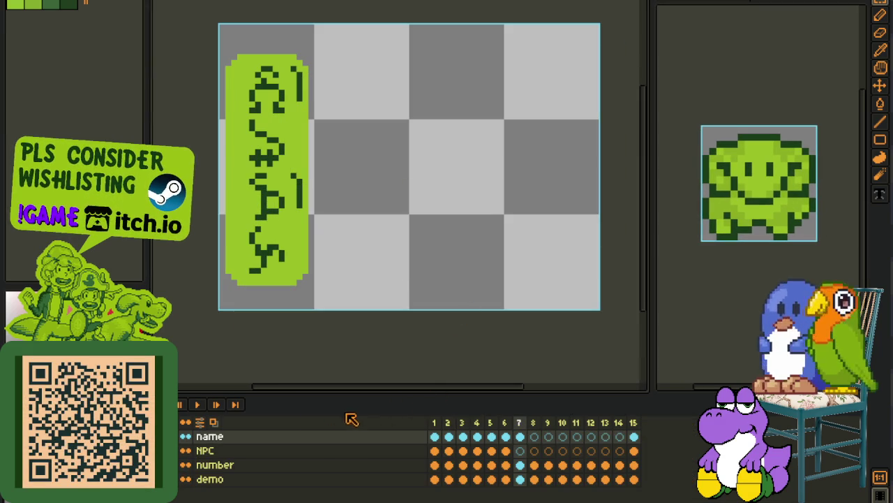
Step: Add a new empty layer above the NPC layer and switch to the Pencil
right_click(351, 454)
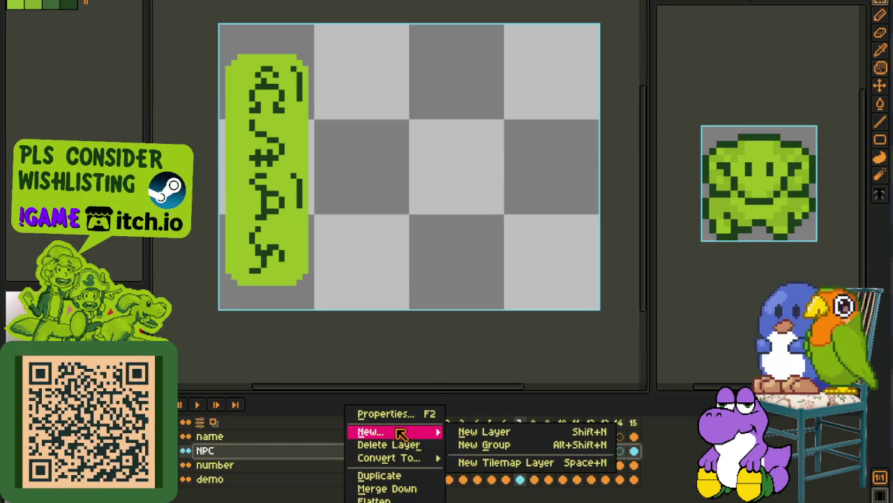
click(485, 429)
scroll(280, 202, down, 2)
key(b)
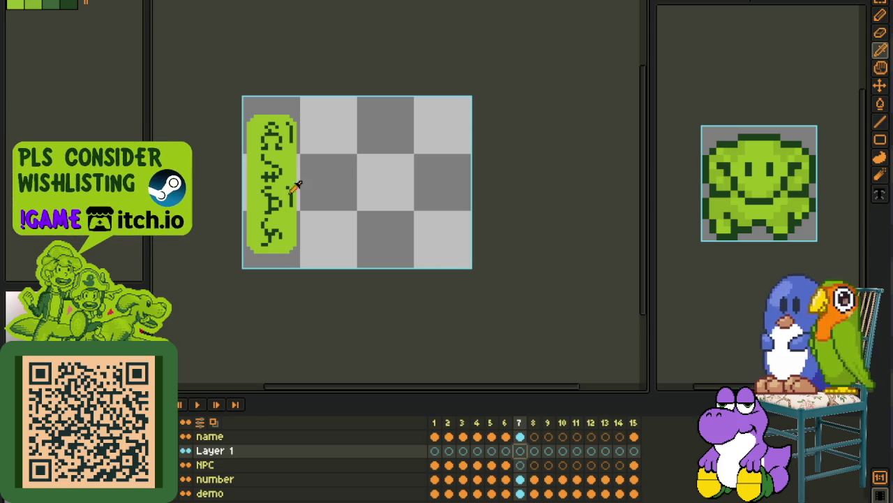
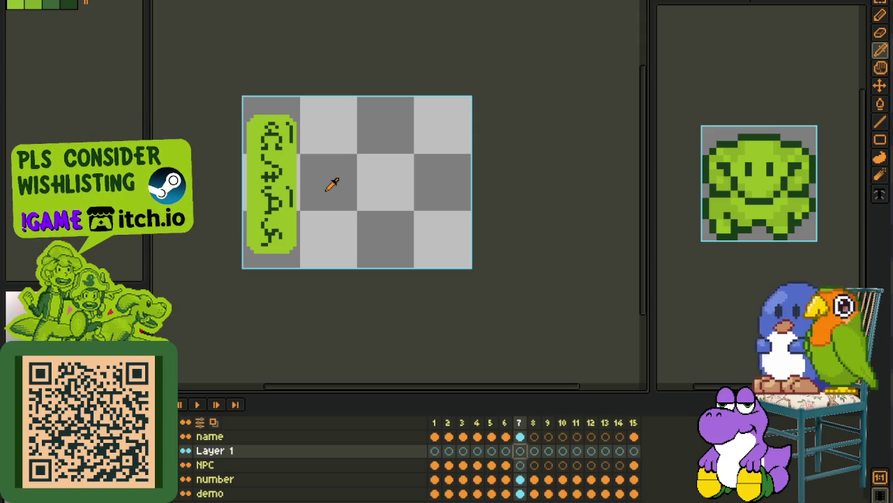
Step: Zoom in on the portrait sprite and save it
scroll(381, 212, up, 1)
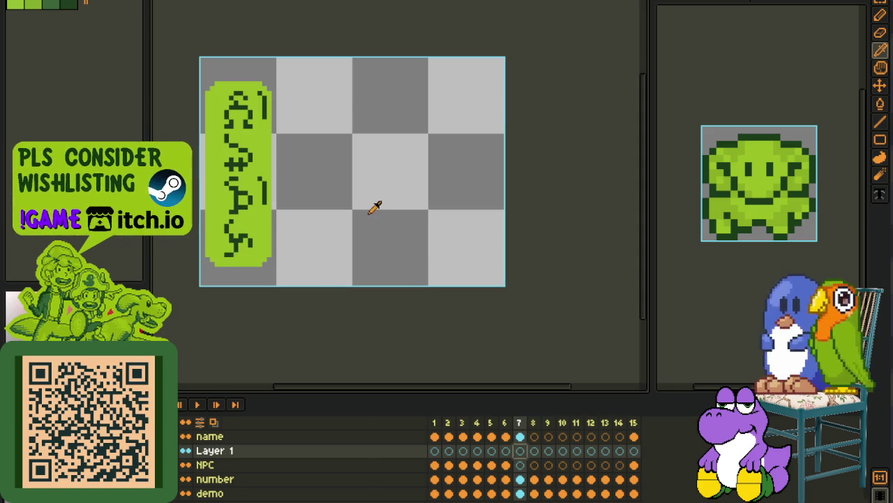
key(ctrl+s)
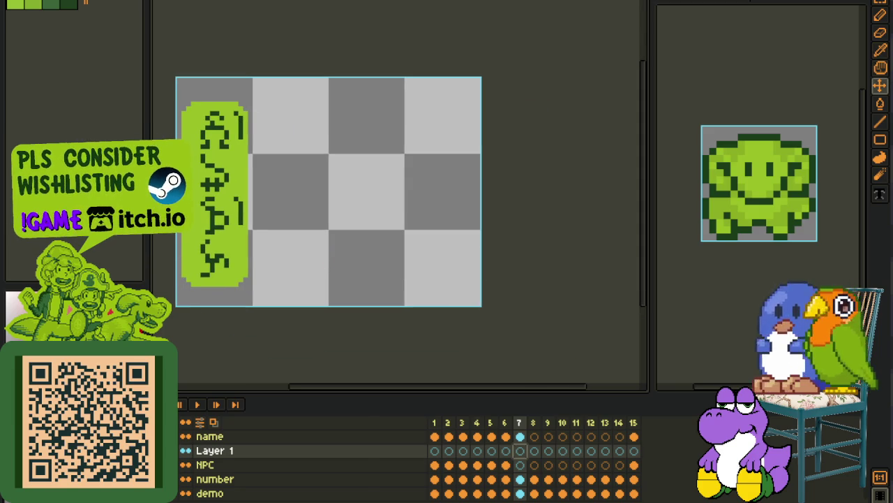
key(i)
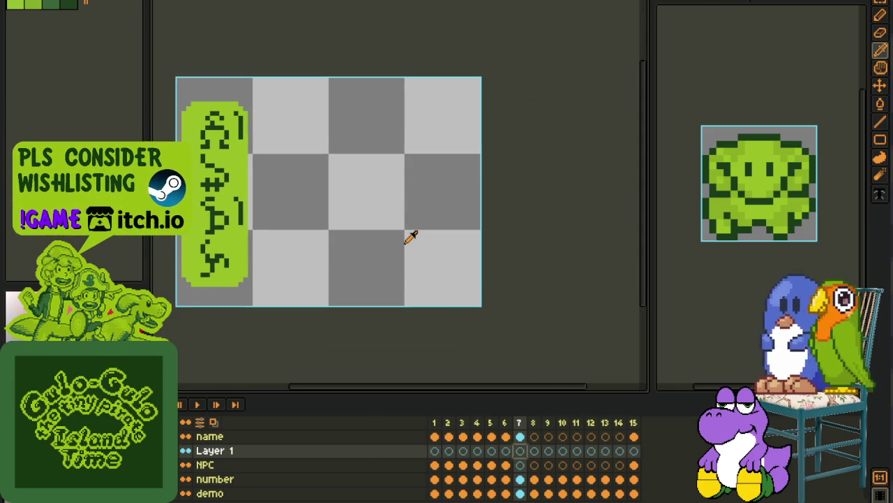
Step: Pan and zoom the view onto the empty portrait frame beside the green name tag
mouse_move(419, 221)
mouse_down()
mouse_move(433, 259)
mouse_move(394, 263)
mouse_up()
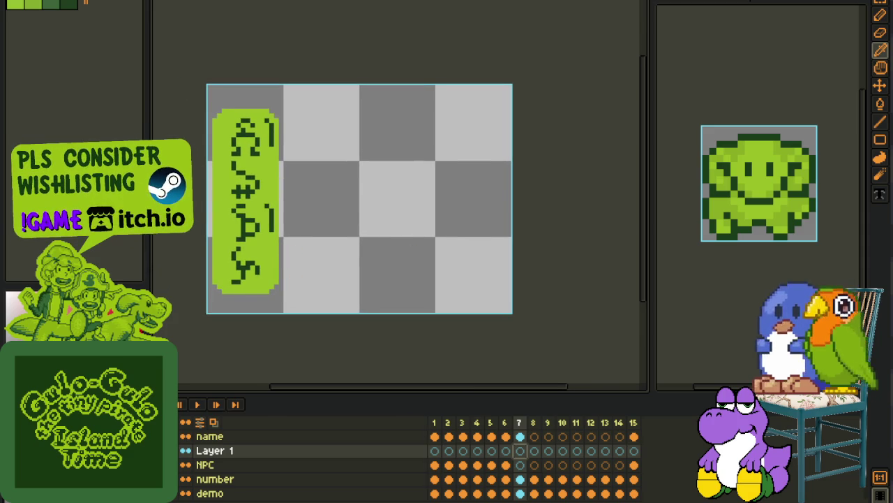
drag(484, 200, 395, 213)
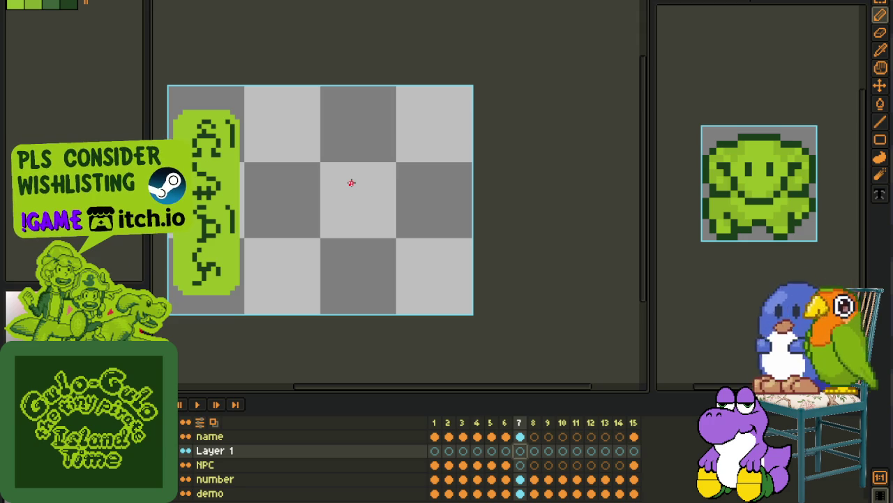
scroll(363, 174, up, 1)
scroll(341, 175, up, 1)
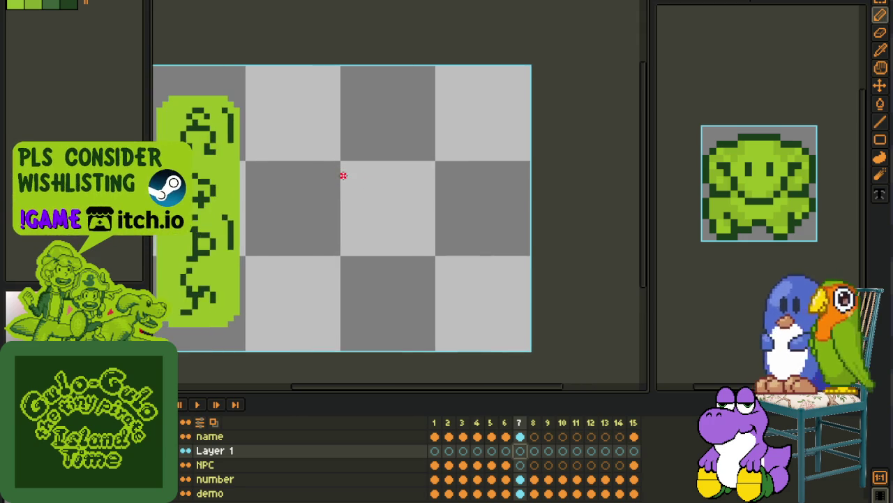
scroll(325, 145, up, 1)
key(shift+u)
Step: Draw a red head circle with a short red stroke beneath it and save the sprite
mouse_move(303, 104)
mouse_down()
mouse_move(486, 249)
mouse_move(482, 271)
mouse_up()
scroll(482, 265, down, 1)
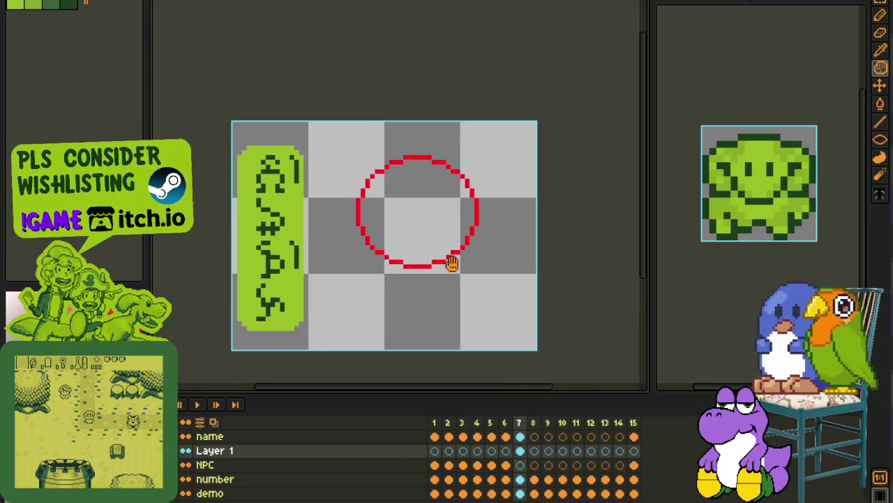
scroll(451, 314, up, 1)
drag(349, 285, 318, 284)
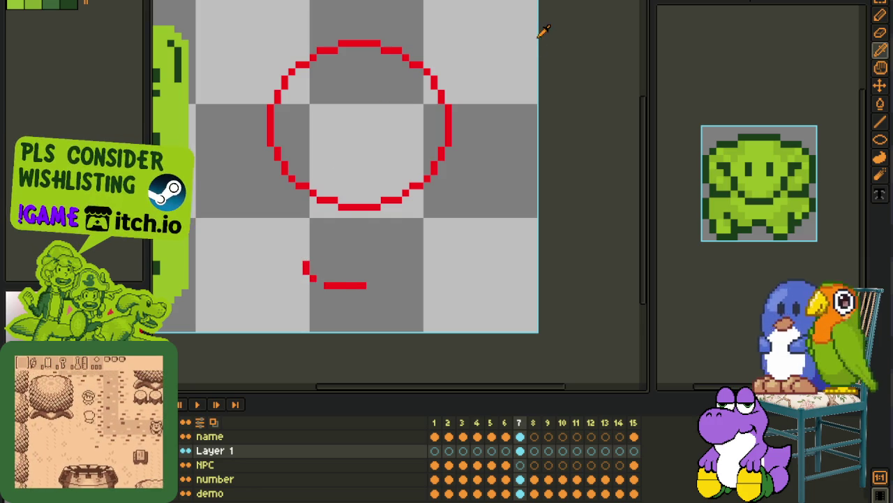
key(ctrl+s)
key(ctrl+Tab)
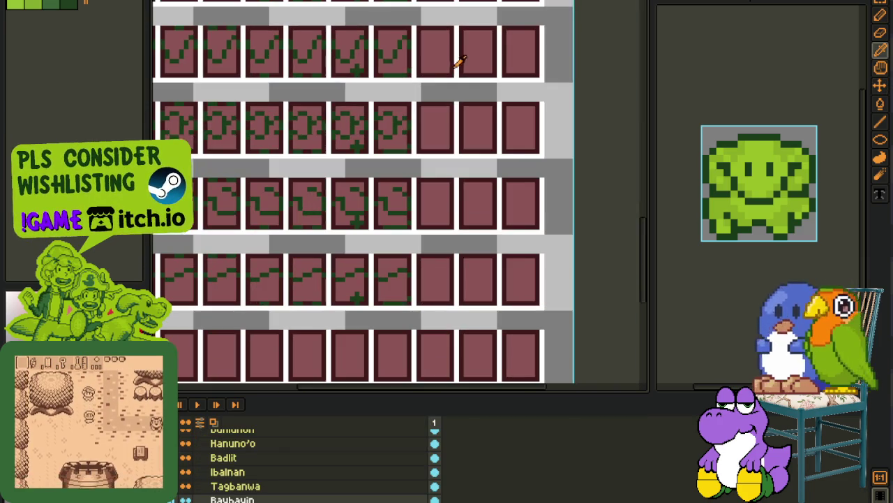
Step: Cycle through the walk sprite and portrait sheet, marquee-selecting the row 69 cells
key(ctrl+Tab)
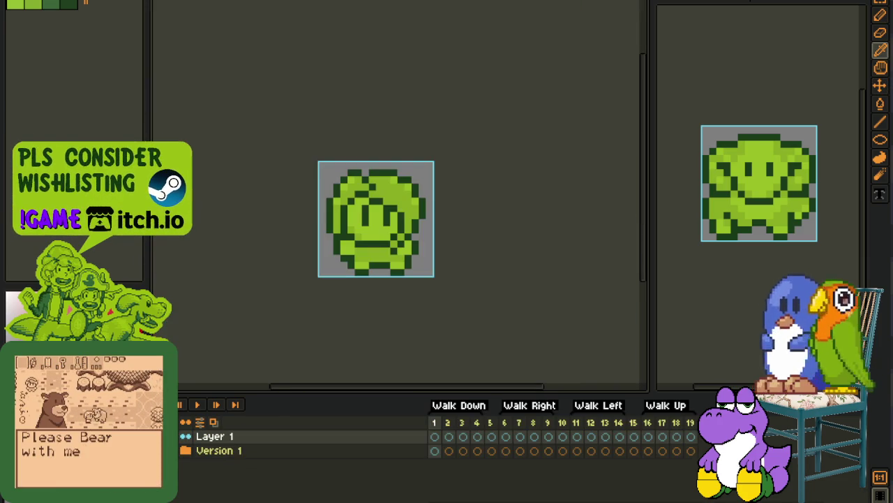
key(ctrl+Tab)
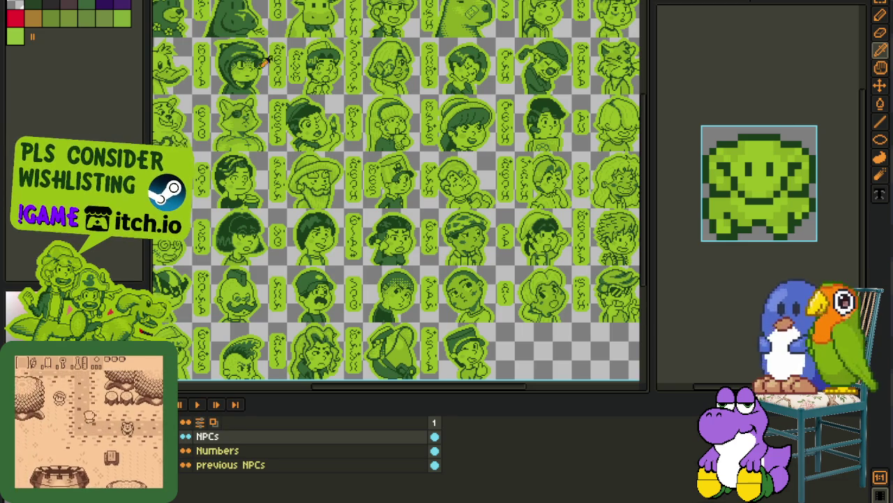
key(ctrl+Tab)
key(ctrl+Tab)
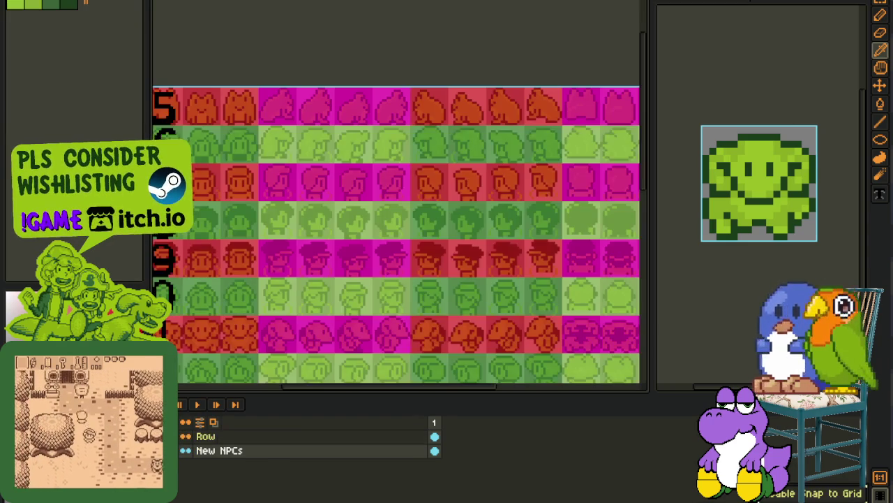
scroll(282, 95, down, 2)
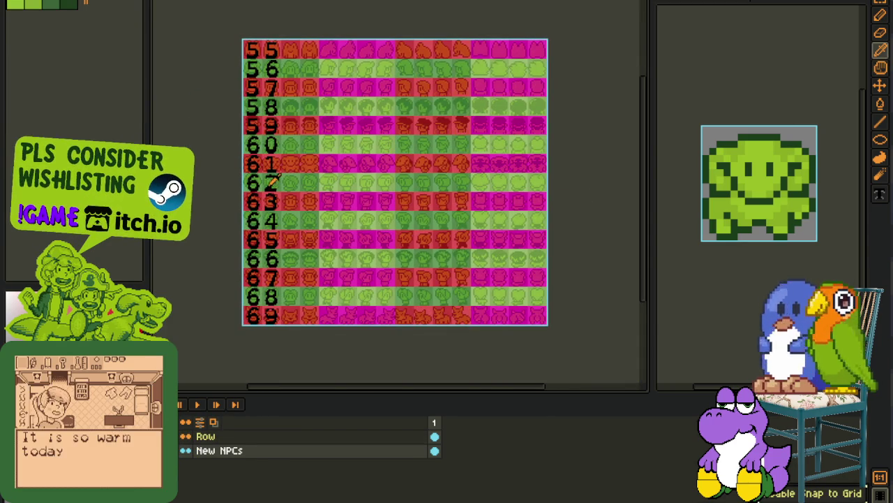
scroll(284, 161, up, 3)
scroll(223, 261, up, 1)
key(m)
drag(216, 259, 411, 367)
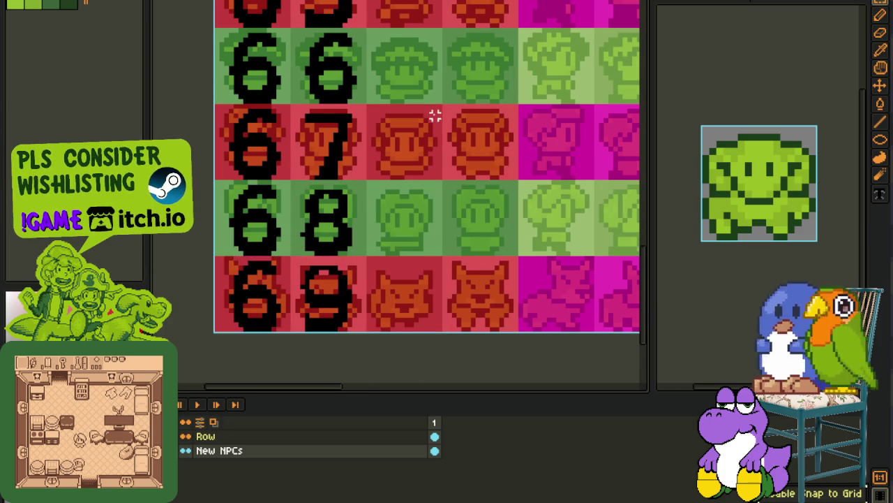
scroll(434, 116, down, 1)
scroll(478, 60, down, 1)
Step: Shrink the preview, hide the timeline, and pan across the NPC portrait rows
key(ctrl+Tab)
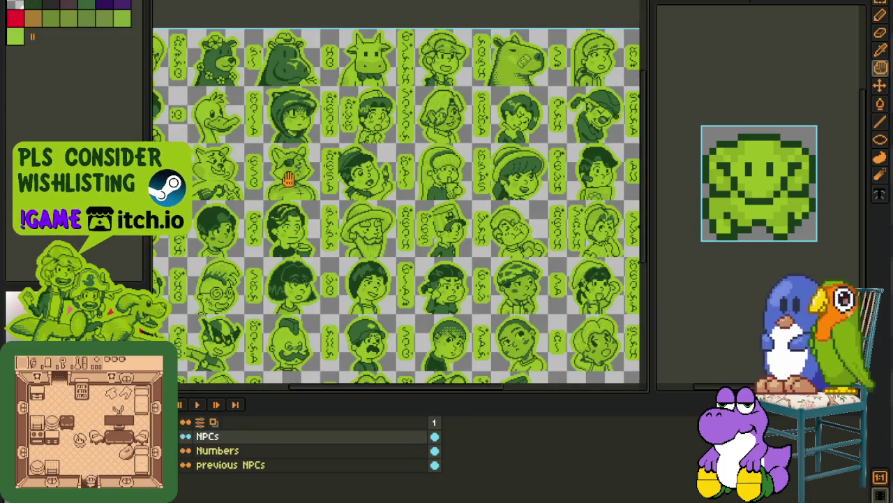
drag(349, 209, 391, 150)
drag(652, 266, 779, 266)
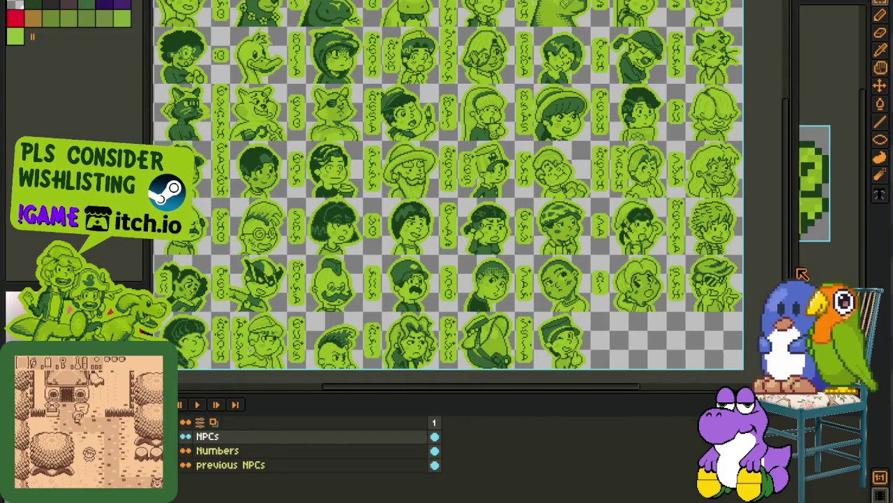
key(Tab)
scroll(606, 262, down, 1)
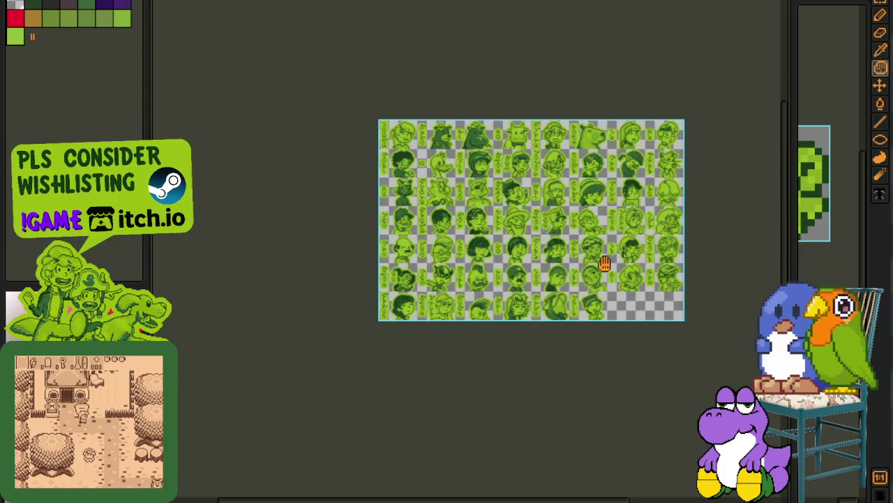
scroll(430, 257, up, 3)
mouse_move(431, 258)
mouse_down()
mouse_move(386, 233)
mouse_move(549, 283)
mouse_move(608, 140)
mouse_up()
drag(424, 125, 653, 276)
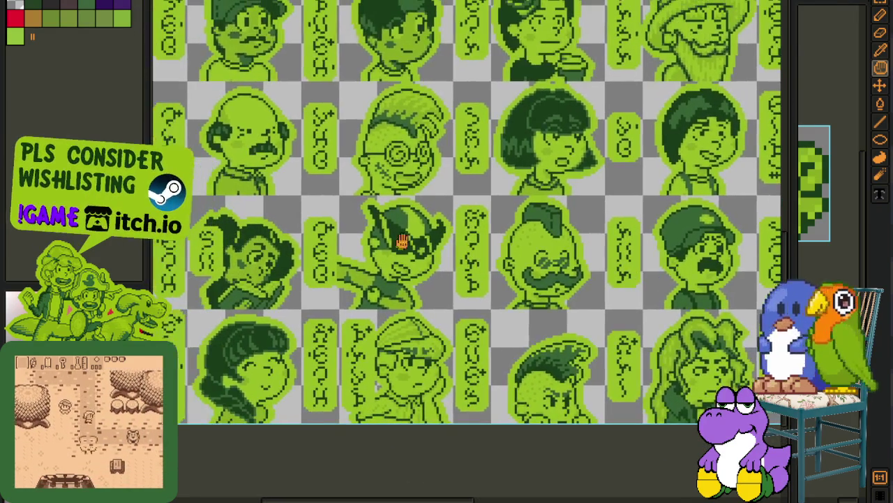
mouse_move(349, 183)
mouse_down()
mouse_move(425, 342)
mouse_move(514, 255)
mouse_move(561, 273)
mouse_move(604, 314)
mouse_move(303, 342)
mouse_up()
key(ctrl+Tab)
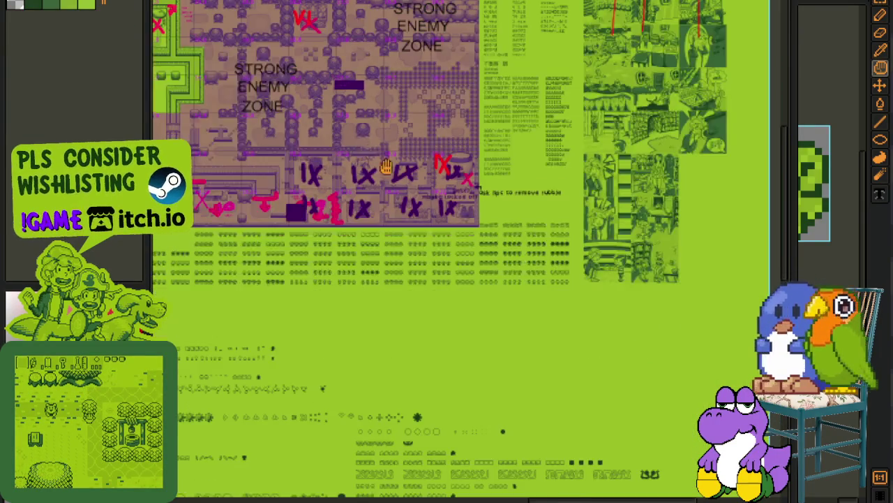
Step: Zoom into the overworld map notes and select a block of the village map
scroll(501, 209, up, 2)
scroll(502, 209, up, 2)
drag(83, 301, 282, 366)
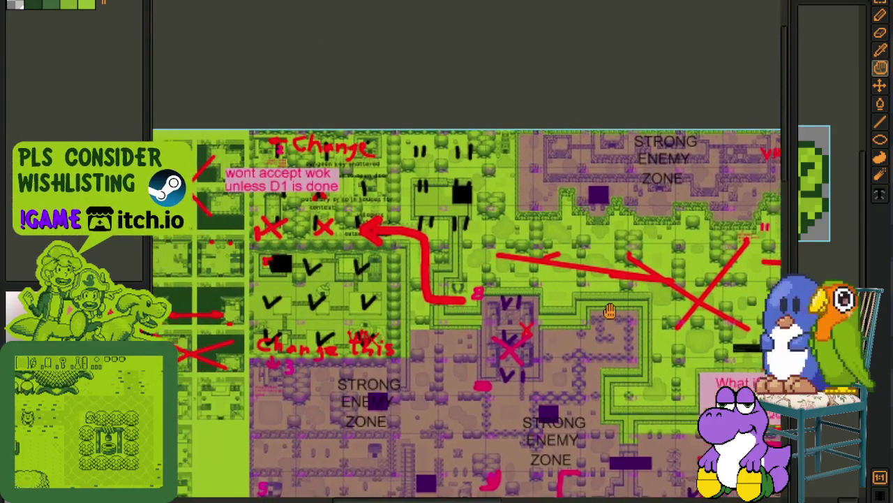
key(Tab)
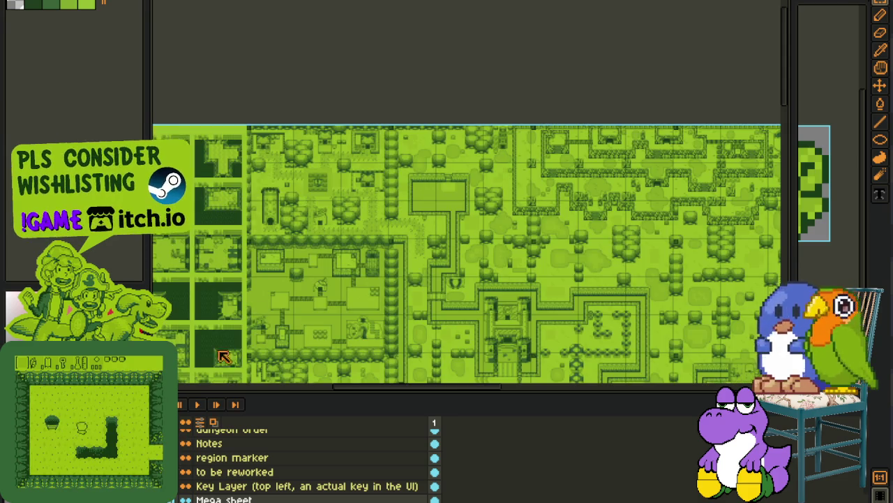
scroll(307, 125, up, 1)
scroll(307, 125, up, 1)
key(Tab)
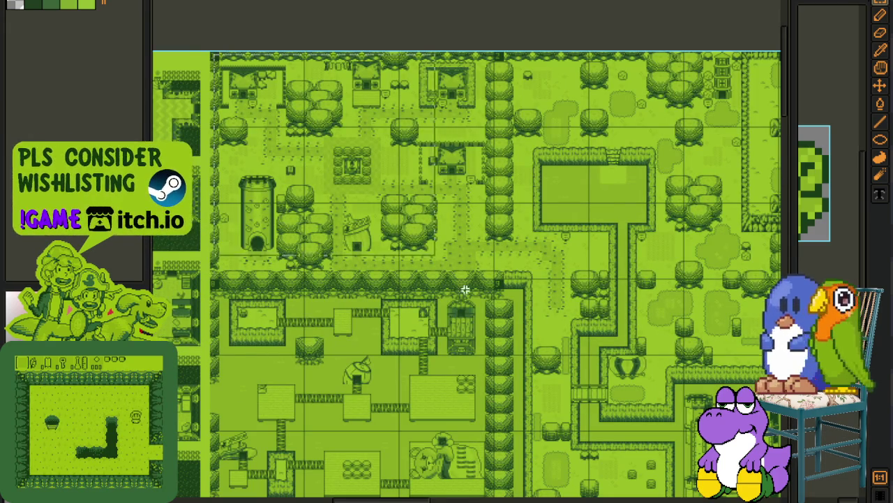
drag(211, 53, 614, 414)
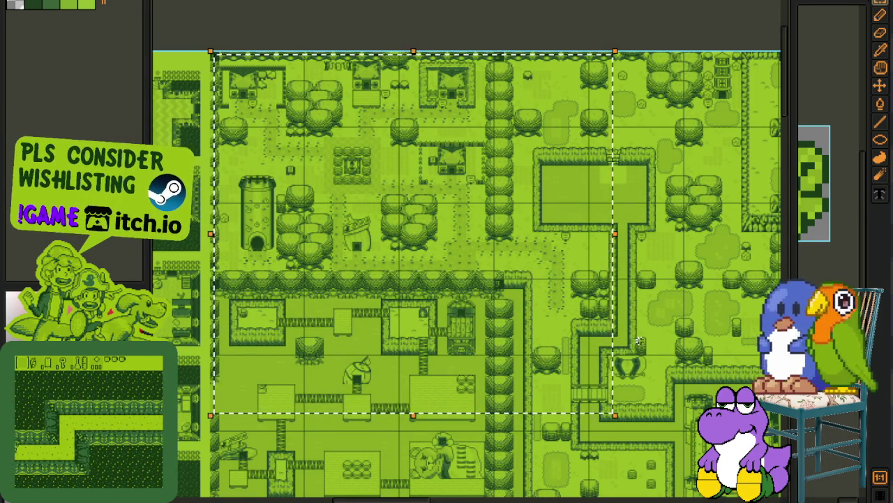
Step: Pan further across the overworld map and select a large area of it
mouse_move(671, 282)
mouse_down()
mouse_move(406, 244)
mouse_move(369, 289)
mouse_up()
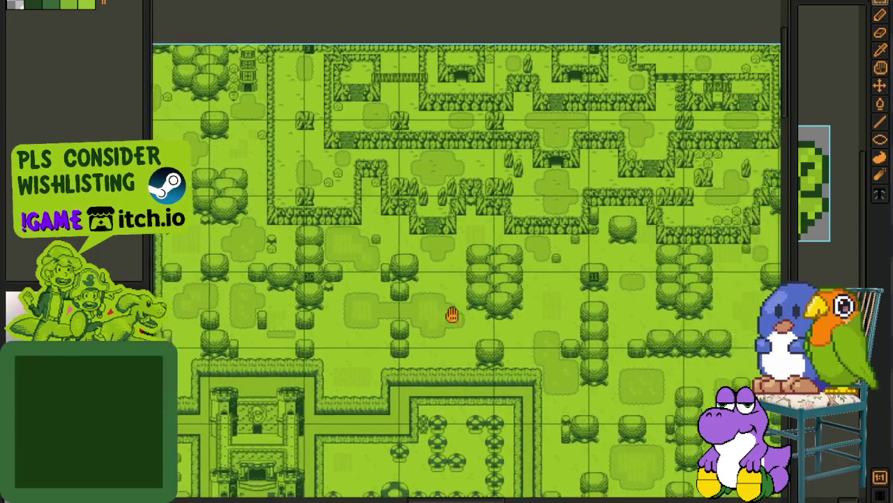
mouse_move(451, 314)
mouse_down()
mouse_move(259, 262)
mouse_move(491, 247)
mouse_move(463, 268)
mouse_move(308, 207)
mouse_move(409, 367)
mouse_up()
drag(170, 4, 740, 470)
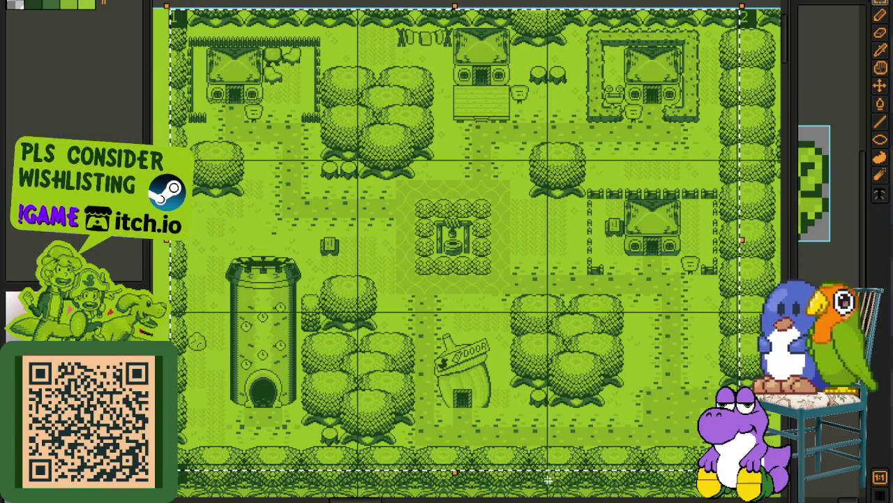
scroll(576, 261, down, 2)
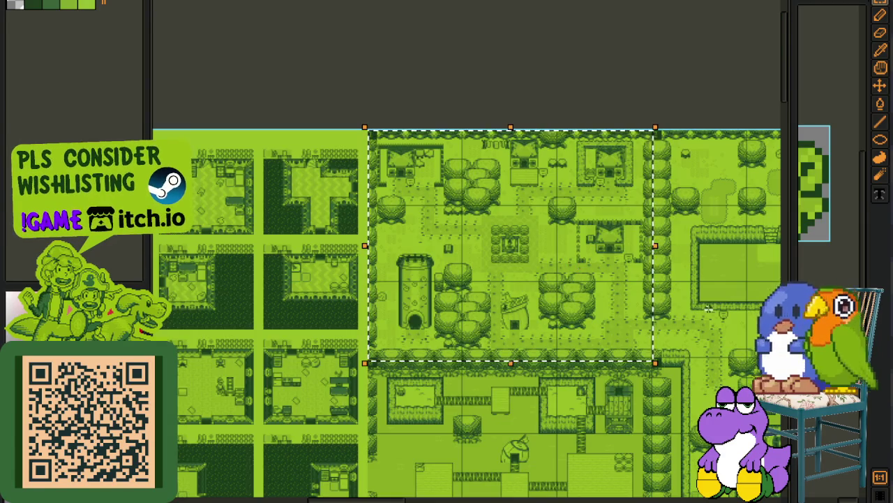
scroll(489, 314, down, 1)
Step: Bring the room area and font sheet into view and select the whole room area
mouse_move(402, 319)
mouse_down()
mouse_move(585, 336)
mouse_move(262, 324)
mouse_up()
drag(591, 320, 351, 314)
scroll(351, 314, up, 2)
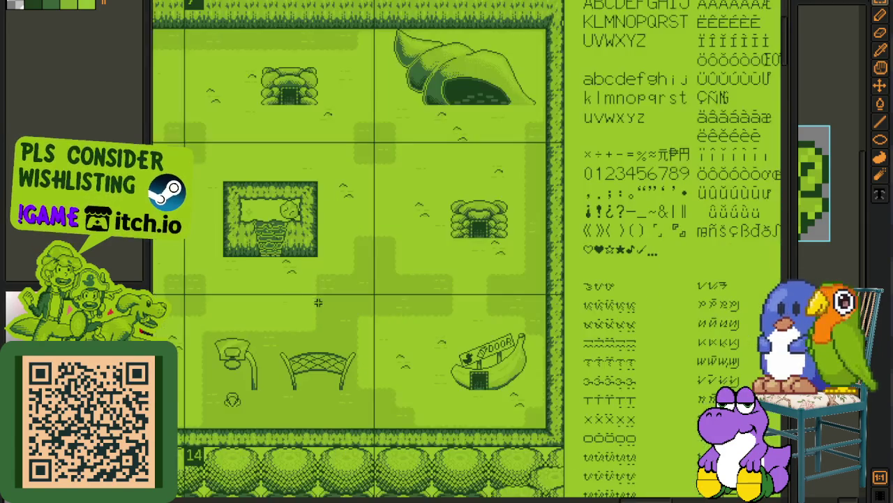
scroll(351, 314, up, 1)
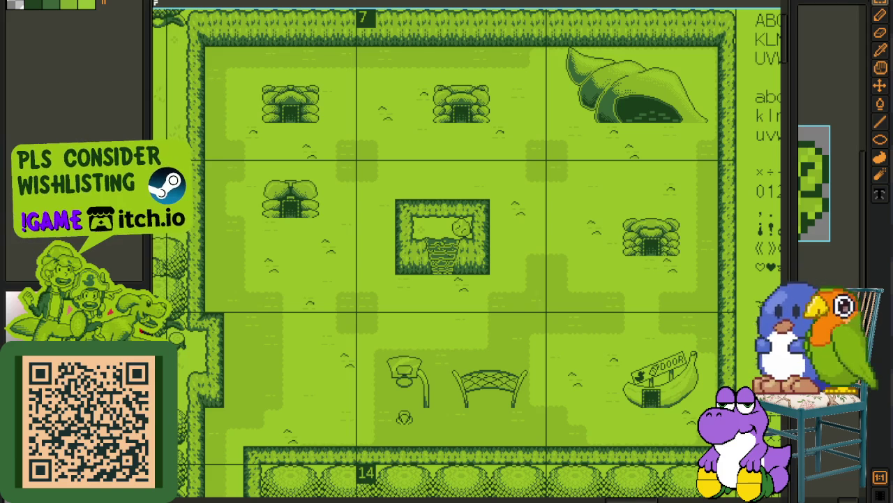
drag(155, 8, 750, 471)
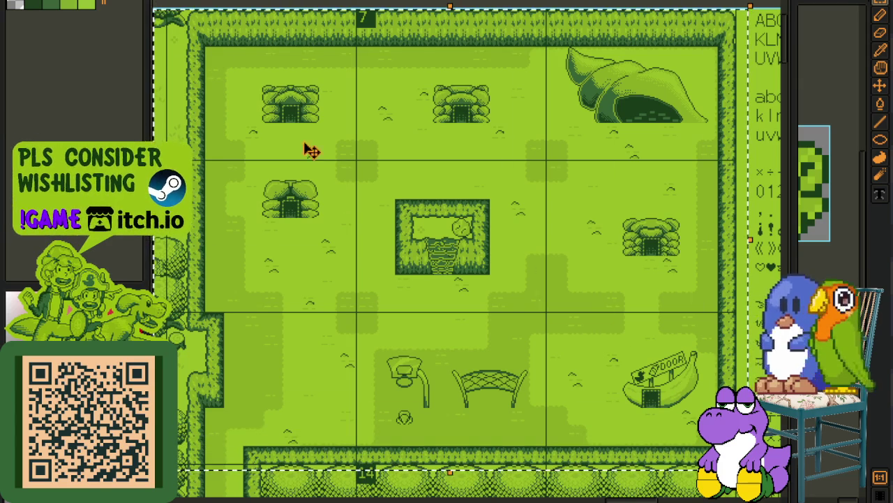
scroll(425, 167, down, 1)
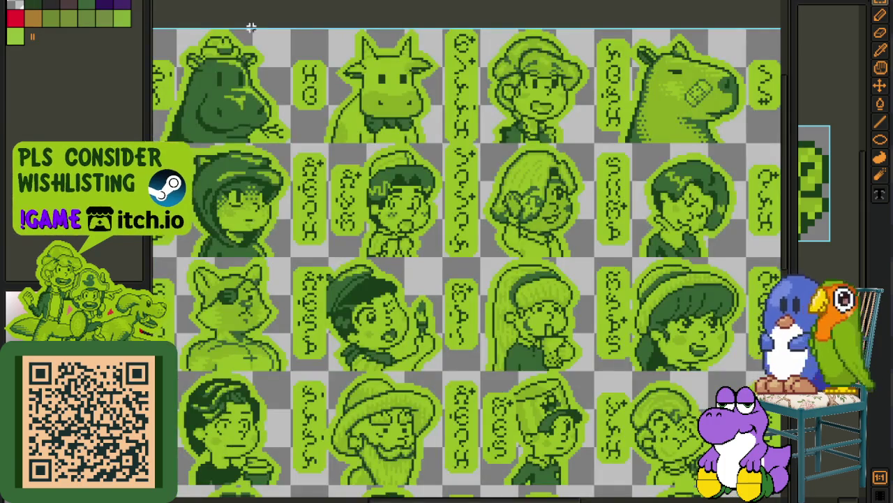
Step: Pan to a row of portraits, select the whole sheet, and cycle to the red circle sketch
scroll(276, 243, down, 3)
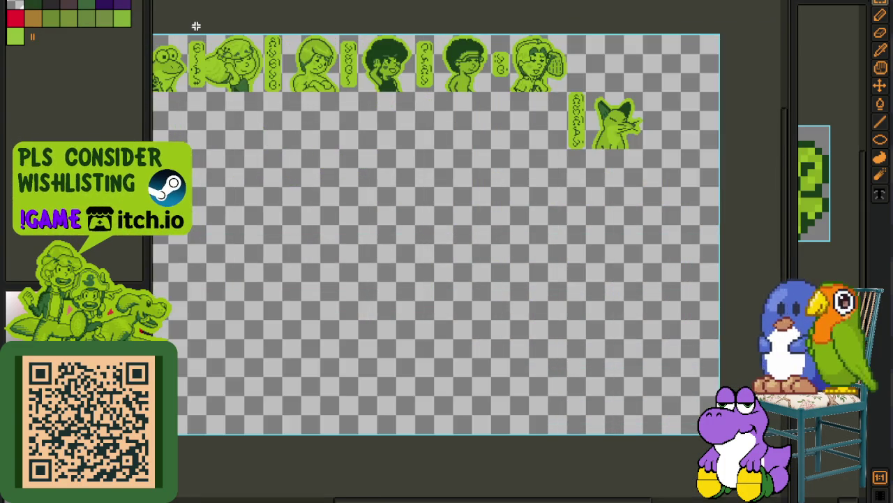
drag(196, 26, 277, 127)
scroll(209, 116, up, 2)
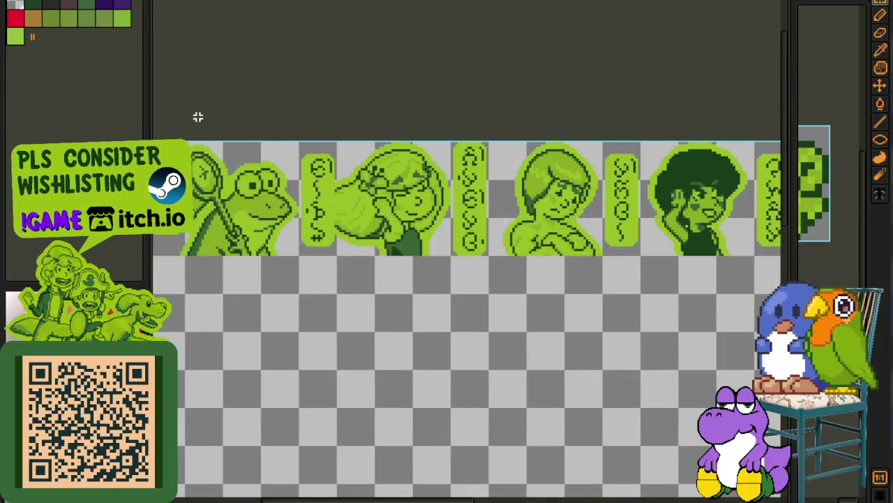
scroll(779, 261, right, 1)
scroll(767, 264, right, 1)
scroll(740, 265, right, 1)
key(ctrl+a)
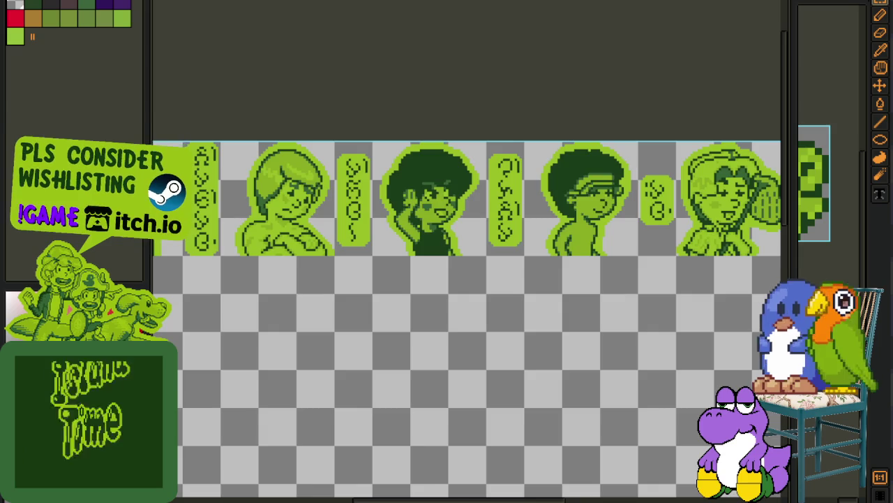
key(ctrl+Tab)
key(ctrl+Tab)
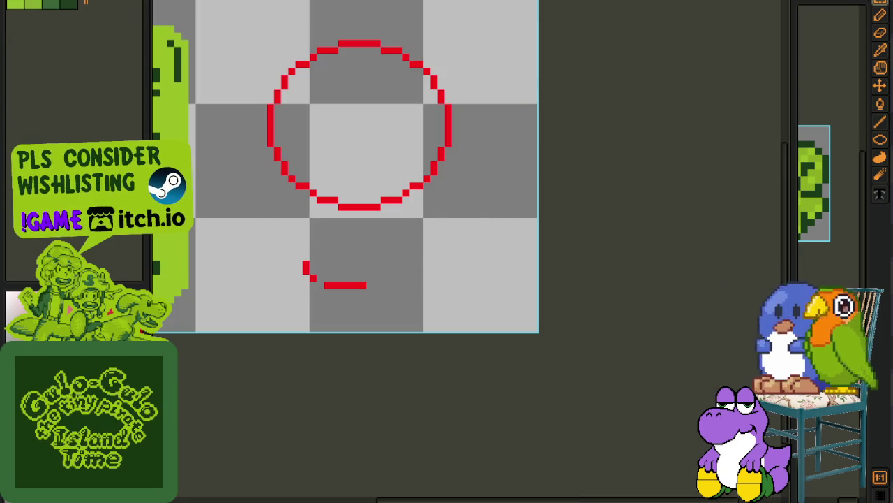
key(ctrl+Tab)
key(ctrl+Tab)
Step: Switch to the green Game Boy town map and zoom and pan around it
key(ctrl+Tab)
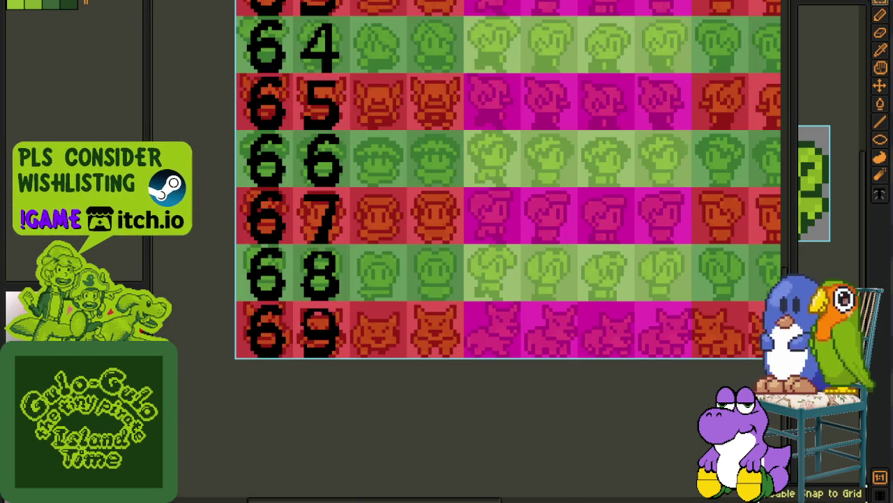
key(ctrl+Tab)
scroll(421, 208, down, 1)
drag(421, 208, 376, 174)
scroll(309, 280, down, 3)
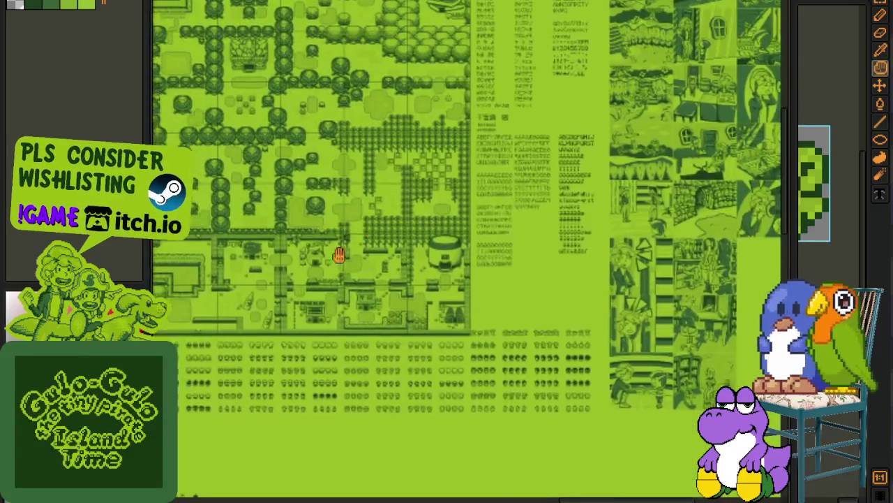
scroll(310, 279, up, 1)
scroll(437, 194, up, 1)
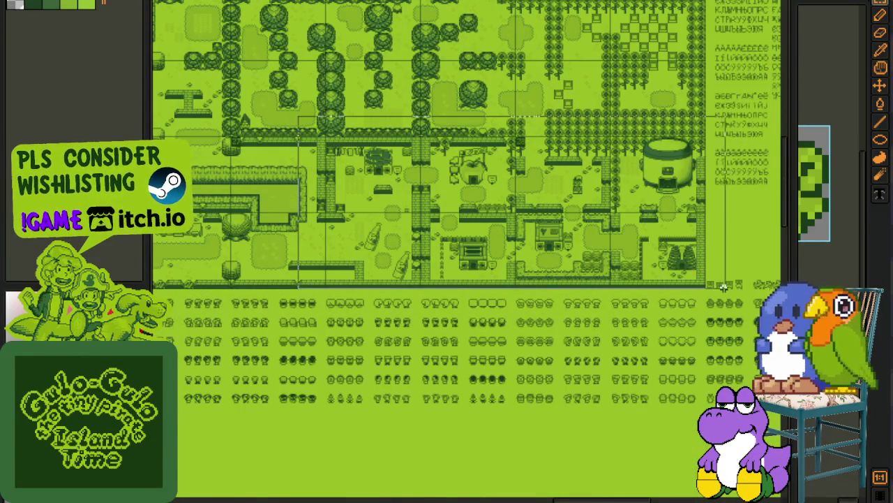
scroll(652, 221, up, 1)
scroll(656, 236, up, 1)
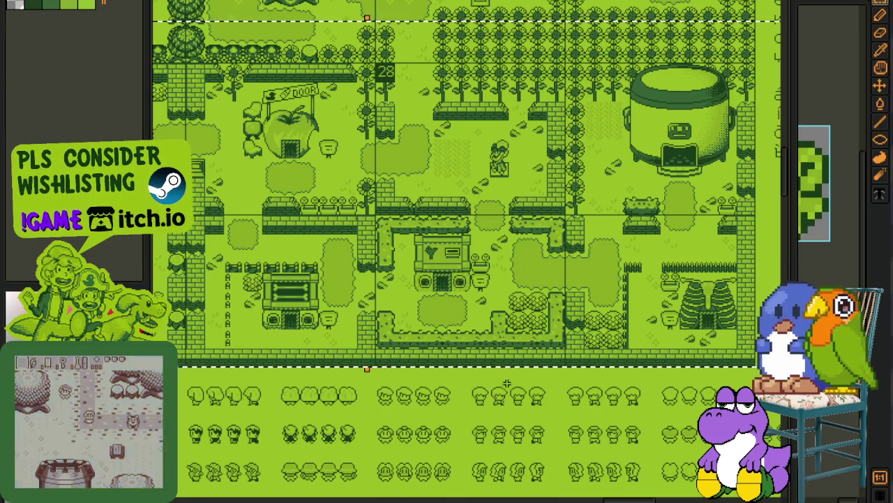
scroll(521, 383, up, 2)
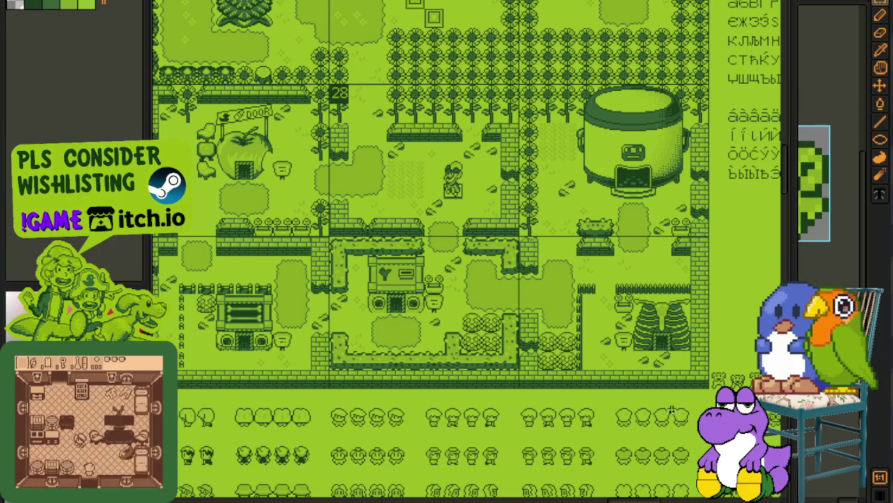
drag(681, 393, 541, 375)
drag(481, 341, 513, 345)
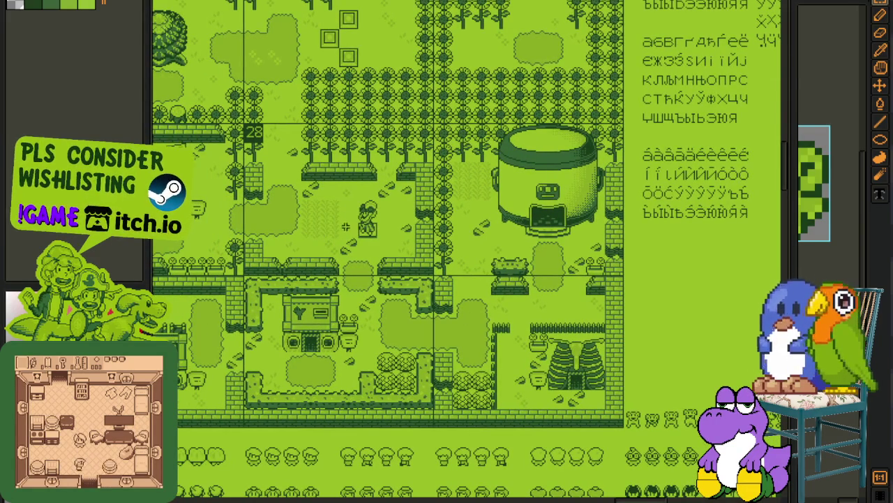
key(ctrl+Tab)
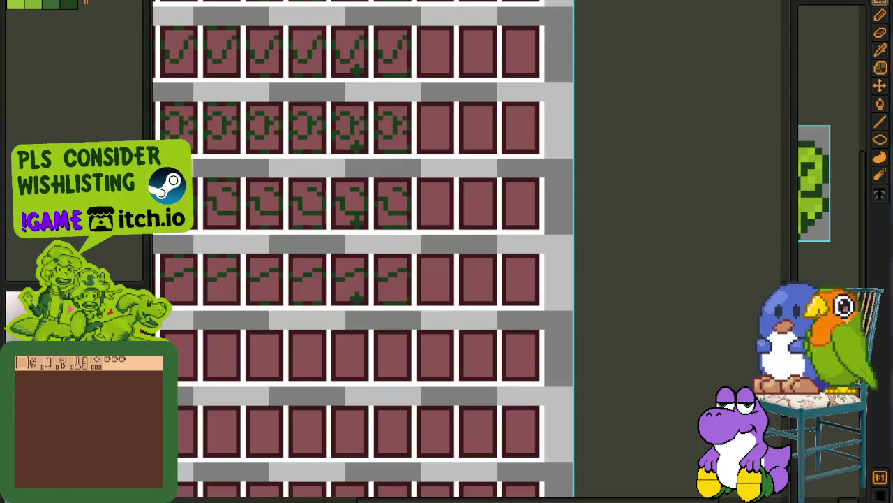
Step: Cycle past the red circle sketch to the portrait sheet, zoom onto the cat portrait, and keep cycling tabs
key(ctrl+Tab)
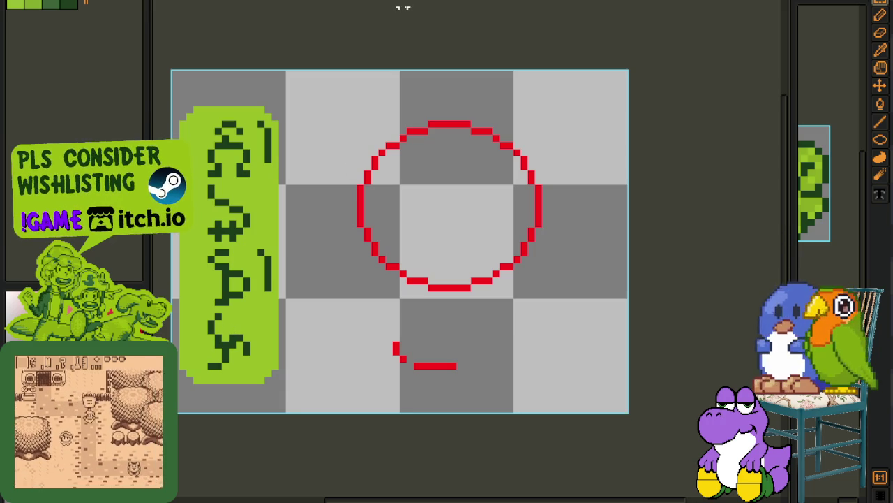
key(ctrl+Tab)
key(ctrl+Tab)
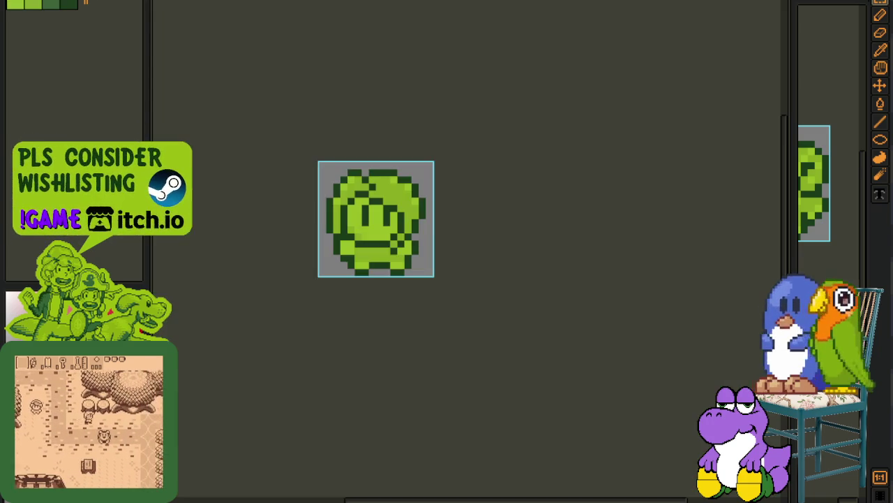
key(ctrl+Tab)
scroll(523, 80, down, 3)
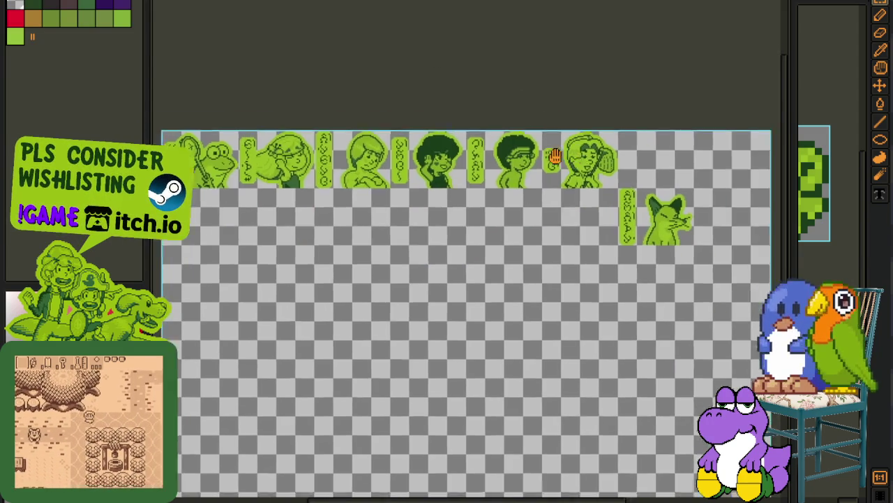
scroll(269, 91, up, 4)
drag(180, 50, 536, 353)
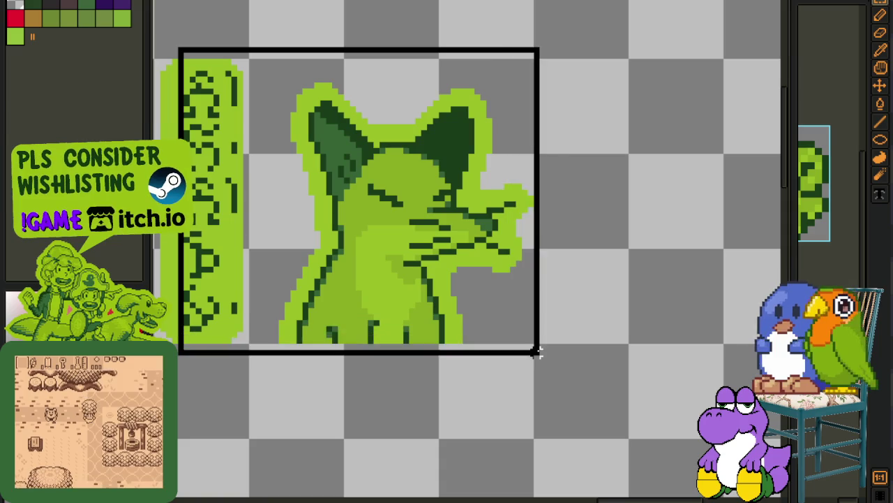
key(ctrl+Tab)
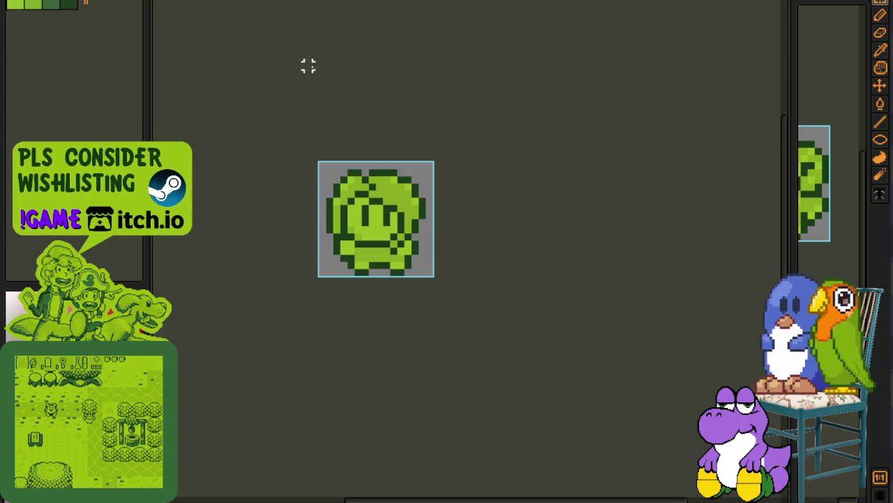
key(ctrl+Tab)
key(ctrl+Tab)
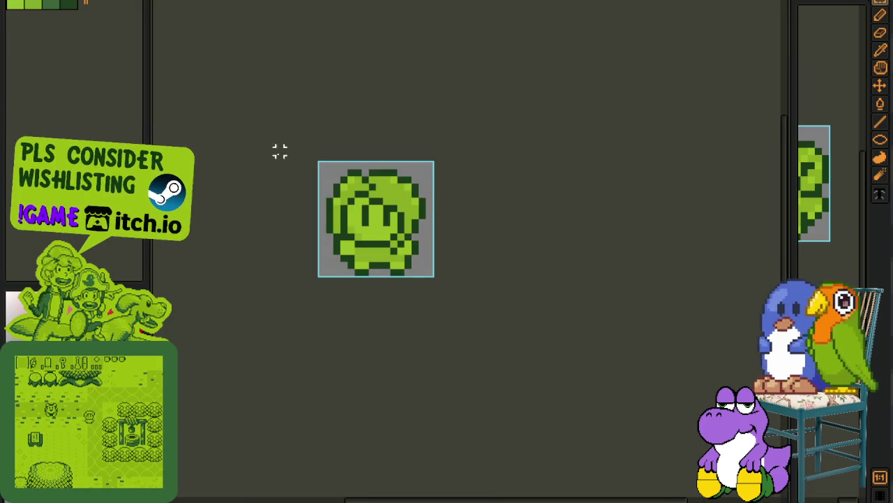
key(ctrl+Tab)
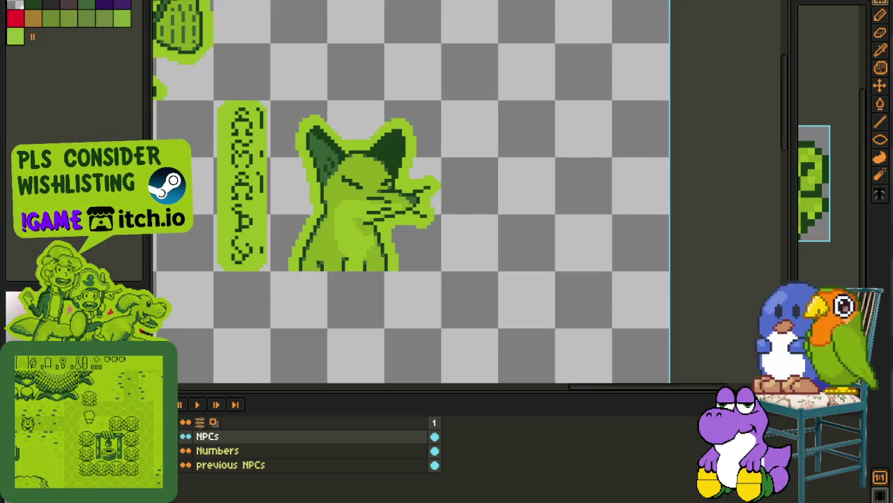
key(ctrl+Tab)
mouse_move(296, 323)
mouse_down()
mouse_move(438, 165)
mouse_move(363, 112)
mouse_up()
scroll(279, 55, up, 3)
drag(262, 32, 570, 325)
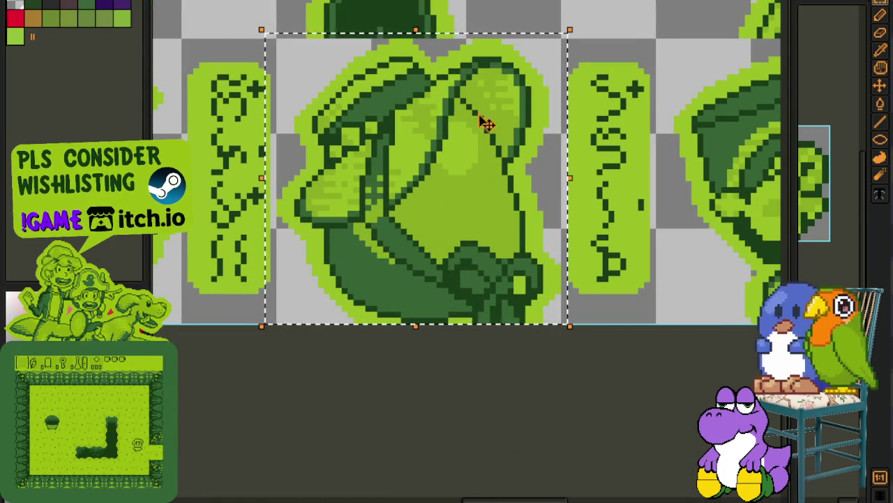
key(ctrl+d)
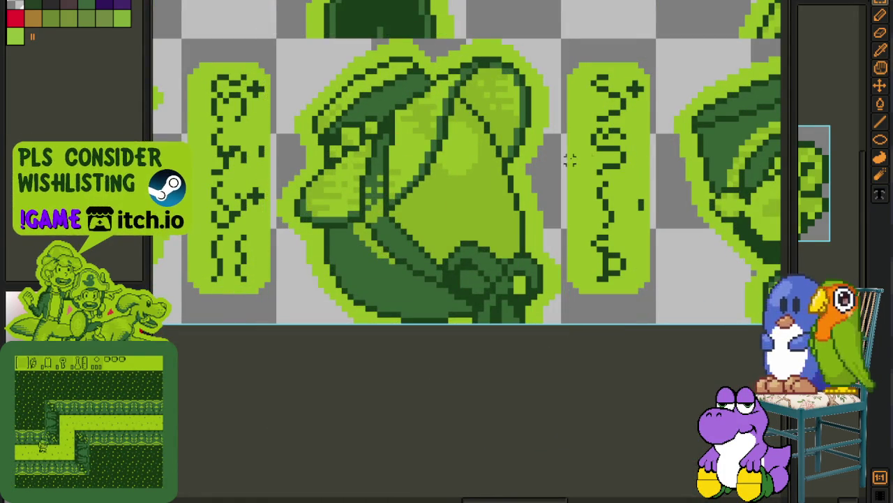
scroll(571, 159, down, 3)
drag(609, 116, 507, 301)
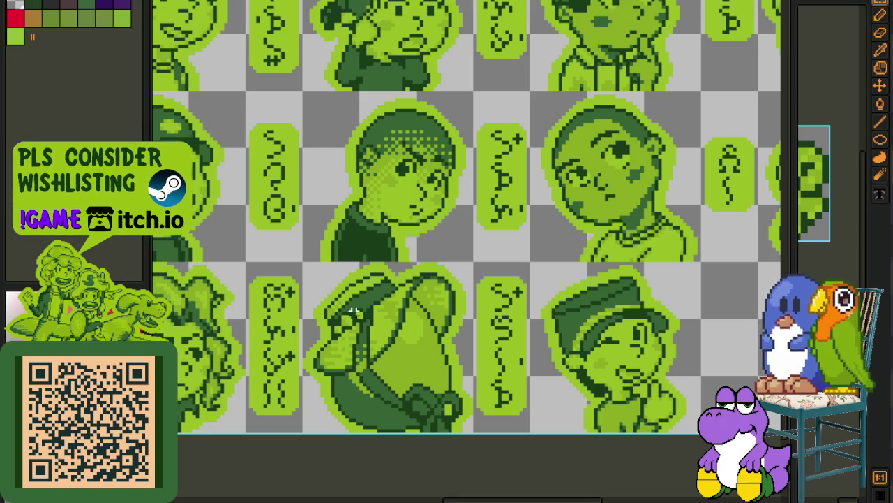
scroll(382, 312, down, 1)
scroll(349, 293, down, 2)
scroll(323, 281, up, 1)
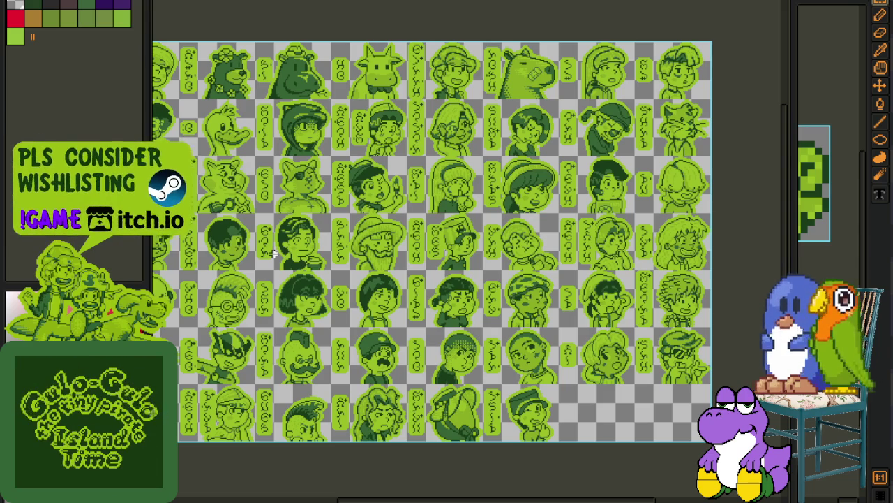
scroll(273, 252, up, 2)
drag(273, 252, 266, 321)
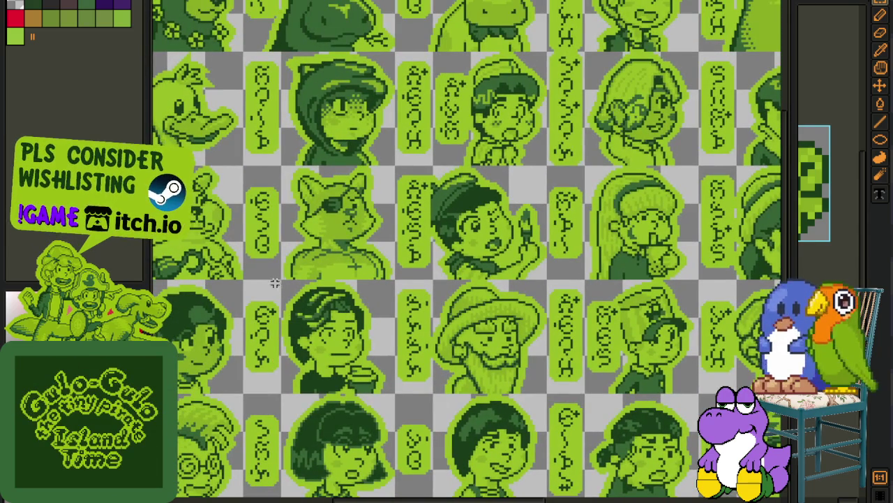
scroll(293, 274, down, 3)
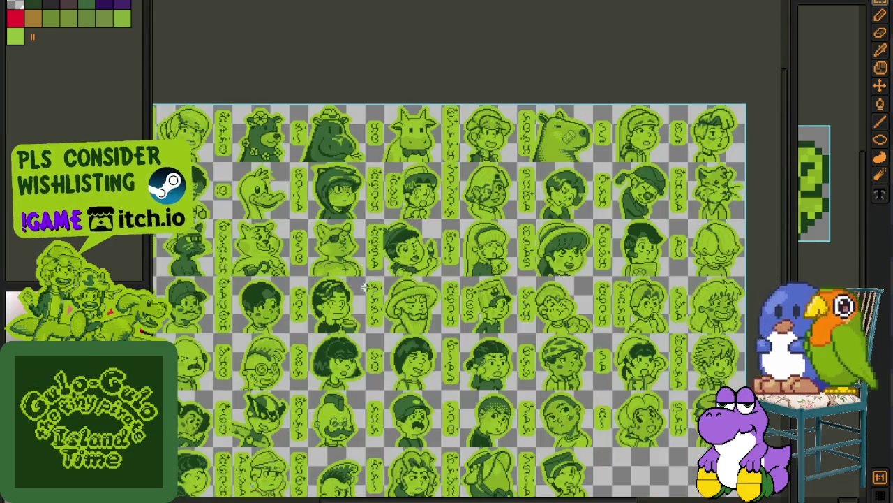
scroll(409, 315, up, 1)
scroll(393, 361, up, 1)
scroll(380, 298, up, 1)
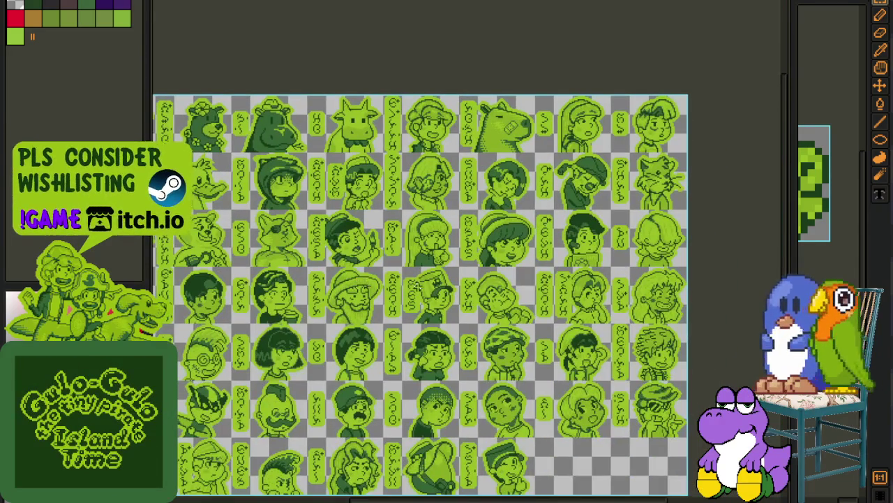
drag(380, 298, 303, 291)
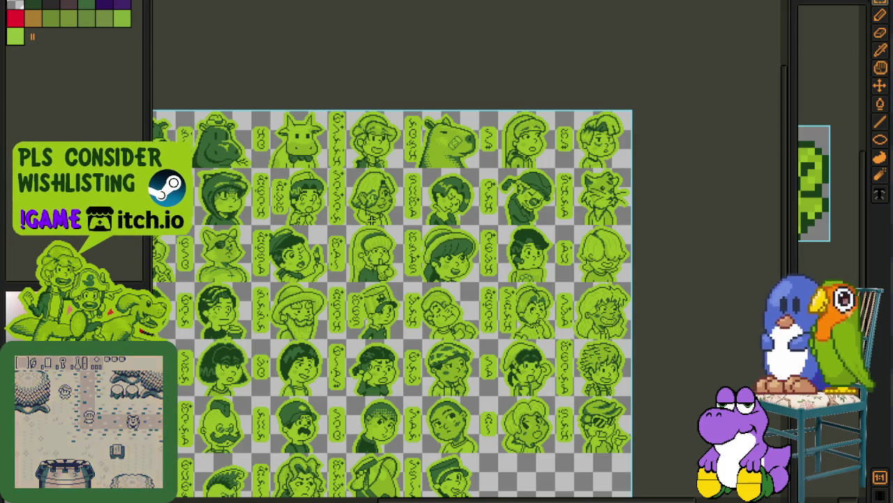
scroll(523, 286, down, 1)
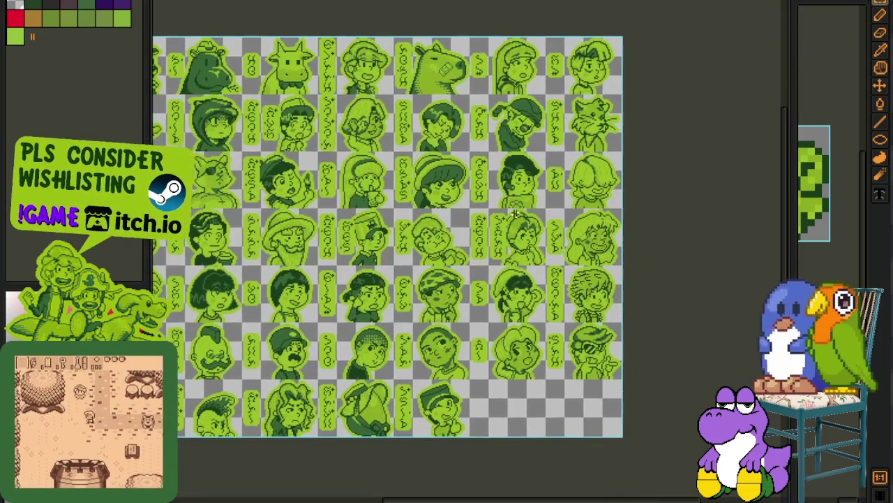
scroll(481, 375, up, 1)
drag(481, 375, 470, 362)
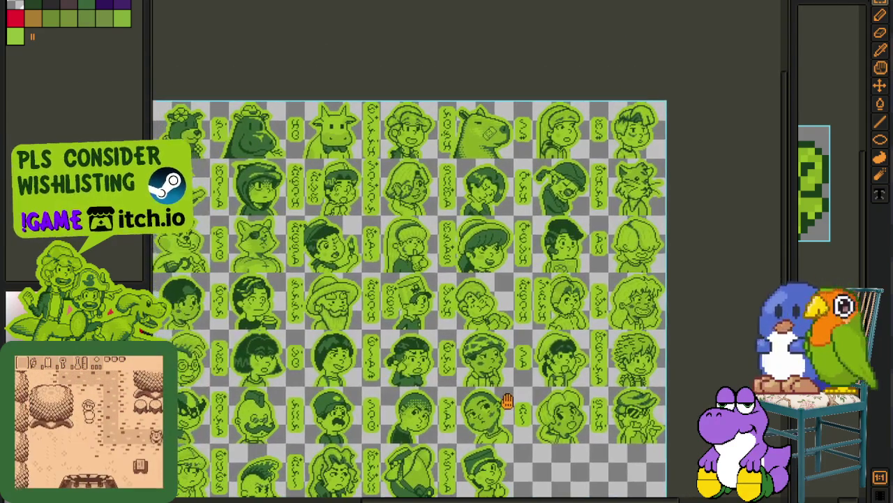
scroll(469, 363, down, 2)
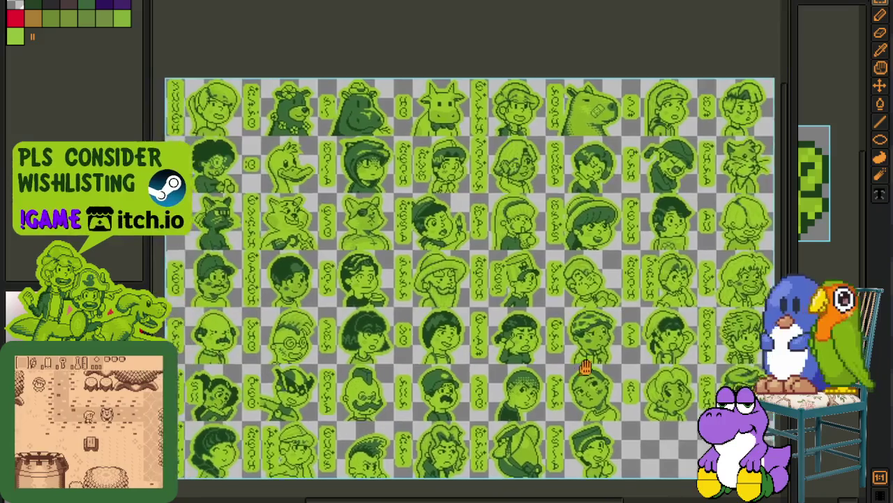
scroll(458, 331, up, 2)
drag(458, 331, 466, 341)
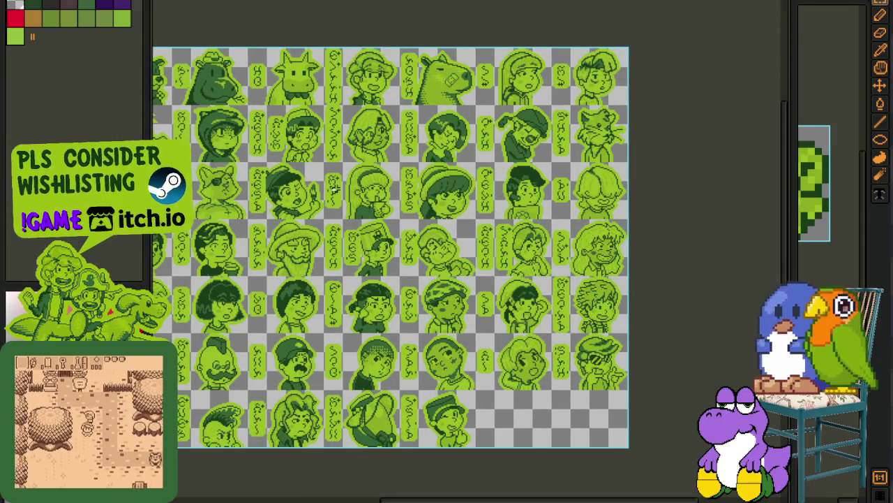
scroll(334, 187, down, 1)
scroll(383, 257, up, 1)
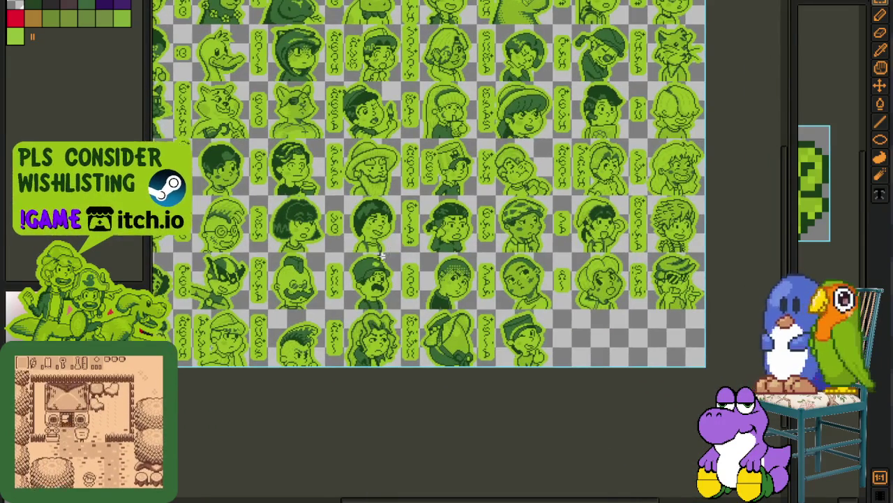
scroll(382, 256, up, 1)
scroll(377, 273, up, 1)
scroll(367, 296, up, 1)
scroll(353, 356, up, 1)
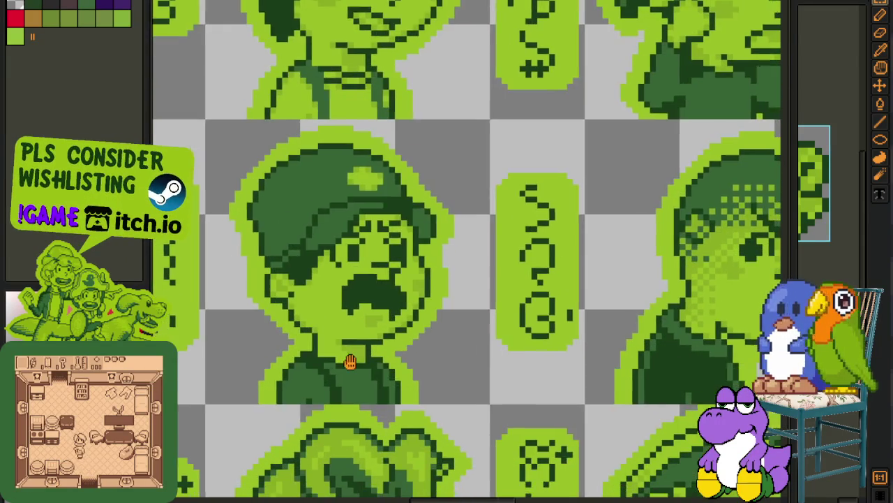
drag(350, 361, 345, 147)
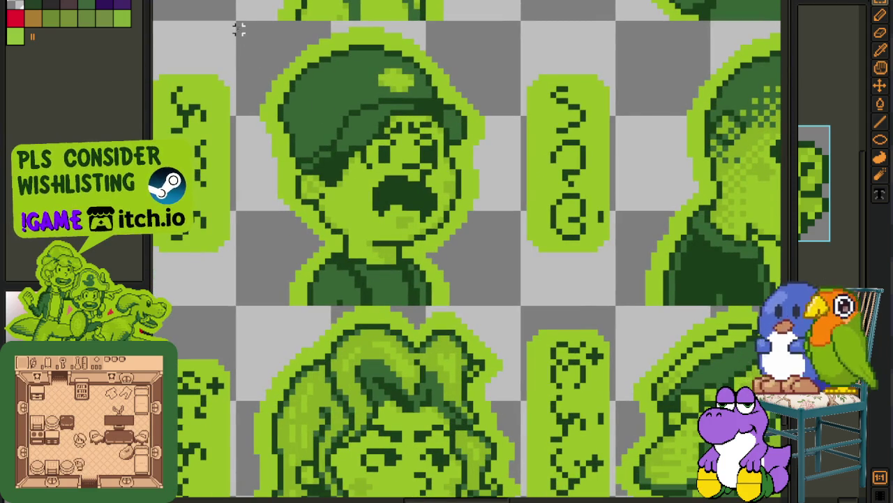
drag(239, 29, 519, 307)
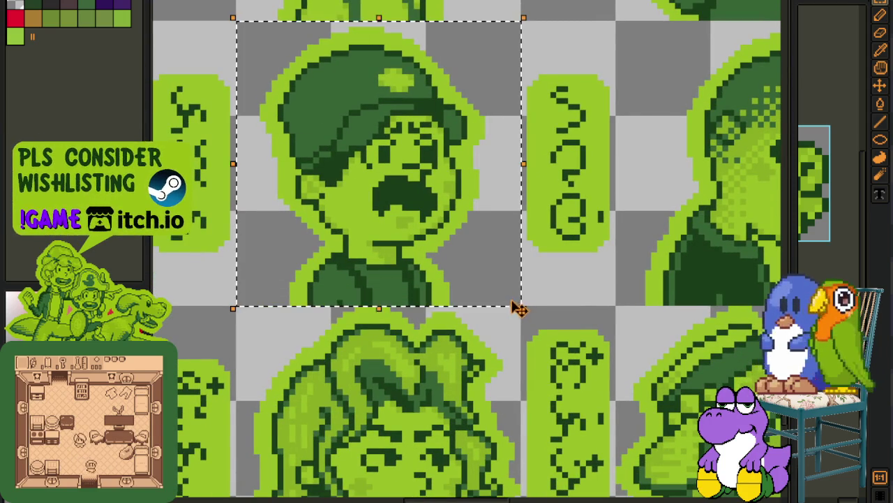
scroll(335, 319, down, 1)
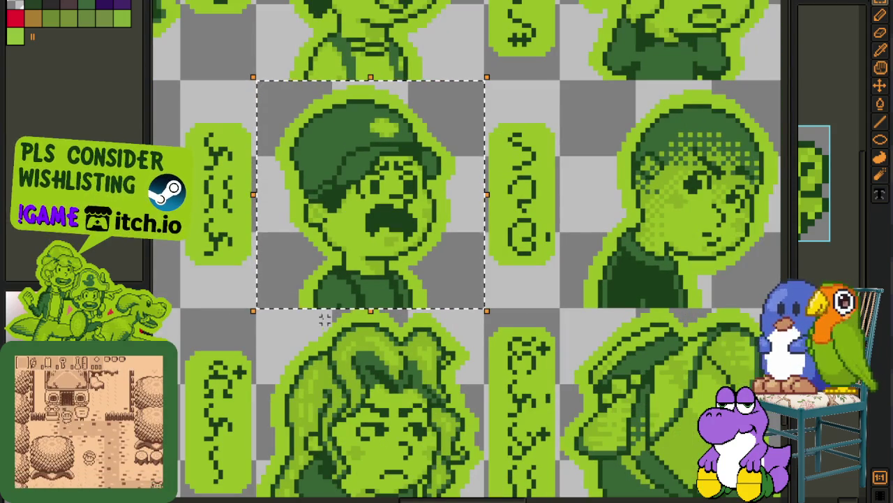
mouse_move(258, 342)
mouse_down()
mouse_move(466, 356)
mouse_move(613, 325)
mouse_up()
scroll(320, 87, up, 1)
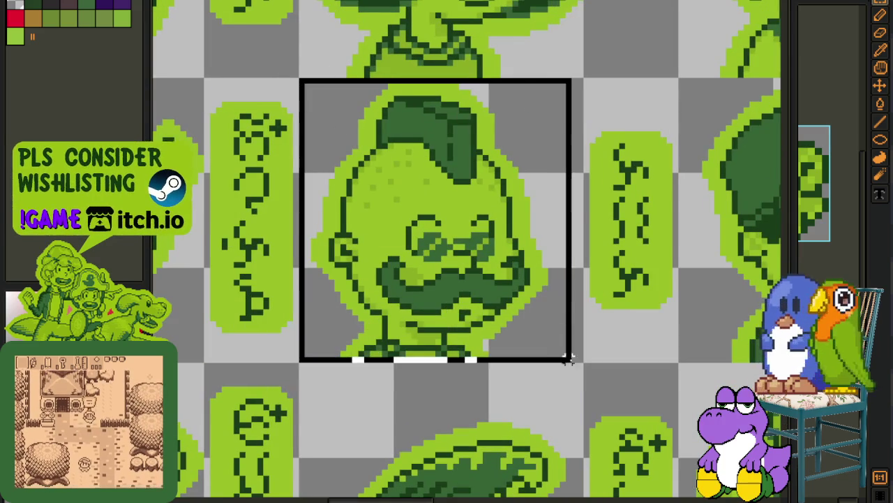
drag(301, 81, 584, 362)
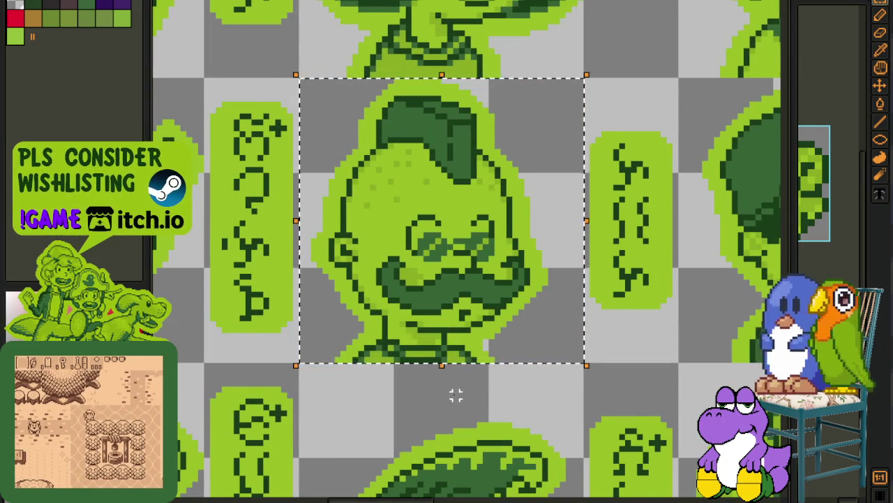
scroll(450, 390, down, 2)
scroll(449, 389, down, 2)
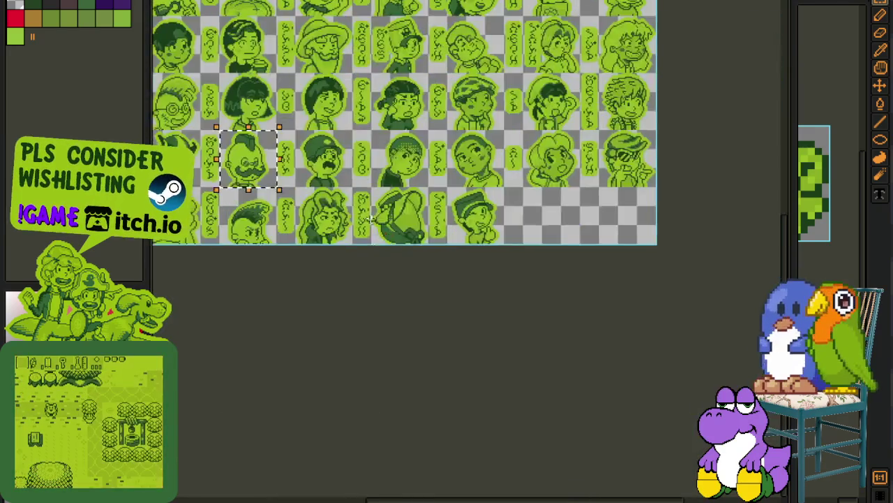
scroll(527, 210, up, 1)
scroll(495, 158, up, 1)
scroll(495, 157, up, 1)
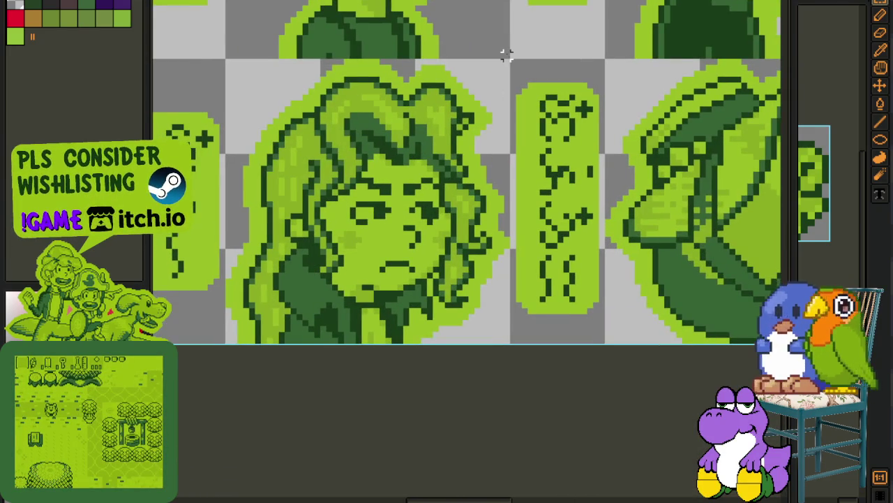
drag(506, 63, 227, 351)
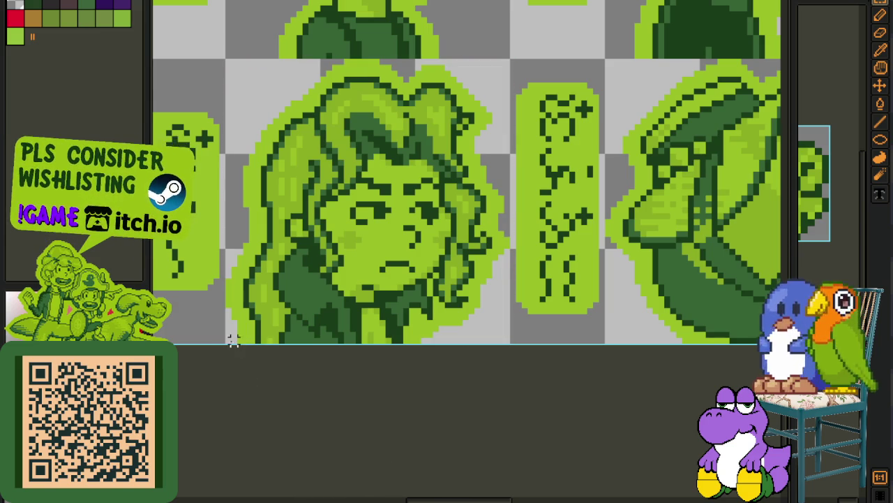
drag(228, 340, 513, 56)
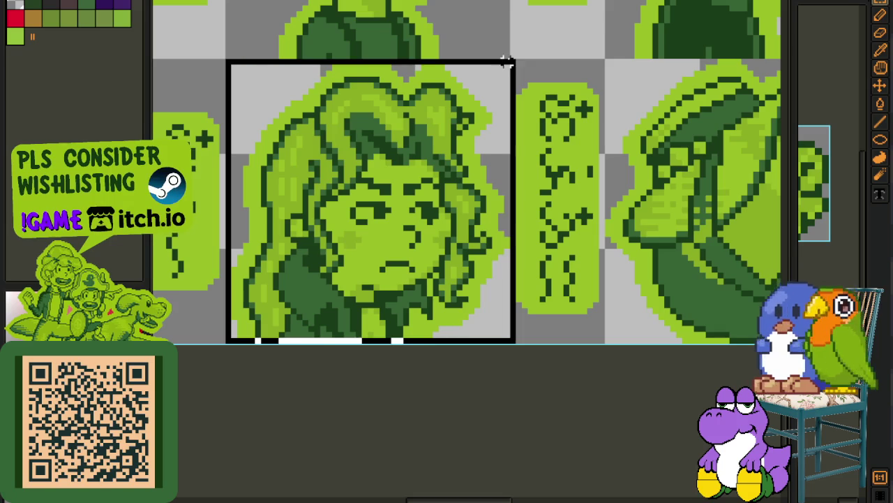
scroll(473, 117, up, 5)
drag(335, 377, 591, 110)
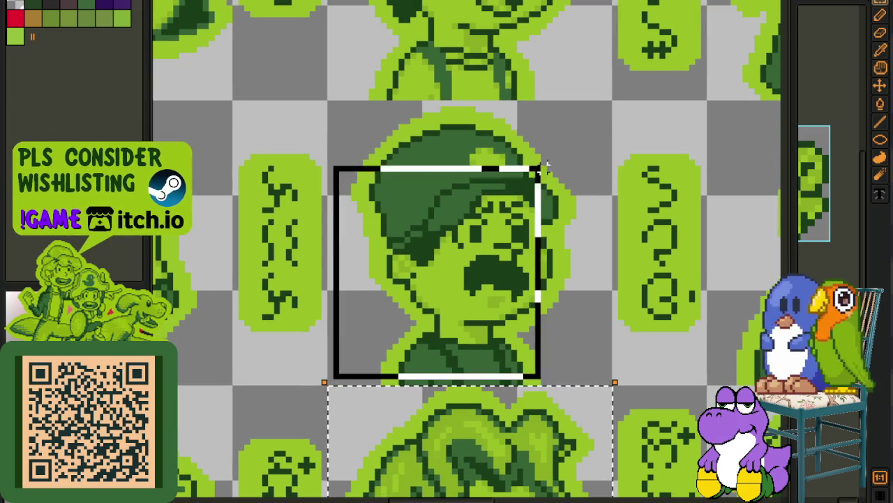
scroll(517, 178, left, 5)
drag(426, 78, 167, 352)
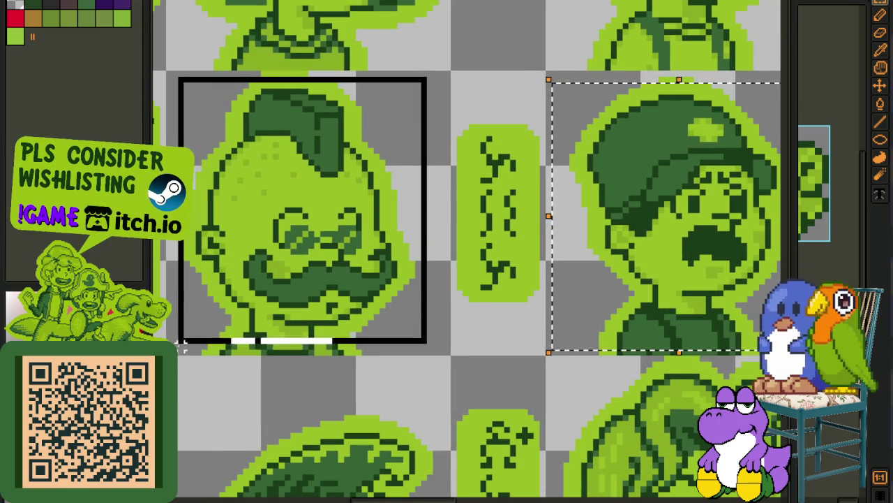
scroll(210, 411, down, 2)
scroll(295, 375, down, 1)
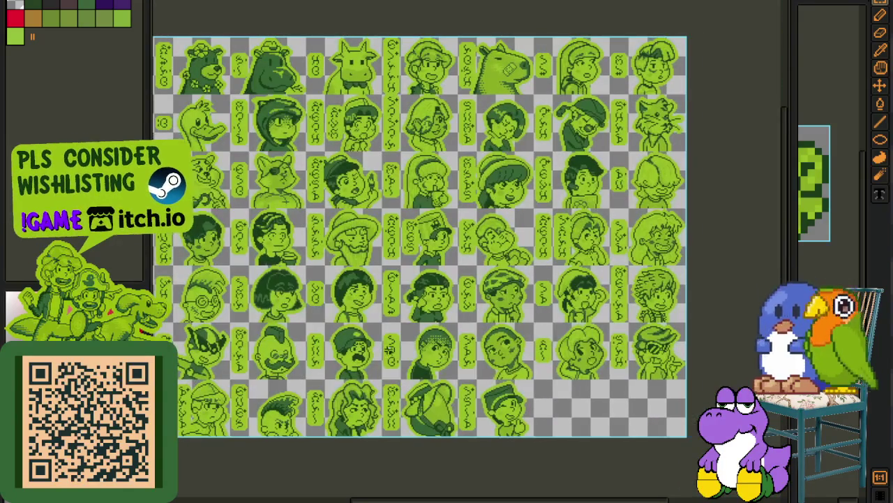
scroll(445, 351, up, 1)
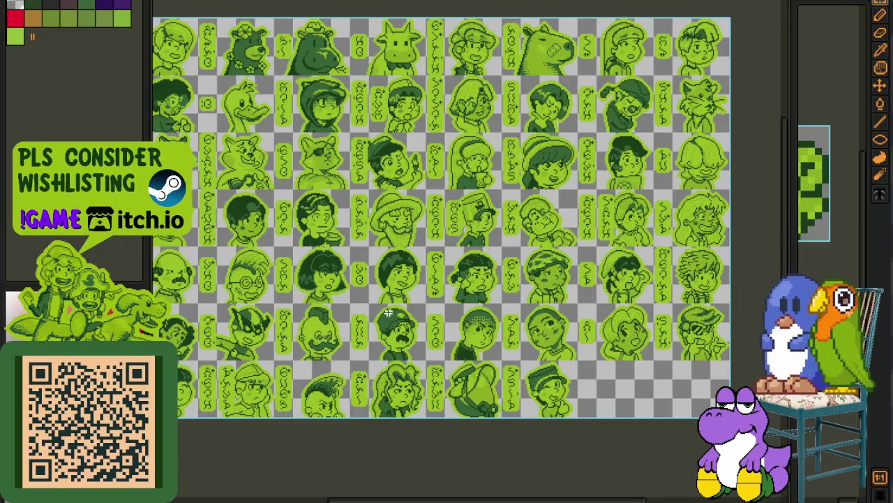
scroll(427, 307, up, 1)
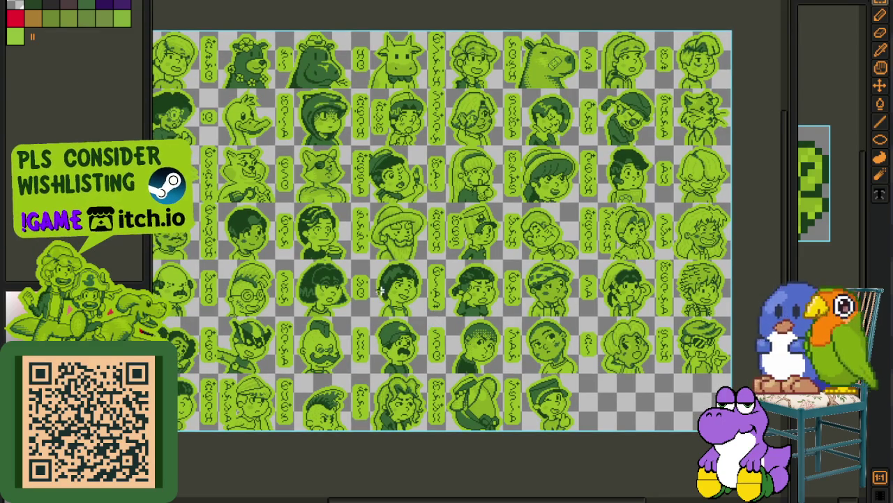
scroll(479, 208, up, 2)
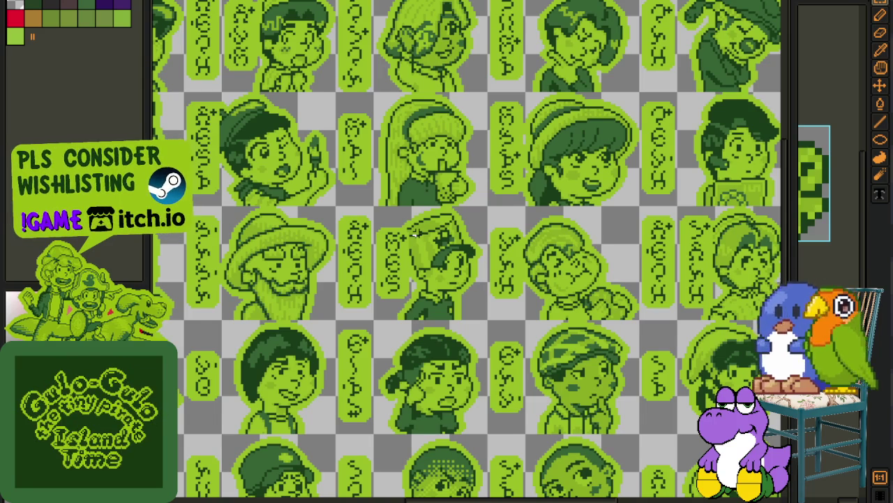
scroll(412, 235, down, 2)
scroll(472, 270, right, 2)
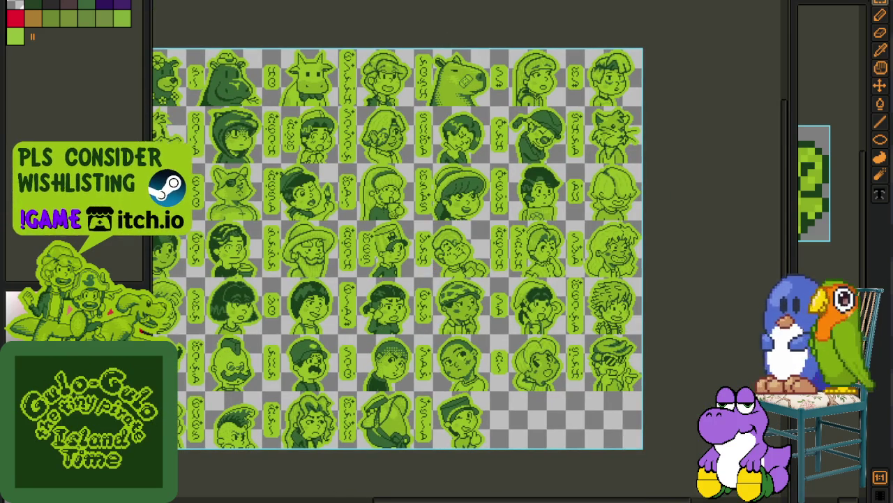
Step: Cycle through the open sprites to the one with the red circle sketch
key(ctrl+Tab)
scroll(427, 136, down, 1)
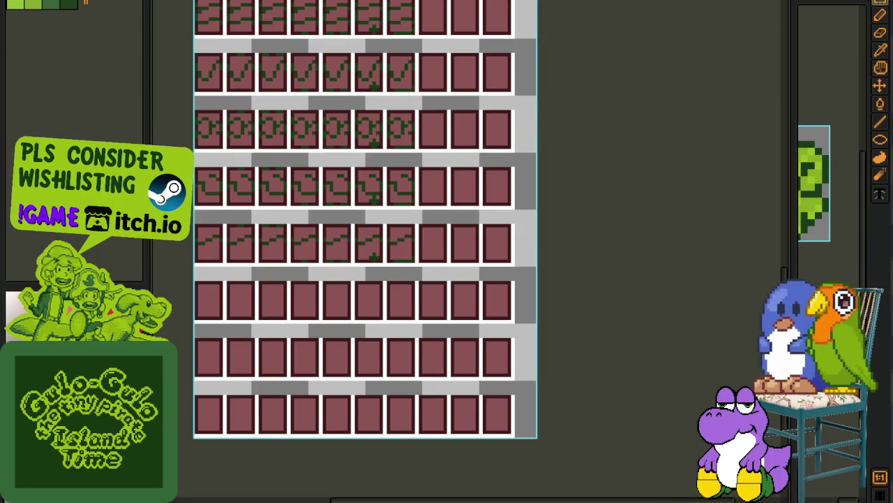
key(ctrl+Tab)
scroll(369, 46, up, 2)
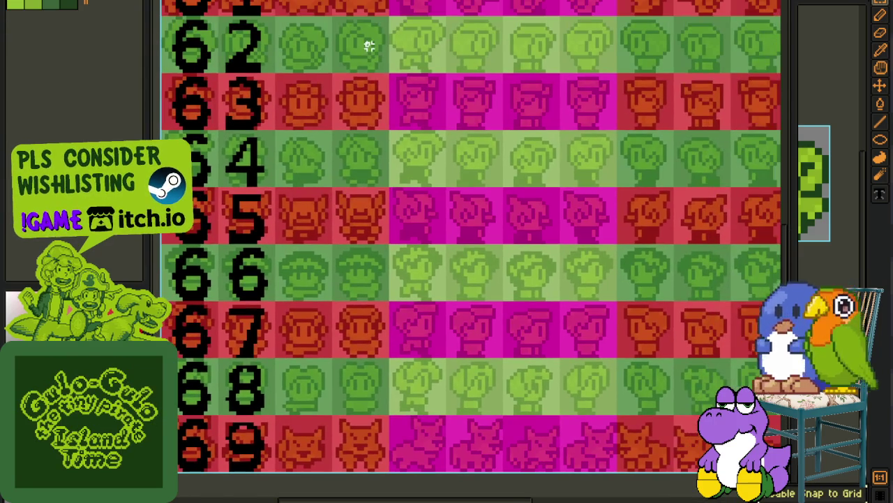
key(ctrl+Tab)
scroll(415, 56, down, 1)
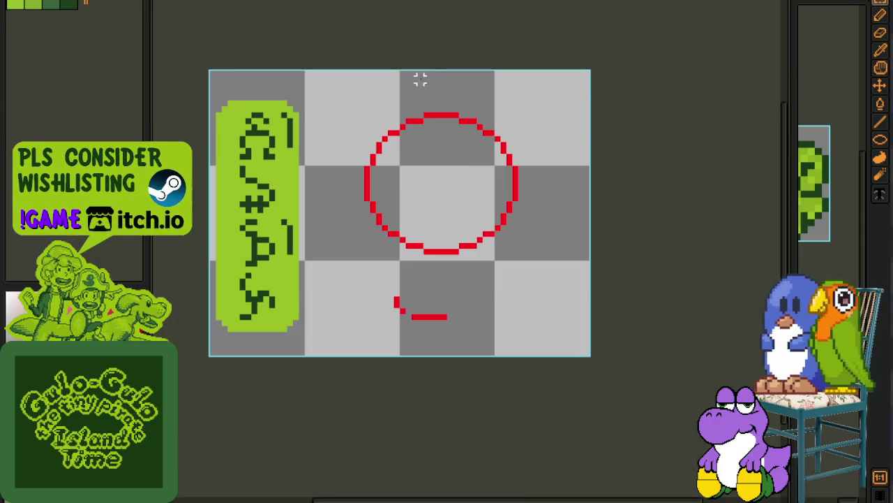
scroll(451, 221, up, 1)
scroll(429, 285, up, 1)
Step: Erase the small red stroke below the circle, widen the preview panel, and save
key(e)
drag(439, 329, 400, 331)
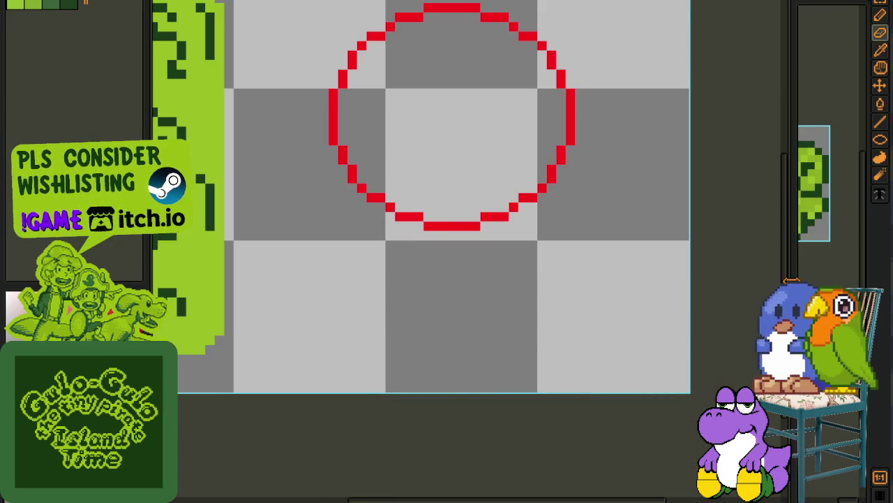
drag(789, 285, 698, 285)
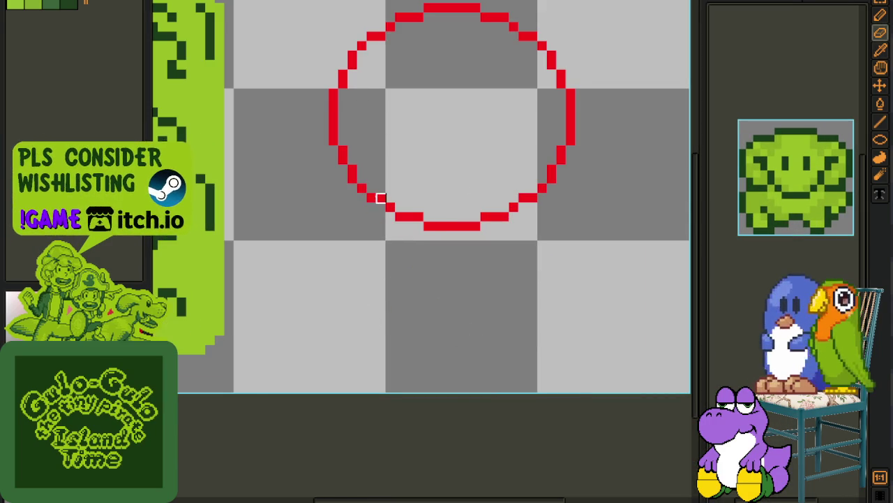
scroll(381, 199, up, 2)
scroll(380, 198, right, 1)
scroll(399, 203, up, 1)
key(b)
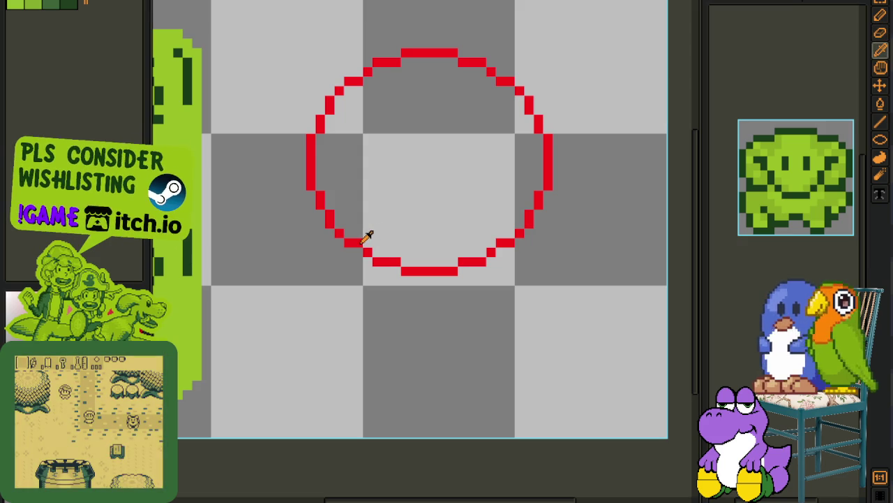
key(b)
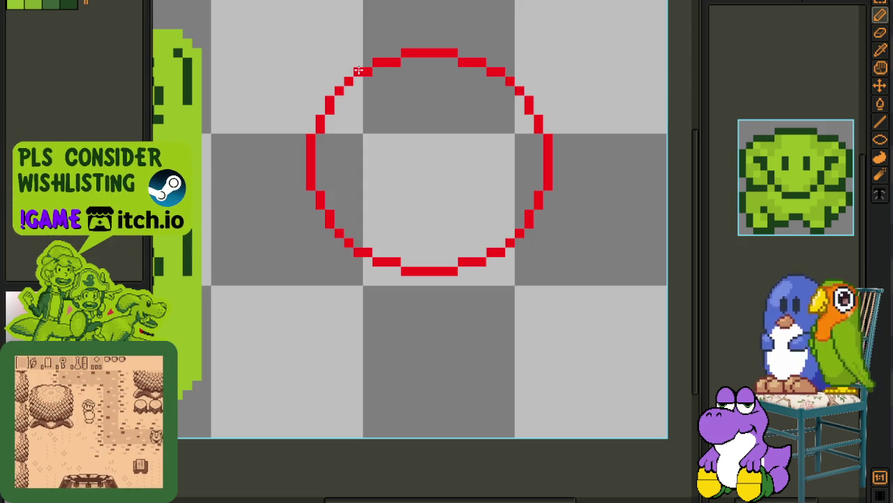
scroll(425, 72, down, 2)
key(i)
scroll(356, 130, up, 2)
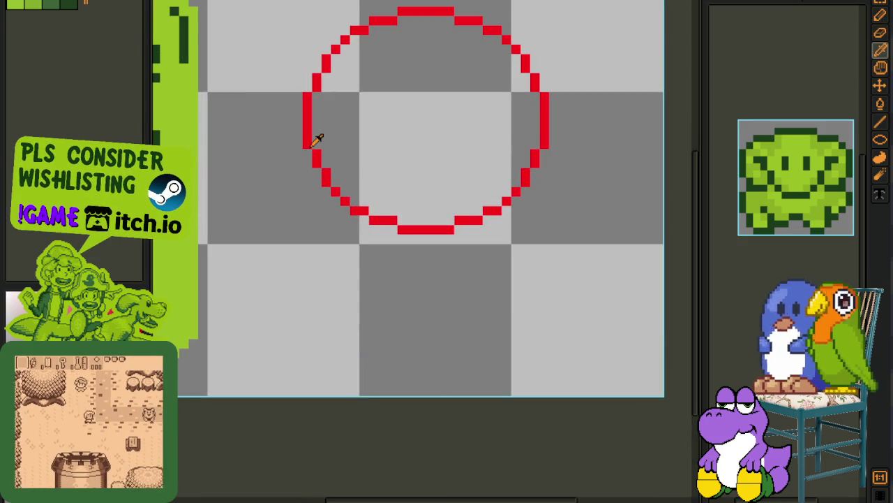
key(ctrl+s)
Step: Add a straight jaw line from the circle's left side and a horizontal chin stroke
drag(422, 287, 389, 294)
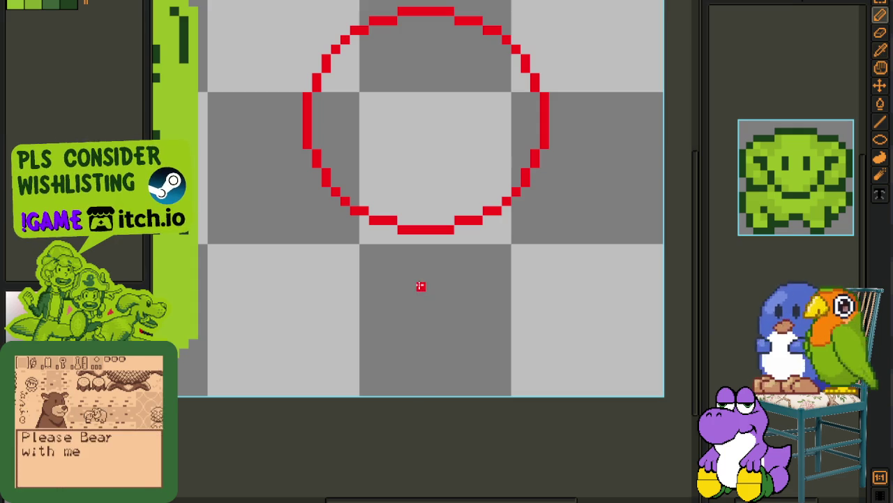
key(ctrl+z)
key(ctrl+z)
key(ctrl+z)
key(ctrl+z)
key(ctrl+z)
key(ctrl+z)
key(ctrl+z)
key(ctrl+z)
key(l)
drag(310, 150, 364, 272)
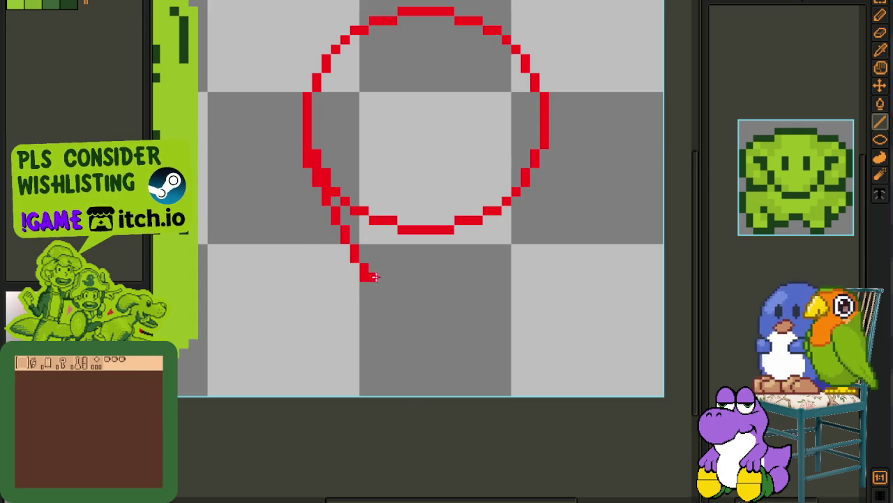
key(b)
drag(371, 287, 441, 286)
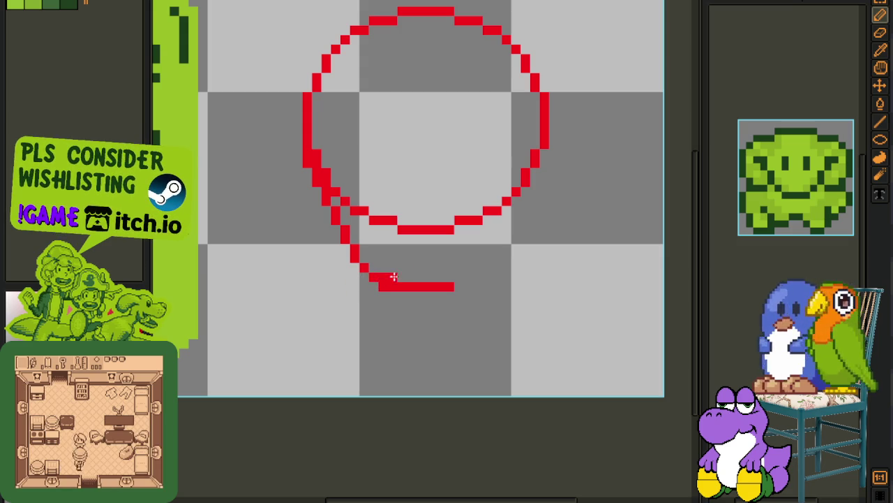
Step: Marquee-select the circle outline, nudge it sideways with the arrow keys, and drop it
scroll(375, 200, down, 2)
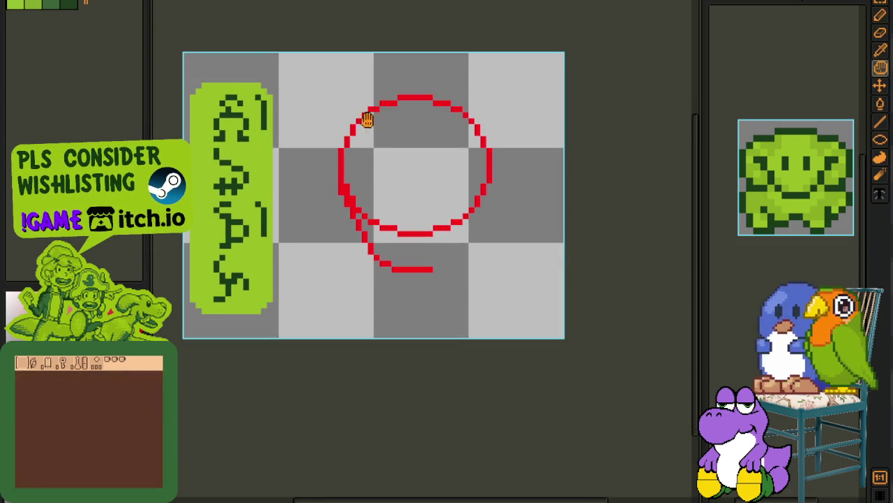
drag(365, 116, 286, 122)
scroll(286, 122, up, 1)
drag(273, 86, 500, 391)
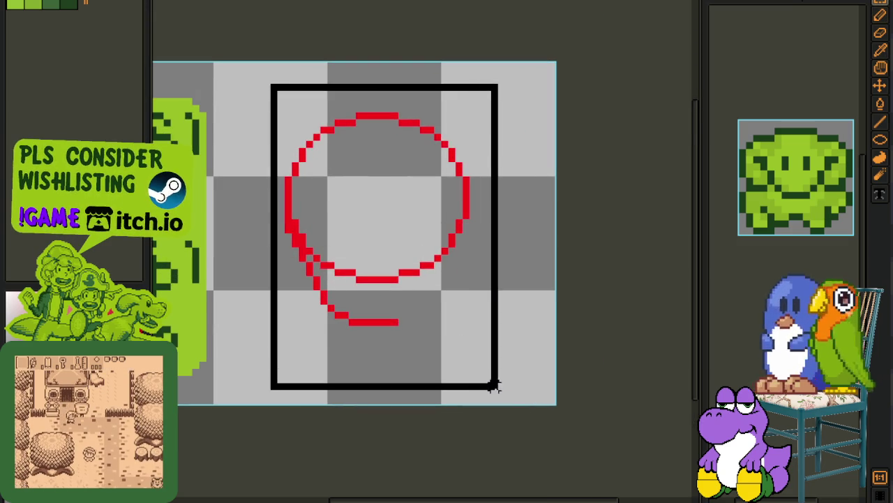
key(Left)
key(Left)
key(Left)
key(Right)
click(580, 294)
Step: Erase the doubled lower-curve pixels, a stray red pixel, and the leftover tail inside the circle
key(e)
scroll(442, 233, up, 1)
scroll(463, 233, up, 1)
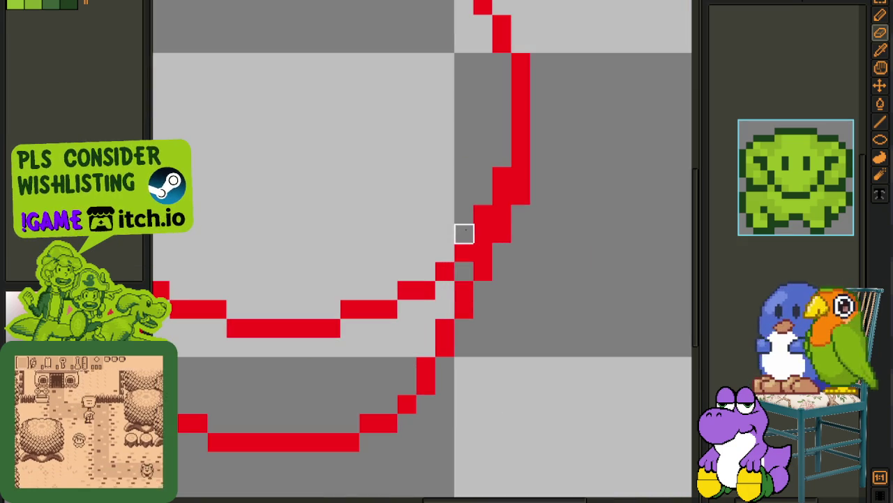
mouse_move(483, 233)
mouse_down()
mouse_move(503, 194)
mouse_move(465, 254)
mouse_move(332, 328)
mouse_up()
click(388, 308)
scroll(384, 363, down, 1)
scroll(385, 363, up, 1)
mouse_move(475, 359)
mouse_down()
mouse_move(315, 349)
mouse_move(259, 291)
mouse_move(259, 272)
mouse_move(239, 272)
mouse_move(220, 235)
mouse_move(239, 196)
mouse_up()
scroll(279, 204, down, 2)
Step: Sample the outline colour with the eyedropper and save the cleaned head outline
key(i)
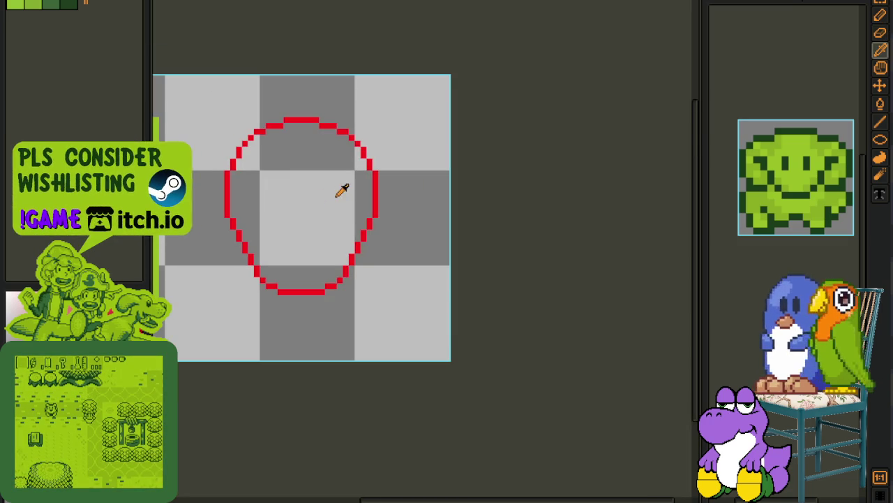
scroll(336, 195, up, 2)
key(b)
scroll(314, 230, down, 1)
key(i)
scroll(335, 244, down, 2)
scroll(369, 237, up, 1)
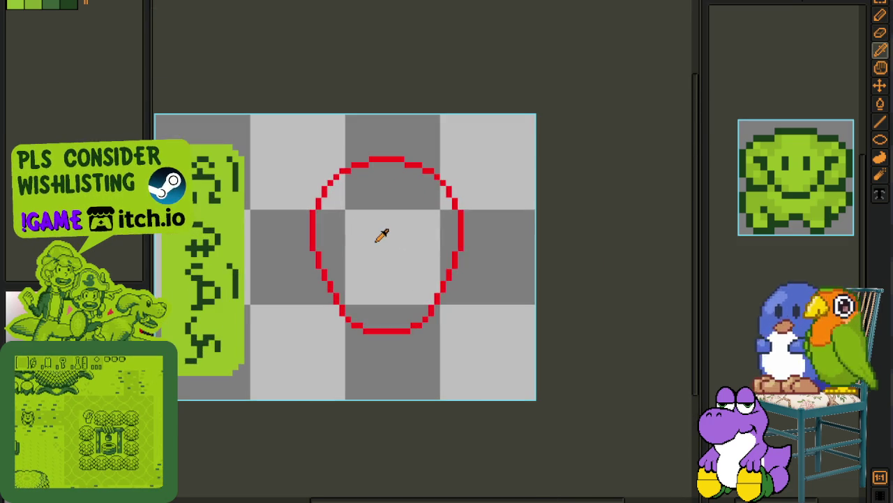
key(ctrl+s)
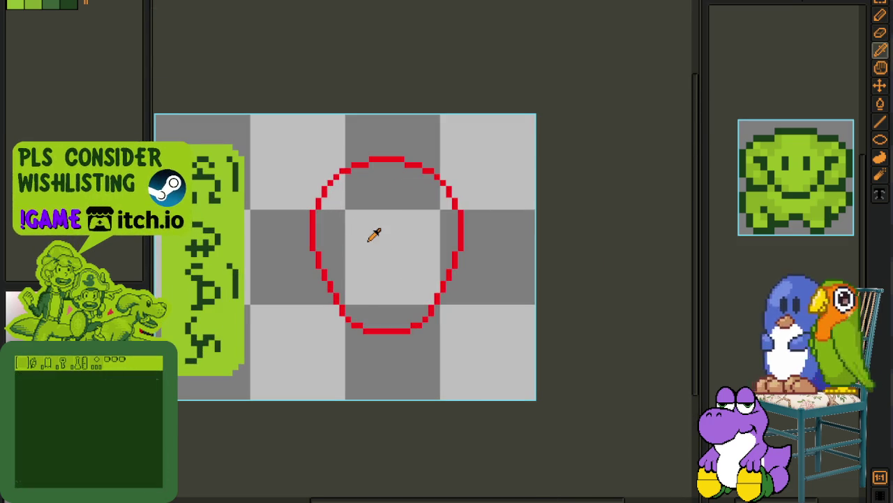
Step: Switch between Move, eyedropper and Pencil tools, saving the sprite twice
key(m)
key(i)
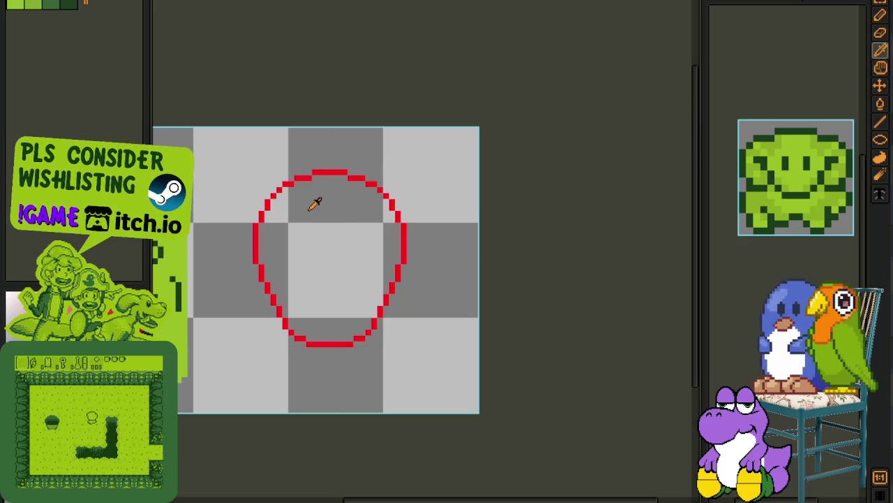
scroll(310, 188, up, 1)
scroll(307, 168, down, 1)
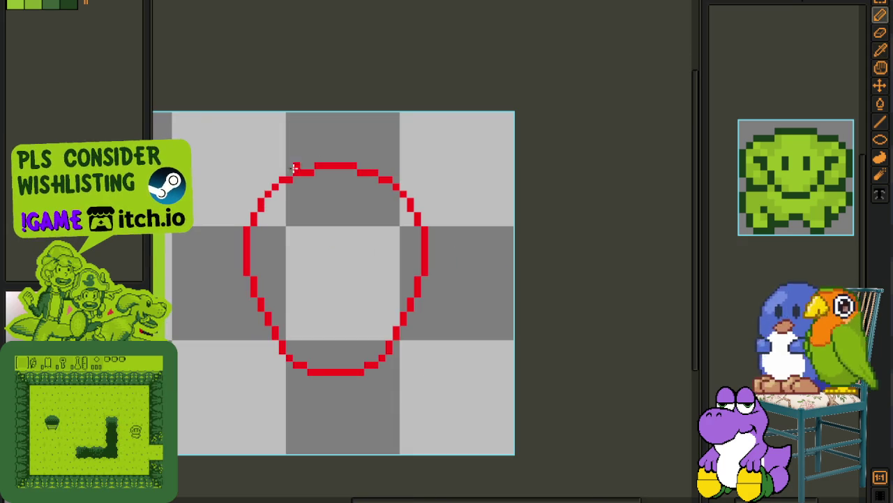
key(m)
key(ctrl+s)
key(b)
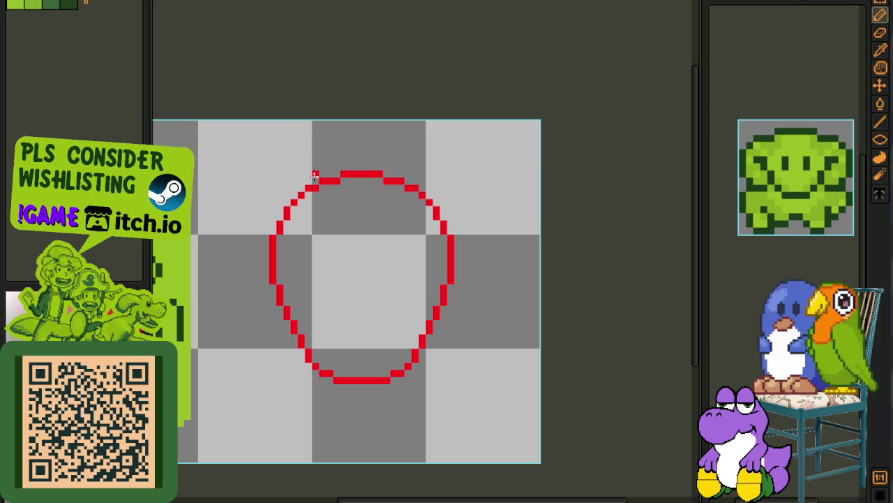
key(ctrl+s)
scroll(314, 174, up, 1)
Step: Extend the outline's top-left end by two pixels and pan the view
drag(315, 174, 287, 173)
scroll(288, 172, down, 1)
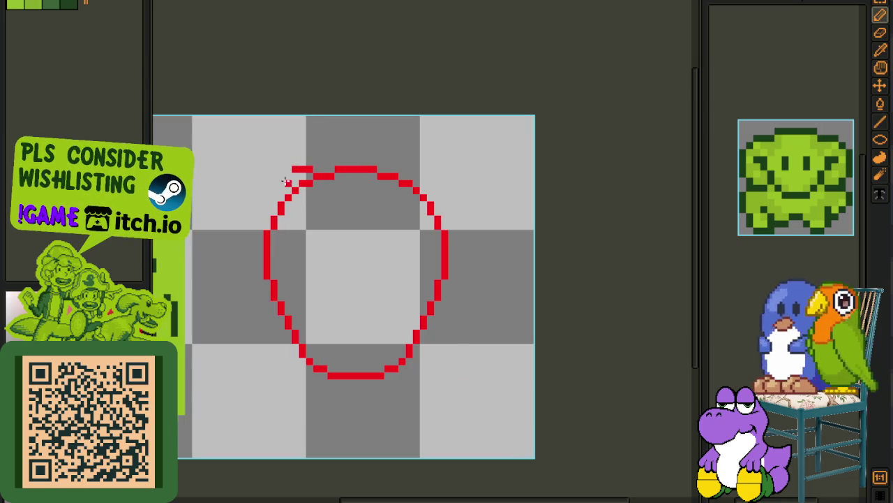
scroll(286, 176, up, 1)
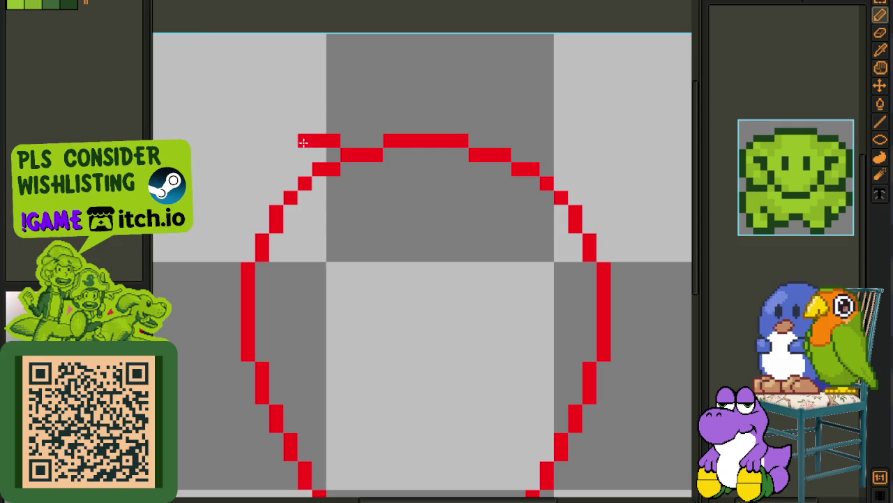
scroll(301, 134, down, 1)
drag(303, 132, 332, 152)
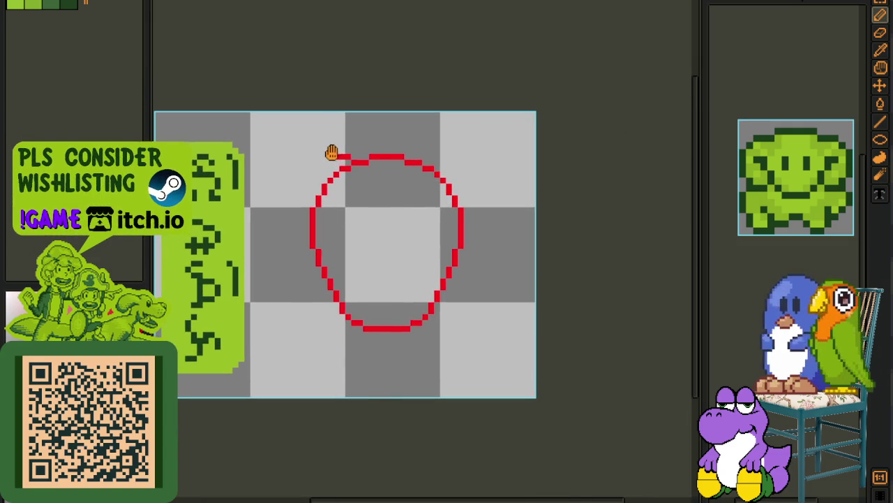
scroll(307, 142, up, 1)
scroll(335, 155, up, 1)
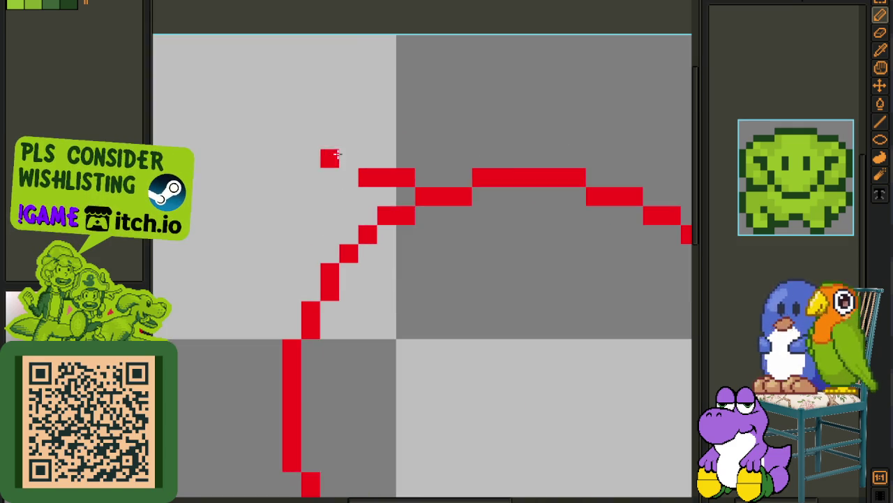
Step: Start the horn with a line left from the head top and its outer edge down-left
mouse_move(347, 158)
mouse_down()
mouse_move(250, 159)
mouse_move(221, 194)
mouse_up()
scroll(251, 159, down, 1)
scroll(221, 196, down, 1)
scroll(221, 196, up, 1)
mouse_move(244, 177)
mouse_down()
mouse_move(215, 235)
mouse_move(231, 241)
mouse_up()
drag(240, 207, 242, 192)
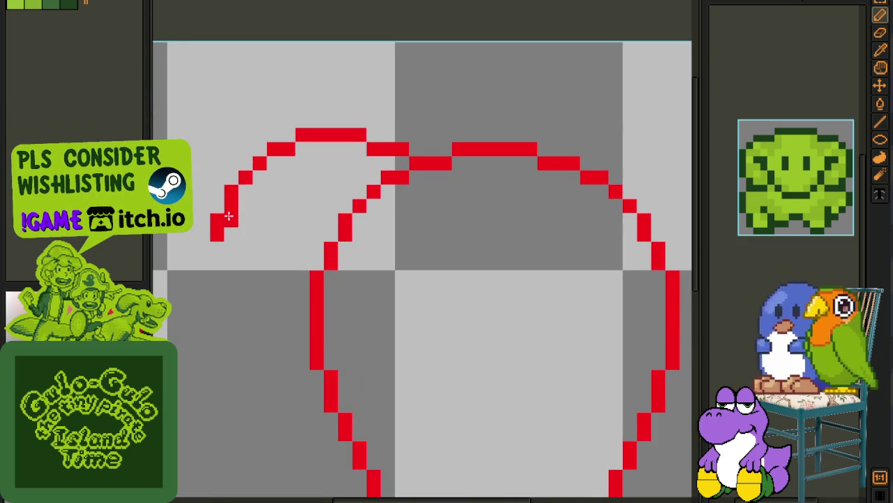
scroll(242, 192, down, 3)
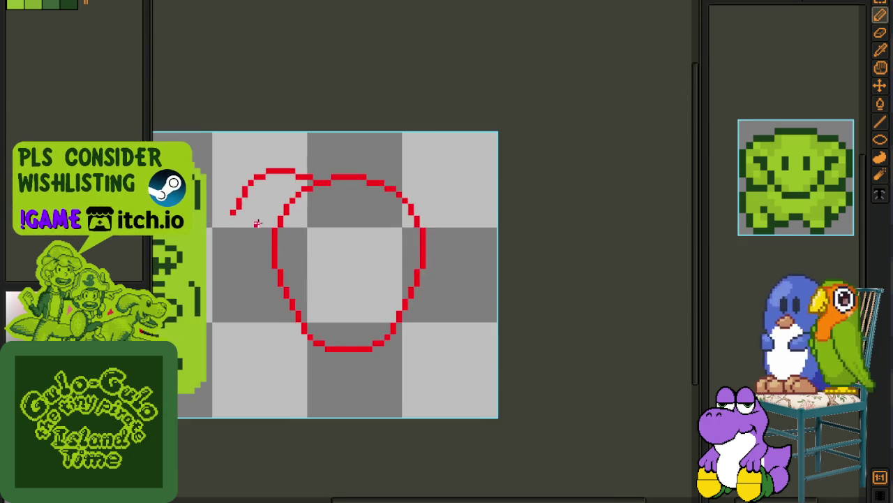
scroll(253, 189, up, 1)
scroll(233, 171, up, 2)
mouse_move(234, 171)
mouse_down()
mouse_move(231, 161)
mouse_move(228, 241)
mouse_up()
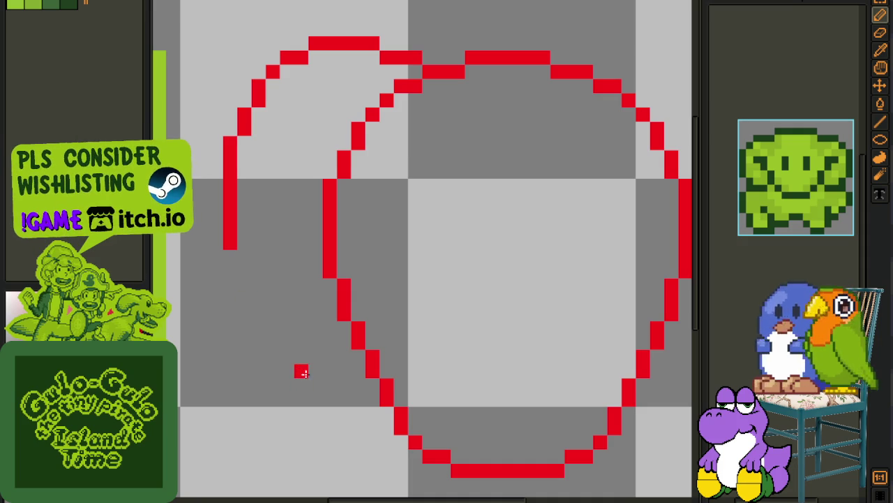
Step: Draw the curl's bottom, connect it back toward the head, and fill the left-stroke gap
drag(302, 358, 316, 358)
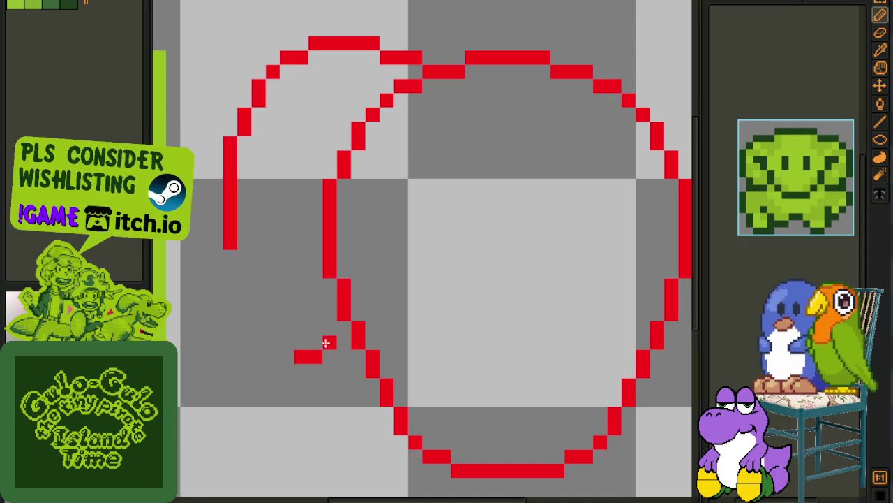
mouse_move(329, 342)
mouse_down()
mouse_move(268, 367)
mouse_move(244, 343)
mouse_move(245, 327)
mouse_up()
drag(230, 291, 224, 254)
scroll(224, 254, down, 2)
scroll(253, 259, up, 2)
click(289, 300)
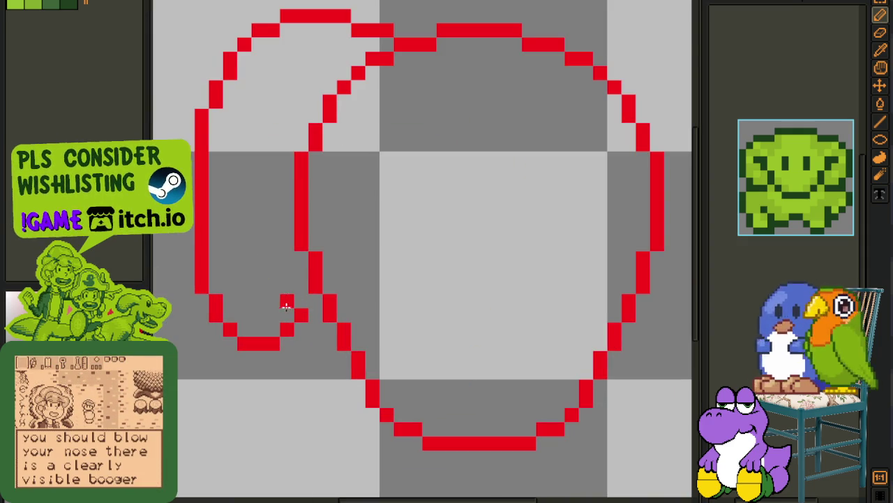
Step: Add the horn's inner curl, a straight inner edge, and a vertical line on its left edge
scroll(276, 300, down, 2)
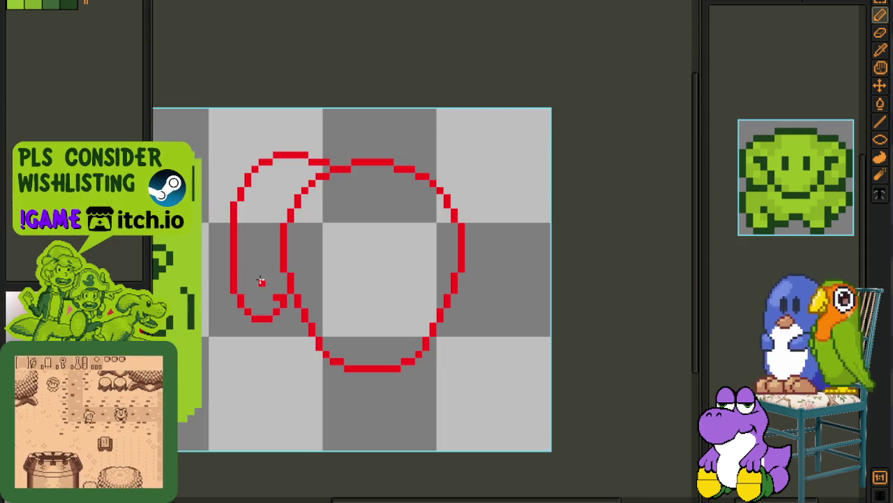
scroll(261, 282, up, 2)
scroll(286, 289, up, 2)
mouse_move(311, 204)
mouse_down()
mouse_move(319, 213)
mouse_move(293, 217)
mouse_move(279, 238)
mouse_move(287, 238)
mouse_move(277, 255)
mouse_move(275, 321)
mouse_up()
click(276, 353)
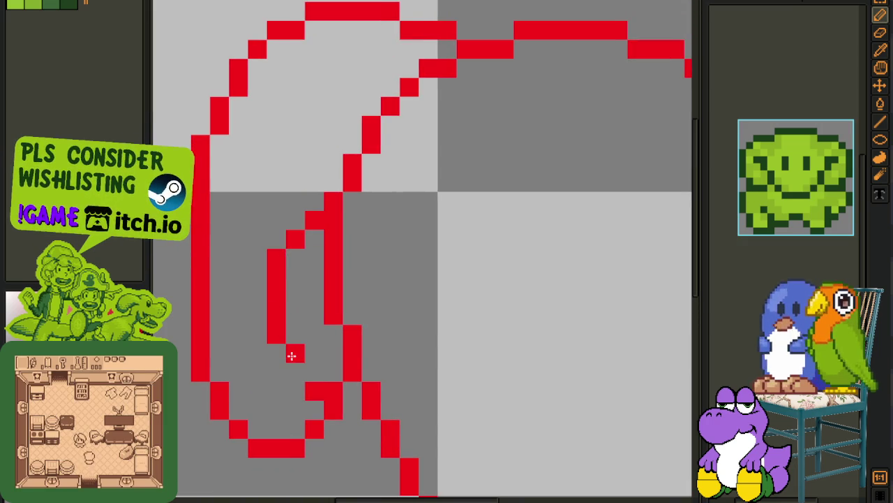
scroll(292, 356, down, 3)
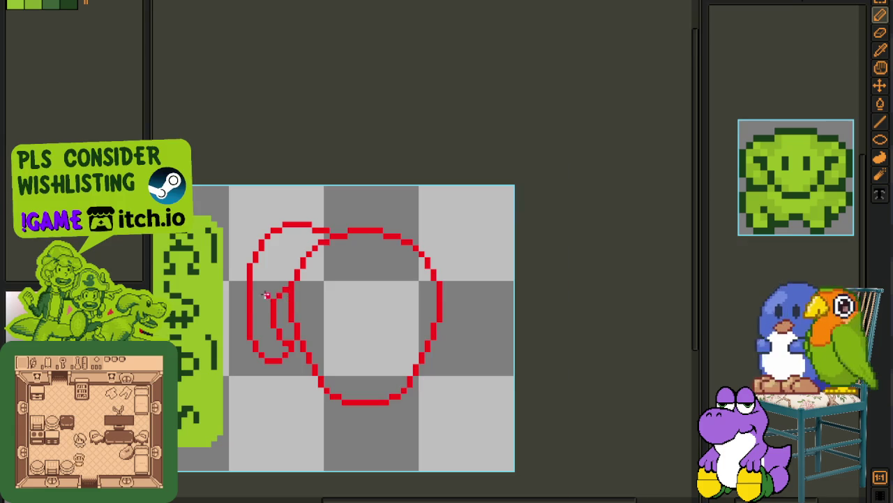
scroll(268, 295, up, 2)
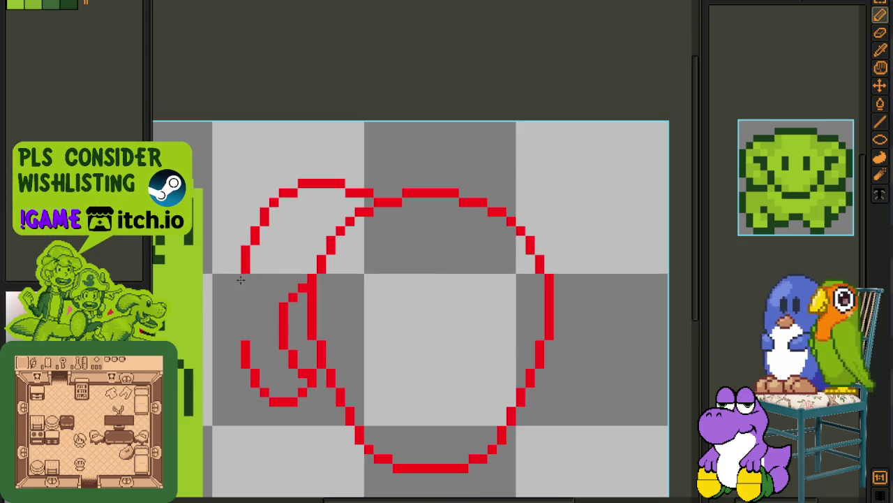
drag(235, 278, 234, 325)
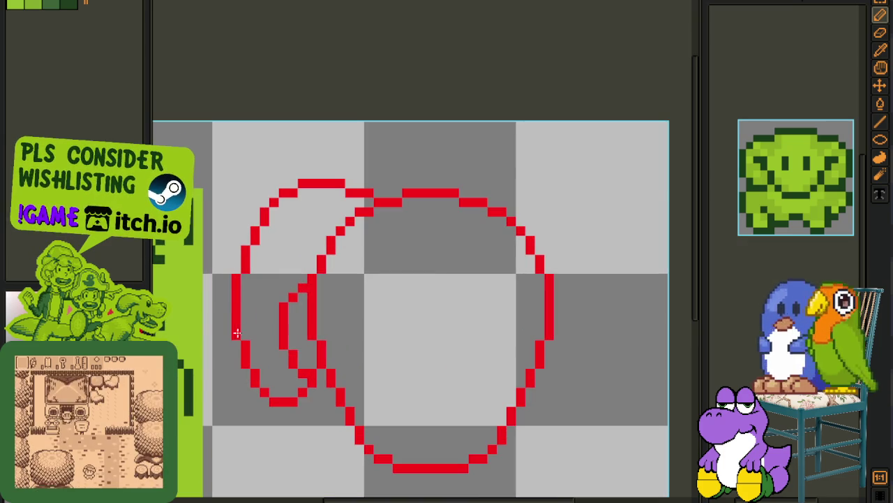
scroll(249, 267, down, 2)
scroll(257, 282, down, 1)
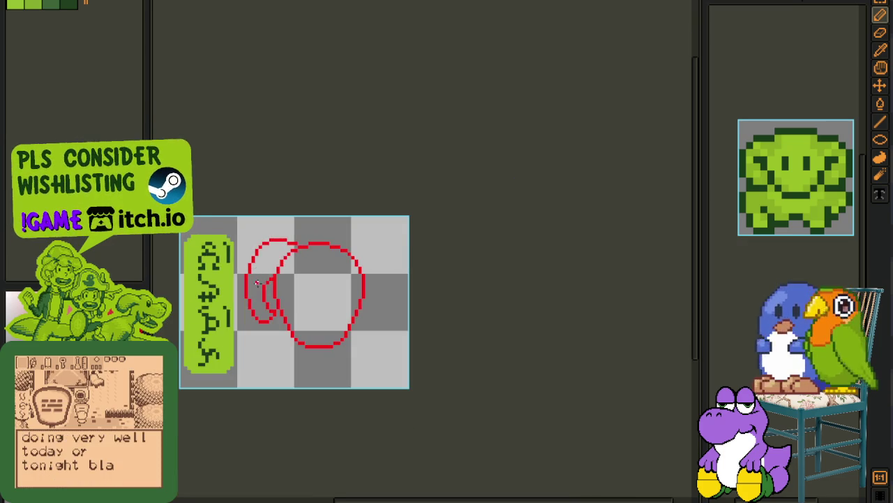
scroll(292, 234, up, 2)
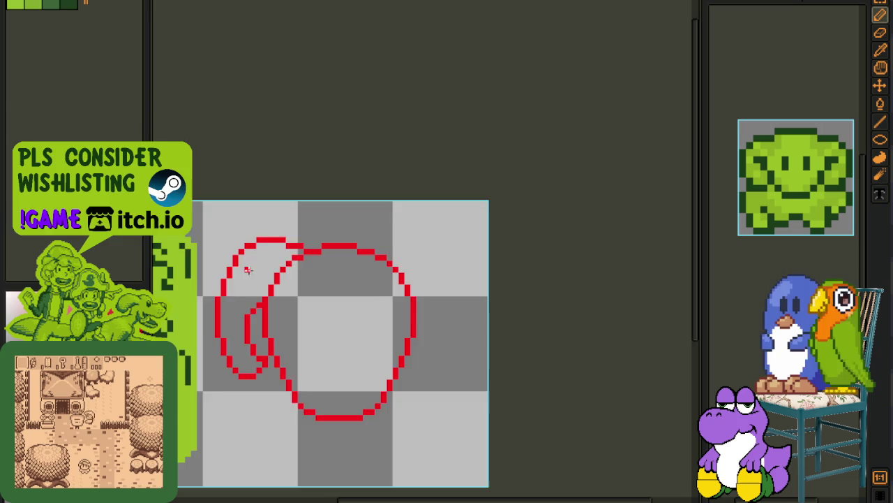
scroll(252, 263, down, 1)
scroll(245, 328, up, 2)
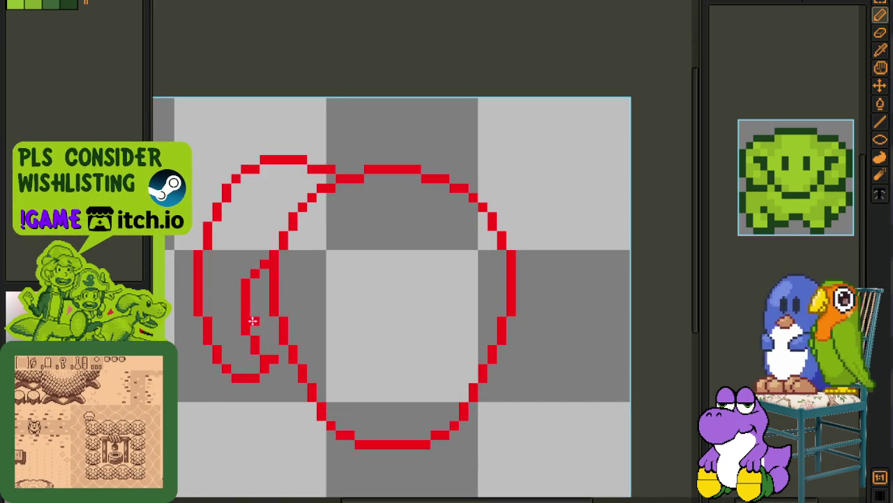
scroll(250, 324, down, 2)
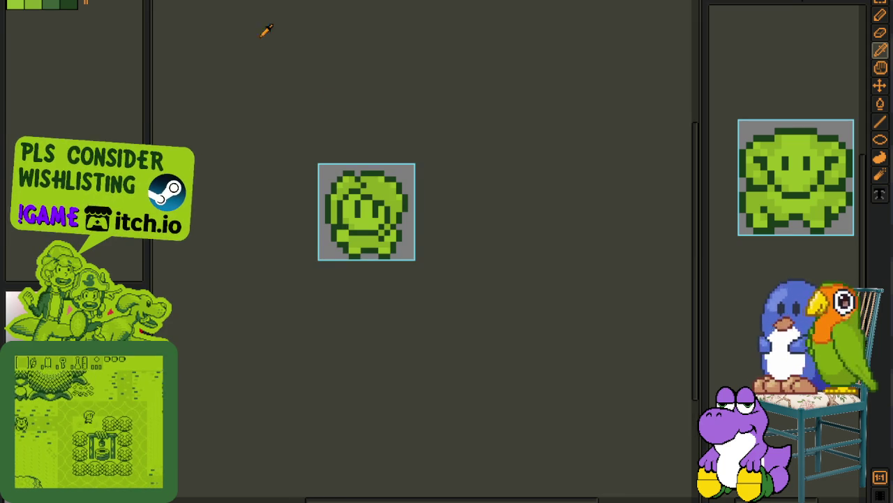
Step: Show the timeline and play the frames, jump to frame 2, then hide the timeline
scroll(402, 205, up, 1)
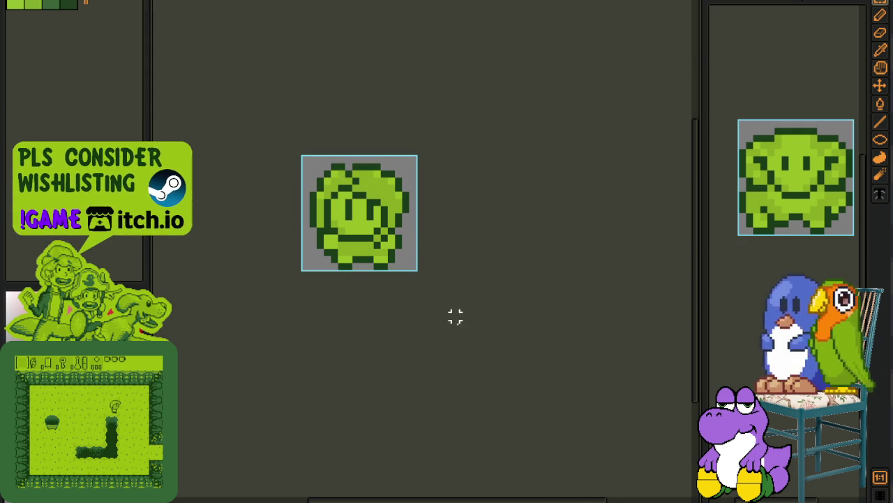
key(Tab)
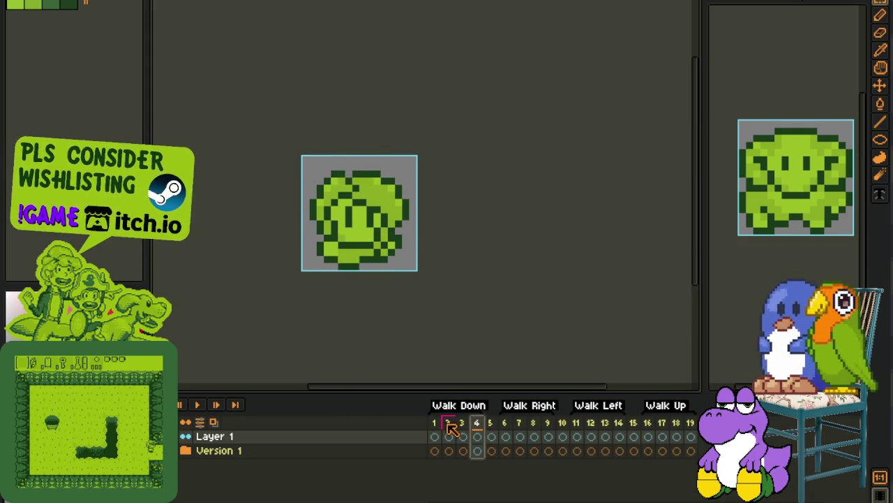
click(450, 423)
key(Tab)
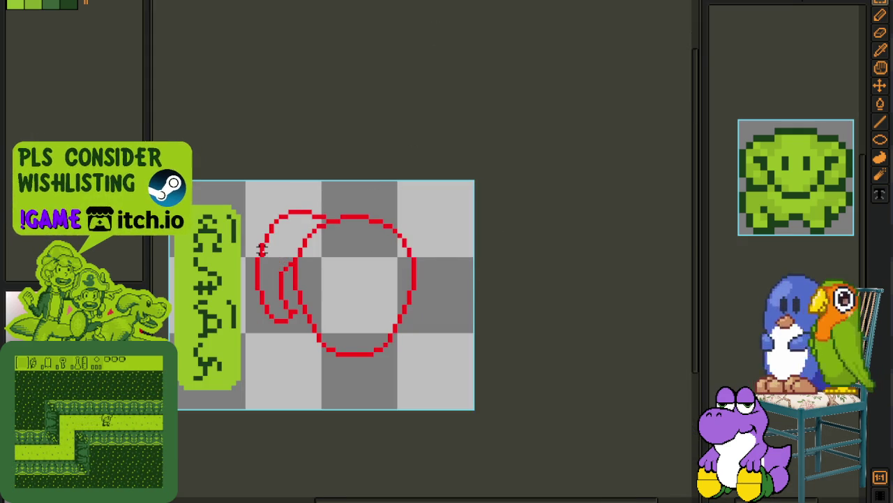
Step: Touch up the head with a short freehand stroke and save the sprite
scroll(262, 250, up, 1)
scroll(300, 216, up, 1)
scroll(387, 211, up, 1)
mouse_move(388, 186)
mouse_down()
mouse_move(318, 278)
mouse_move(376, 213)
mouse_move(361, 197)
mouse_up()
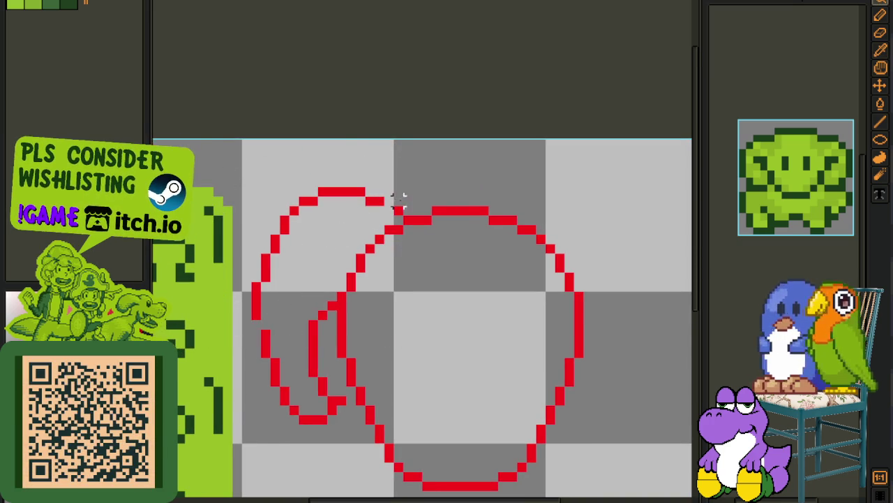
key(b)
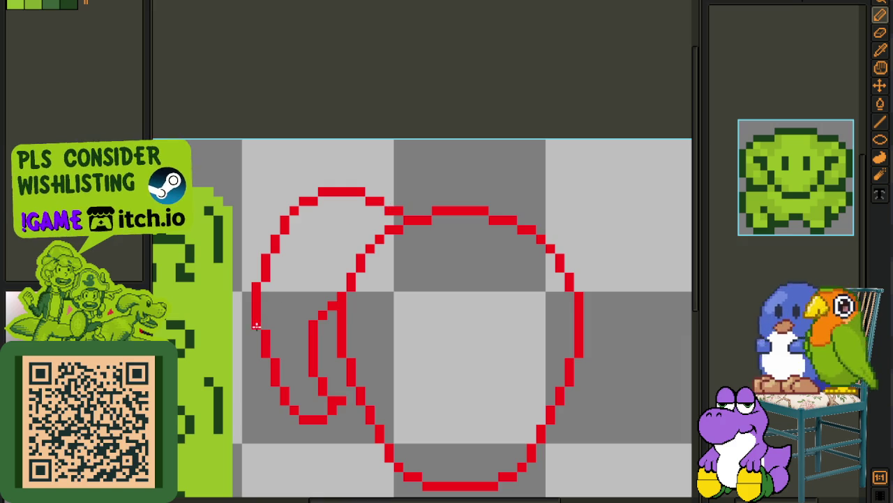
scroll(256, 326, down, 2)
scroll(279, 300, down, 1)
scroll(285, 300, up, 3)
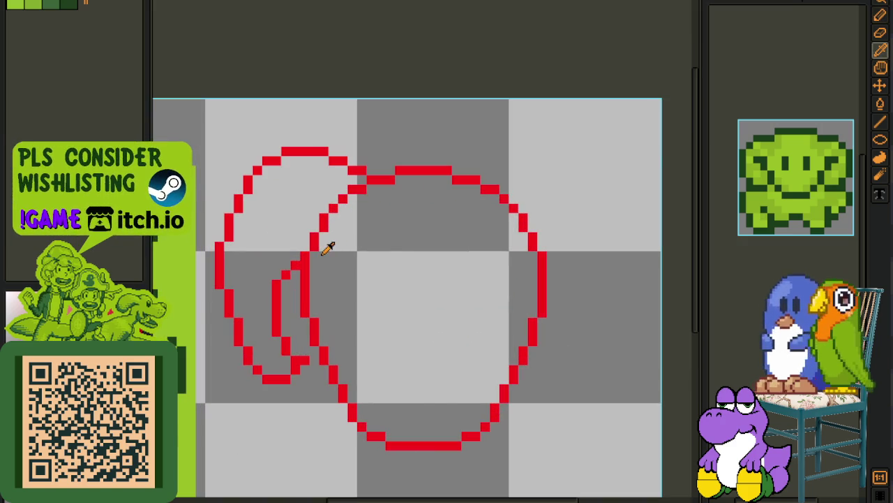
scroll(326, 244, down, 1)
scroll(325, 247, up, 2)
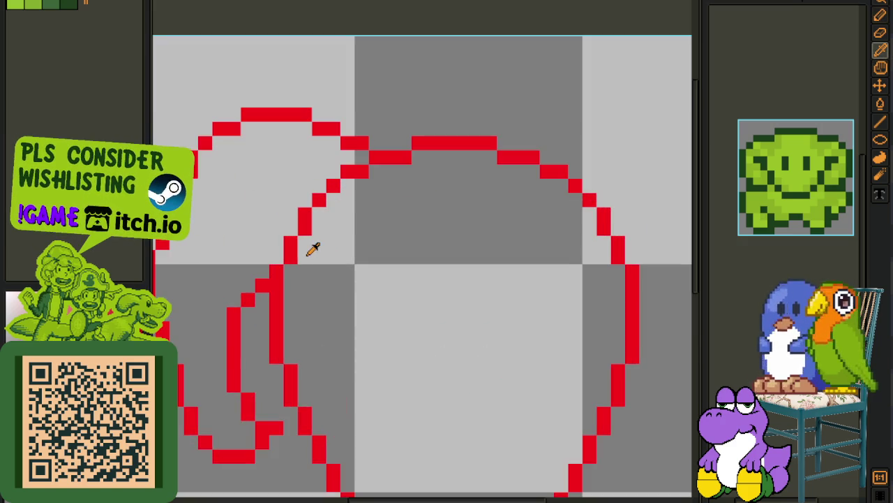
scroll(311, 259, down, 2)
key(ctrl+s)
Step: Select the left horn, flip a copy horizontally (Shift+H) onto the right side, and save
scroll(279, 311, up, 1)
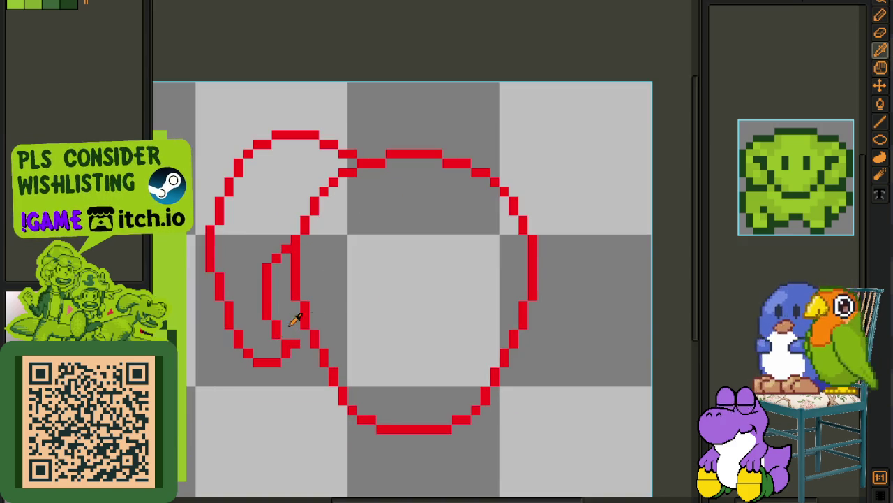
scroll(367, 270, down, 1)
drag(242, 141, 640, 391)
key(shift+h)
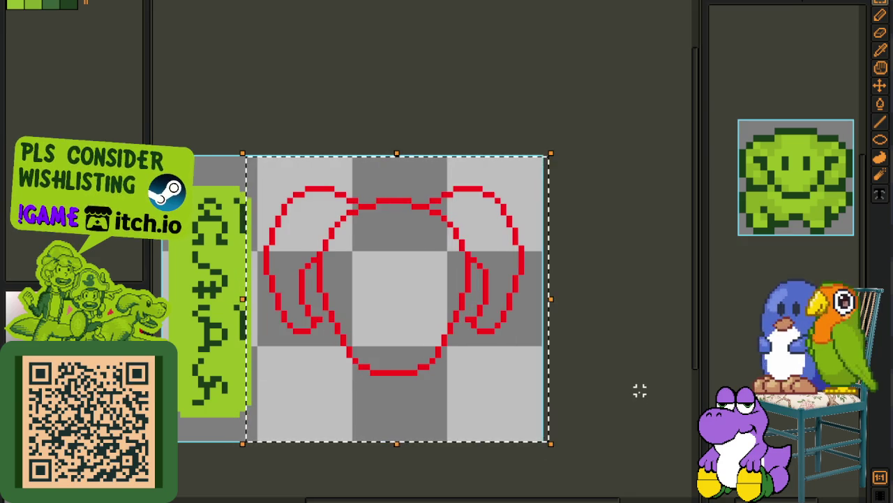
click(640, 389)
key(ctrl+s)
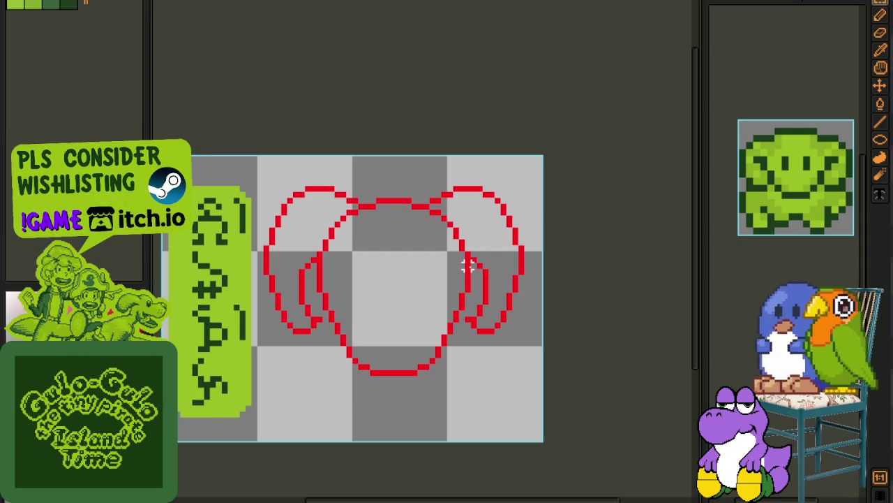
Step: Save again, return to the Pencil, and pan to view the whole horned head
scroll(281, 230, up, 2)
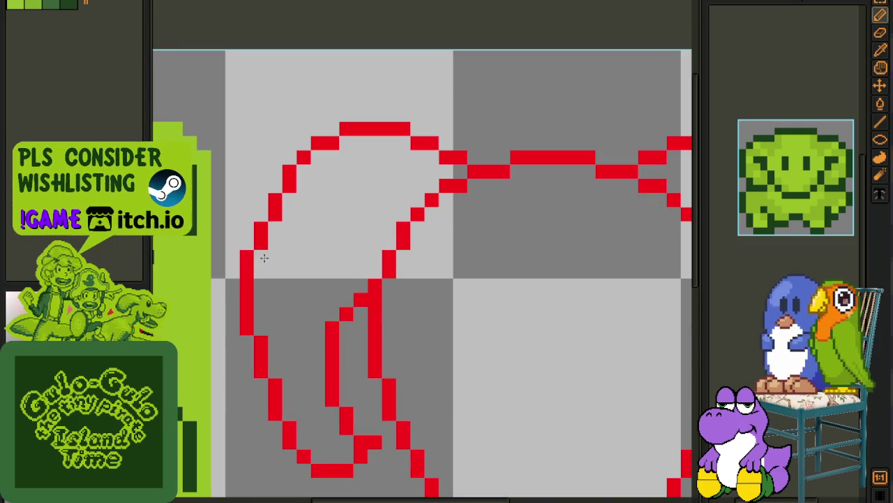
scroll(421, 243, down, 2)
scroll(522, 247, up, 2)
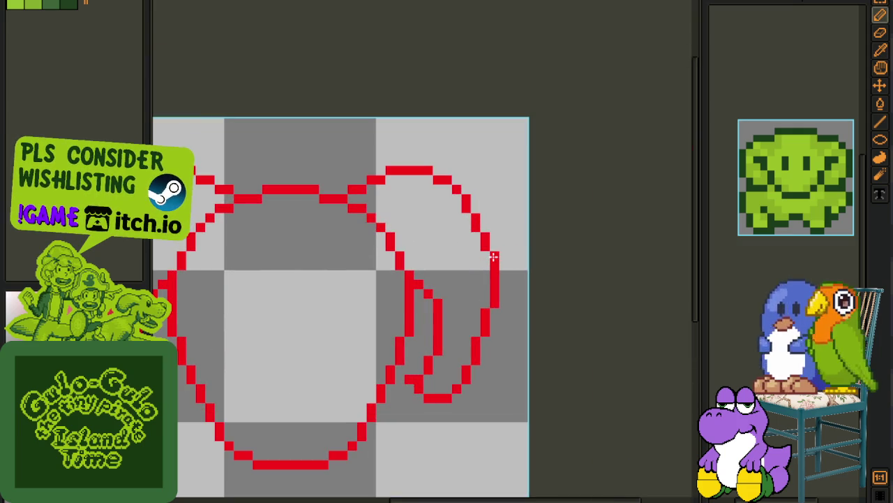
scroll(492, 257, down, 2)
key(i)
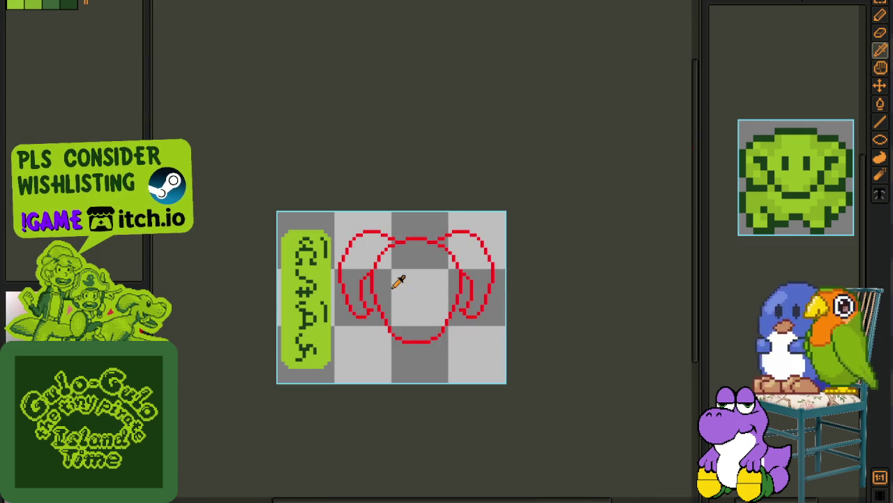
key(ctrl+s)
scroll(398, 280, up, 1)
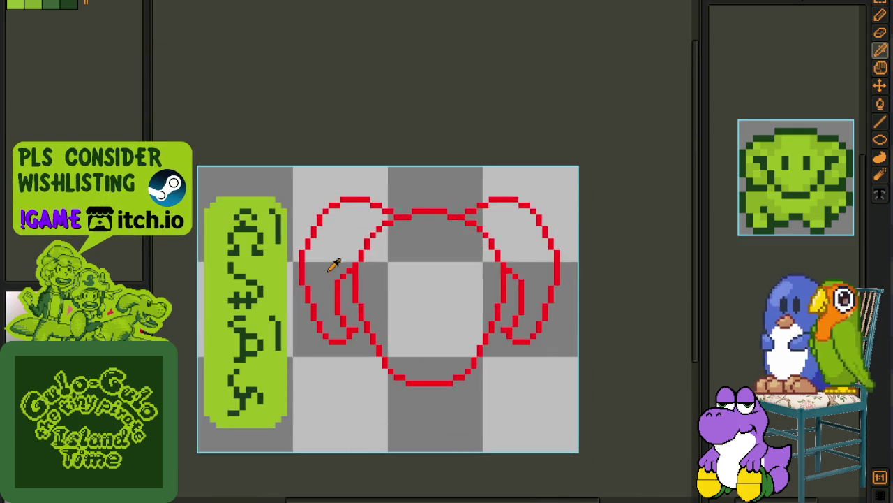
scroll(342, 279, up, 1)
key(b)
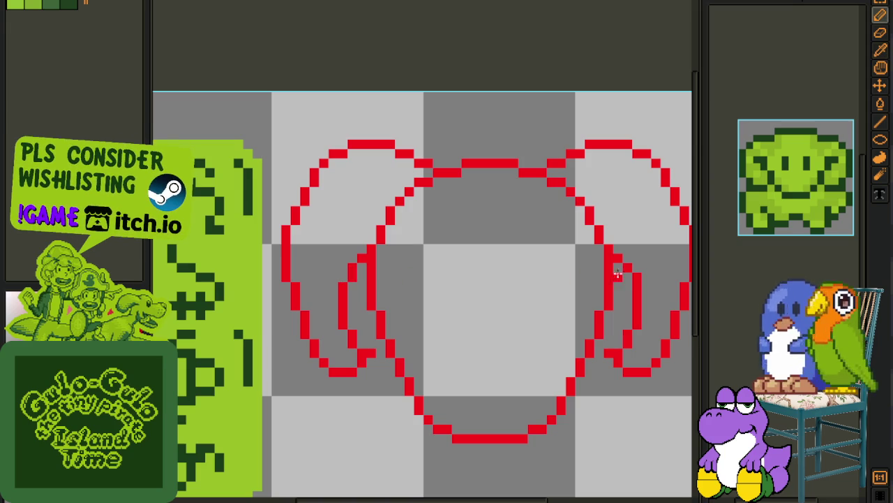
scroll(629, 274, down, 2)
drag(577, 249, 456, 241)
Step: Fill both curled horns with green using the Paint Bucket and save the sprite
key(g)
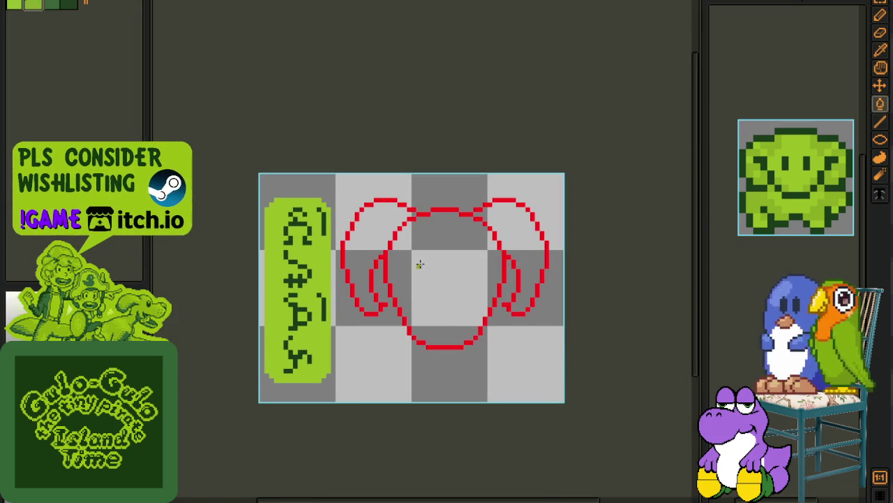
click(371, 248)
click(528, 235)
scroll(562, 273, down, 2)
scroll(524, 256, up, 2)
key(ctrl+s)
Step: Shade the left horn with lighter-green patches, bands and strokes up to its tip
scroll(391, 189, up, 1)
drag(390, 189, 355, 219)
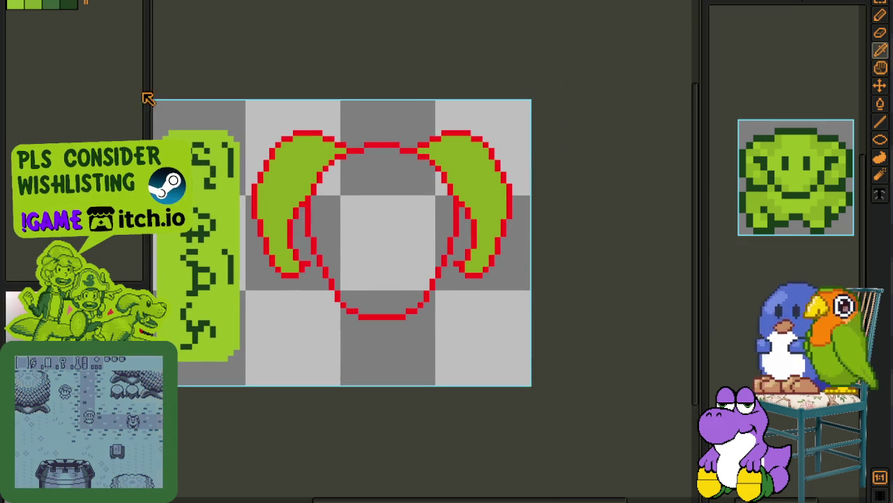
scroll(275, 227, up, 2)
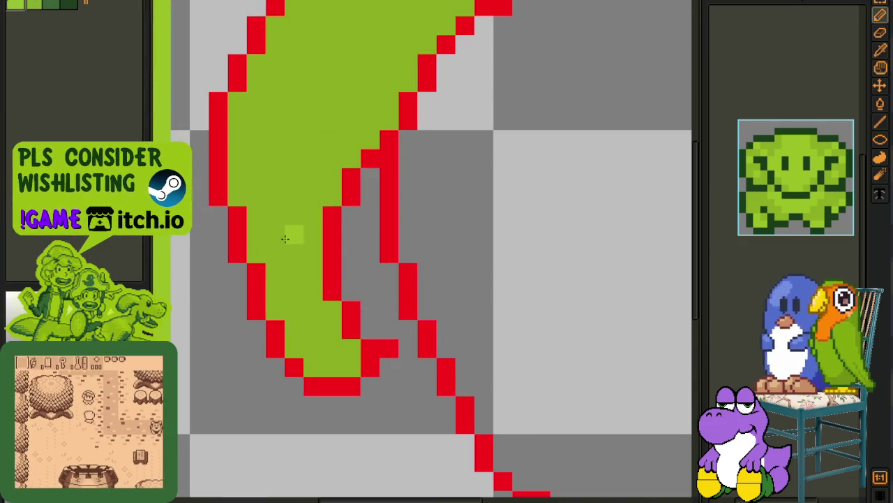
drag(287, 317, 294, 307)
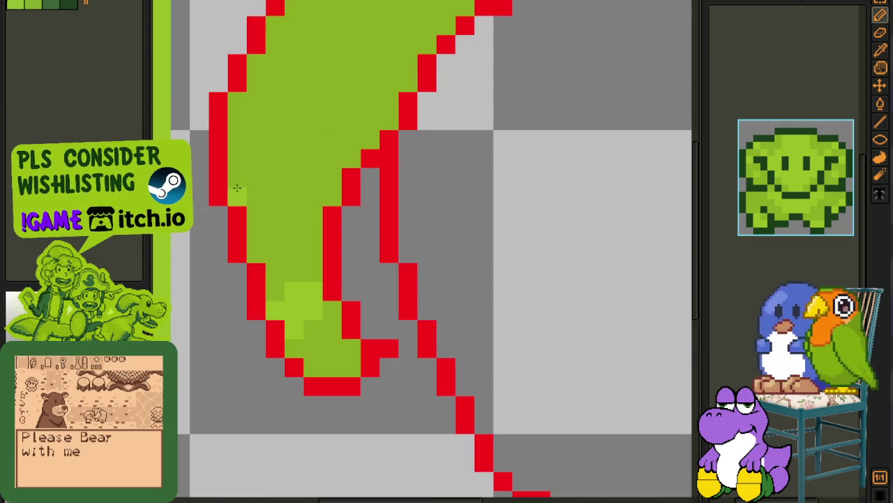
drag(239, 177, 259, 212)
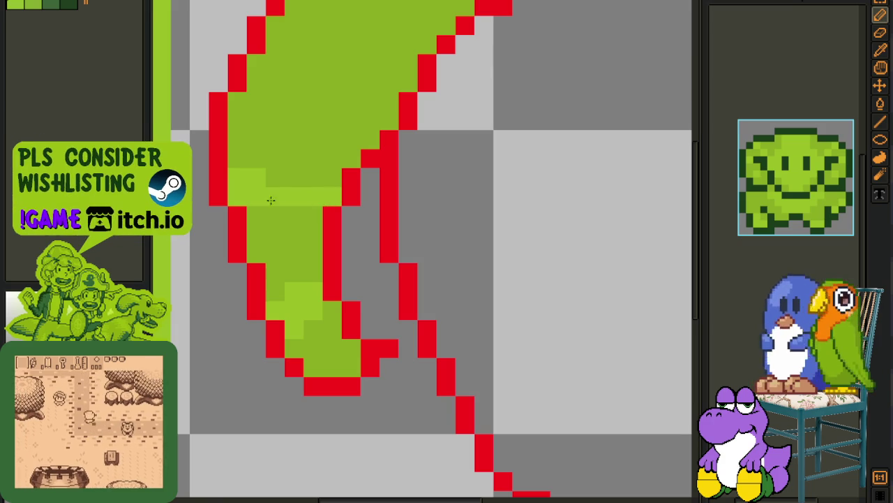
scroll(260, 211, down, 2)
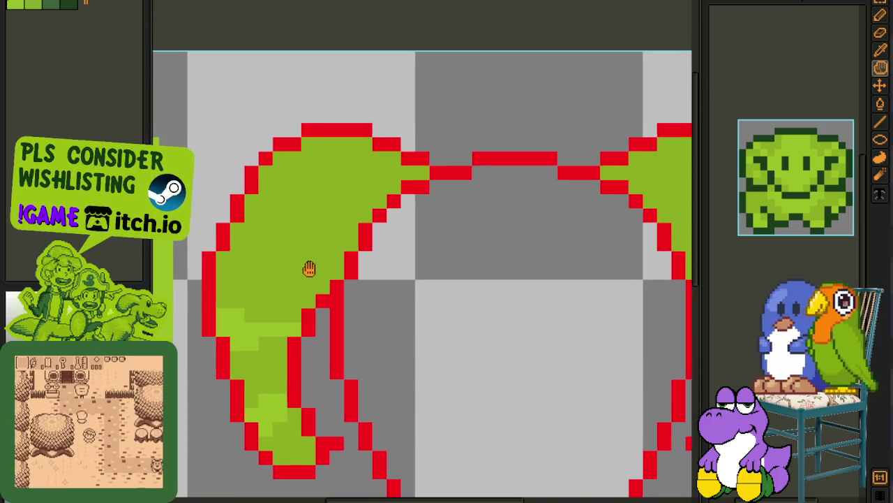
drag(335, 268, 250, 223)
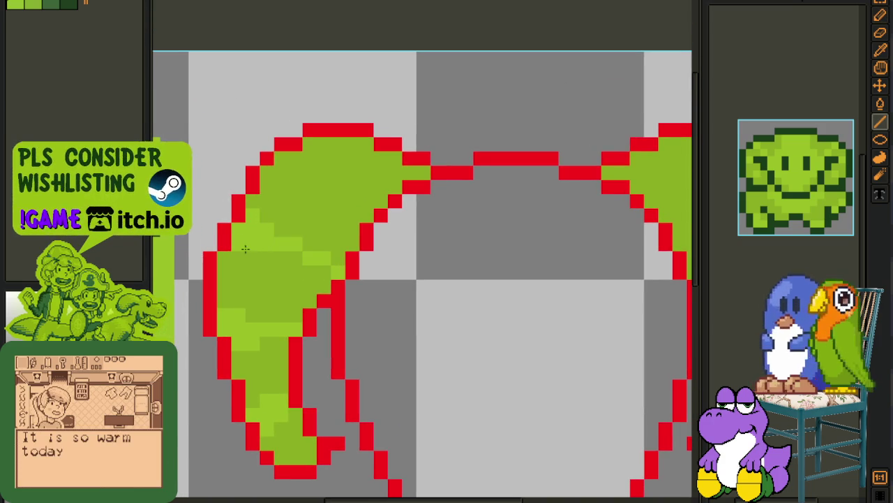
drag(239, 250, 229, 256)
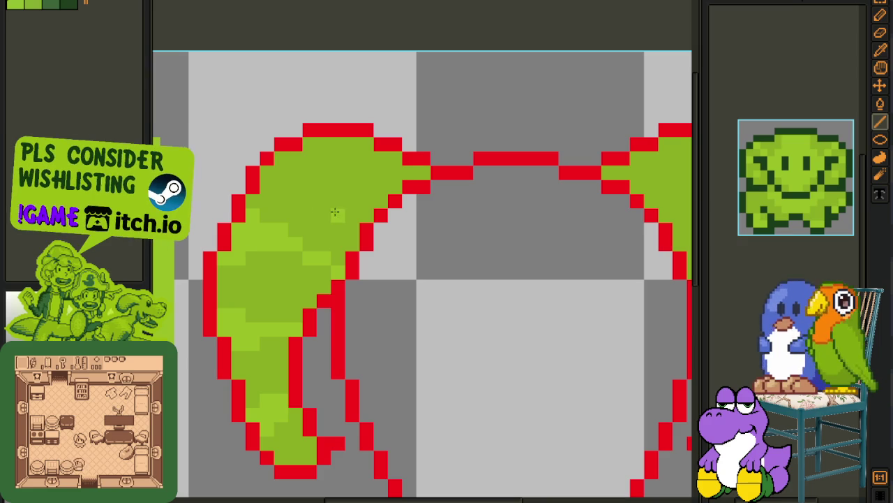
drag(339, 160, 318, 196)
drag(349, 225, 292, 192)
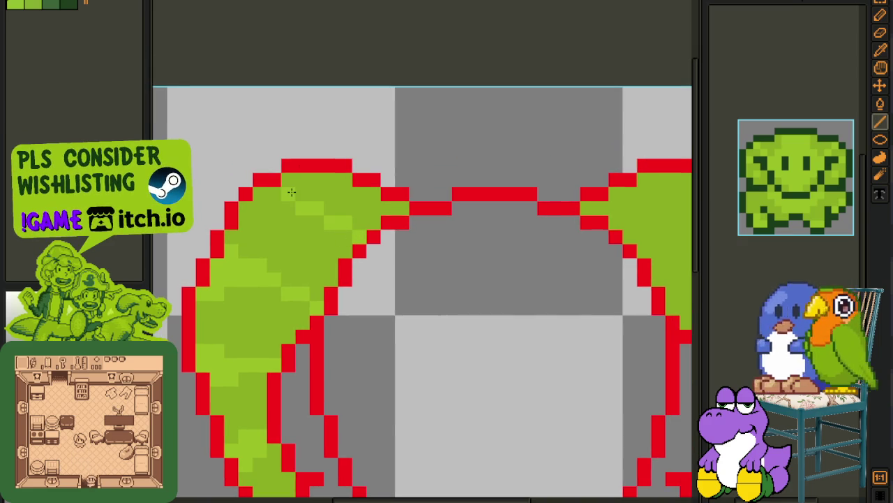
Step: Return to the Pencil, reframe the whole sprite and save it again
key(b)
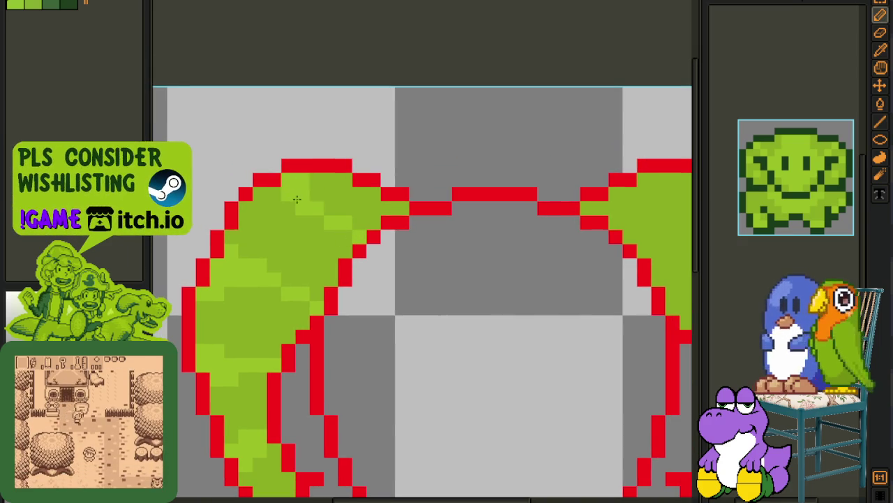
scroll(305, 188, down, 5)
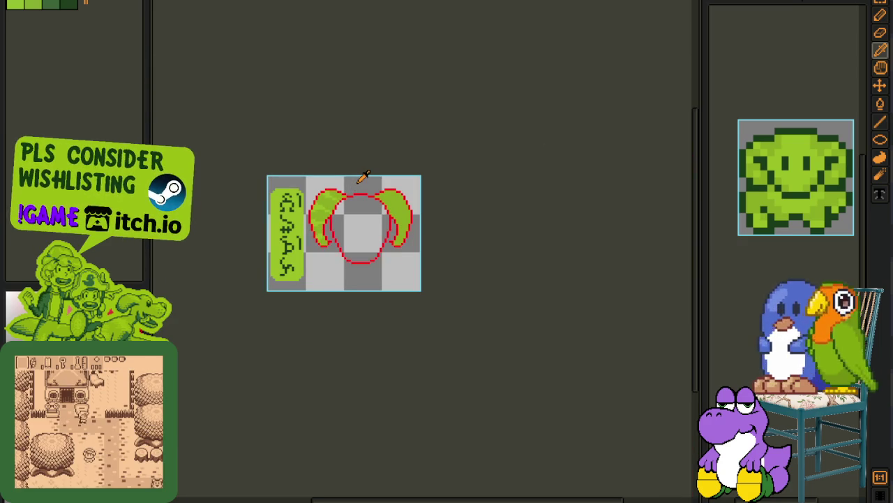
drag(361, 176, 325, 161)
scroll(309, 211, up, 1)
key(ctrl+s)
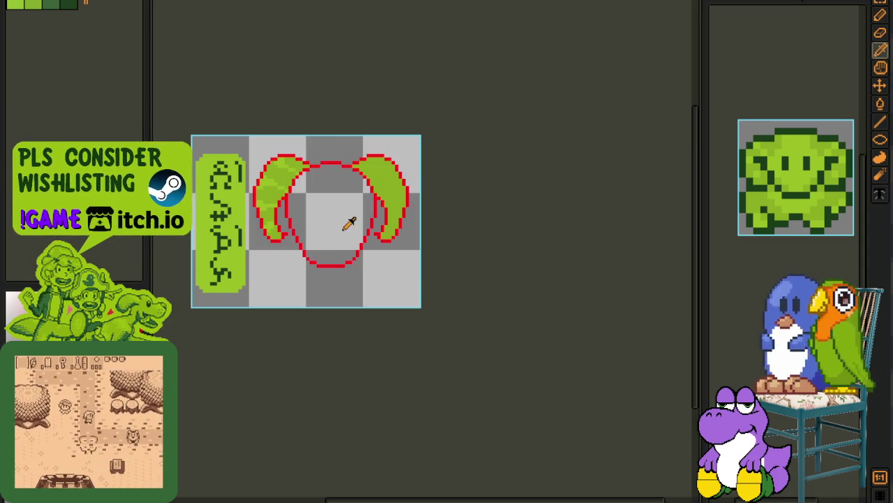
scroll(341, 217, up, 1)
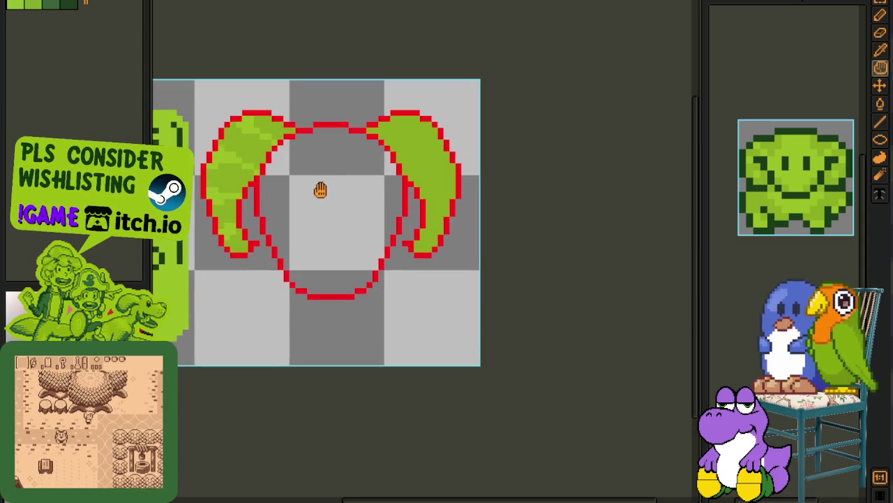
drag(321, 188, 321, 213)
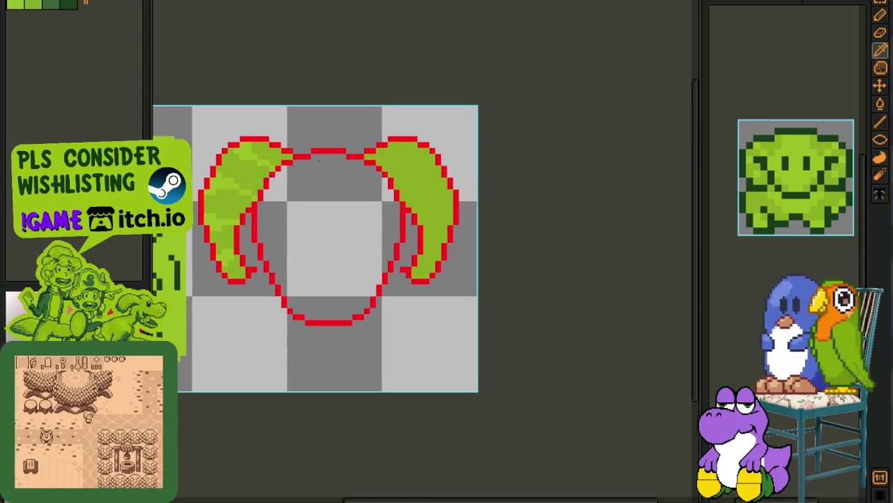
click(405, 176)
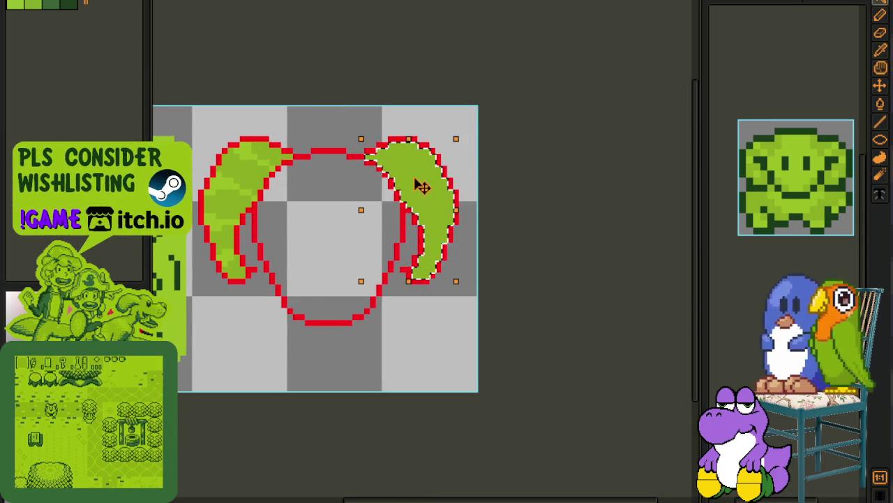
key(Delete)
scroll(296, 162, down, 1)
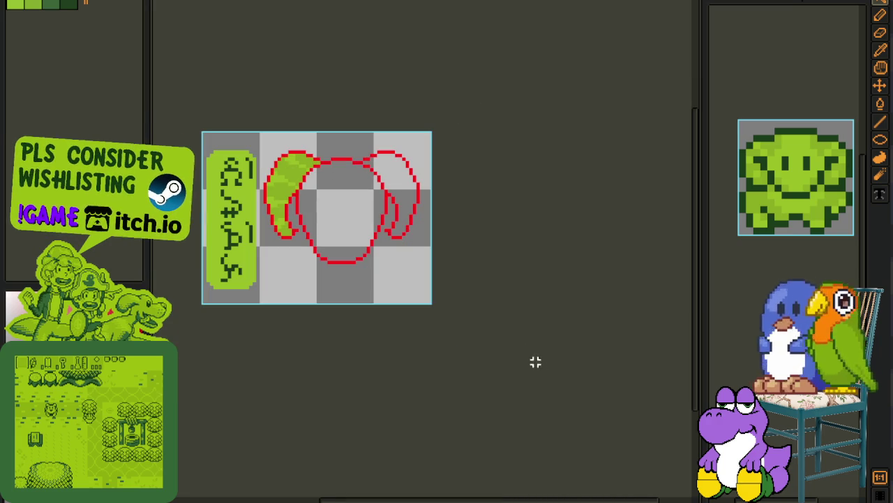
key(ctrl+a)
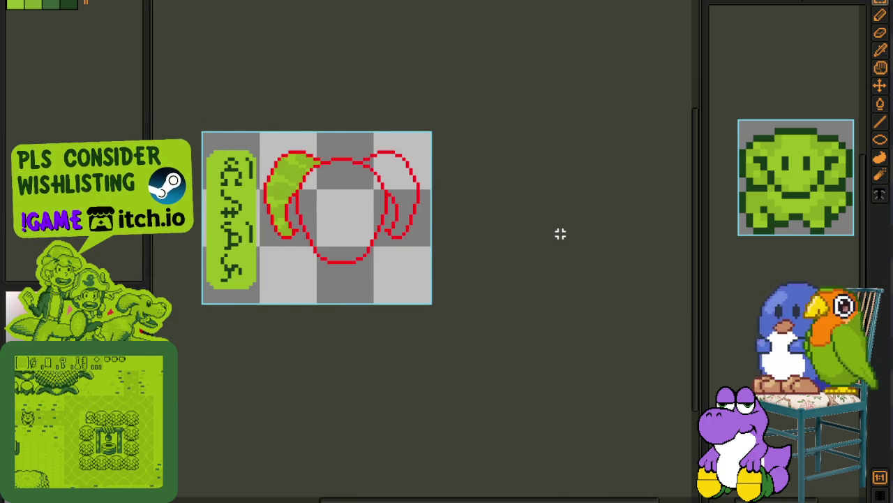
key(ctrl+v)
key(Right)
key(Right)
key(Right)
key(Right)
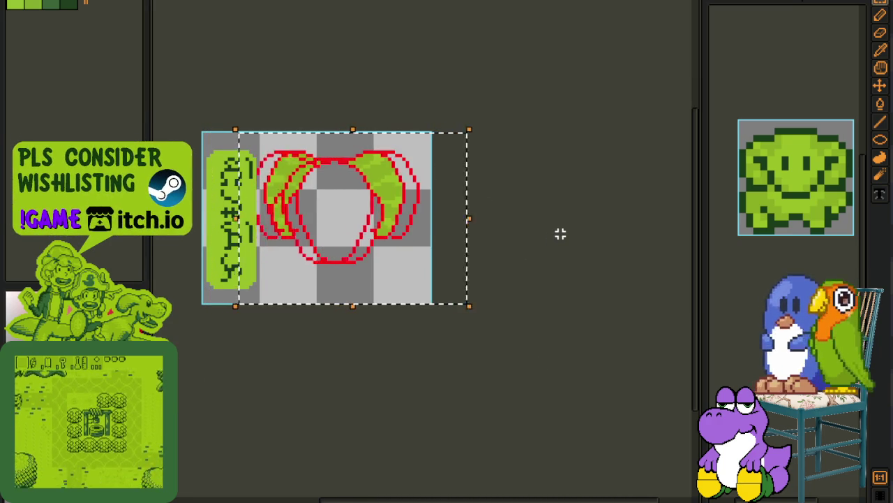
key(Right)
key(Right)
key(Right)
key(ctrl+s)
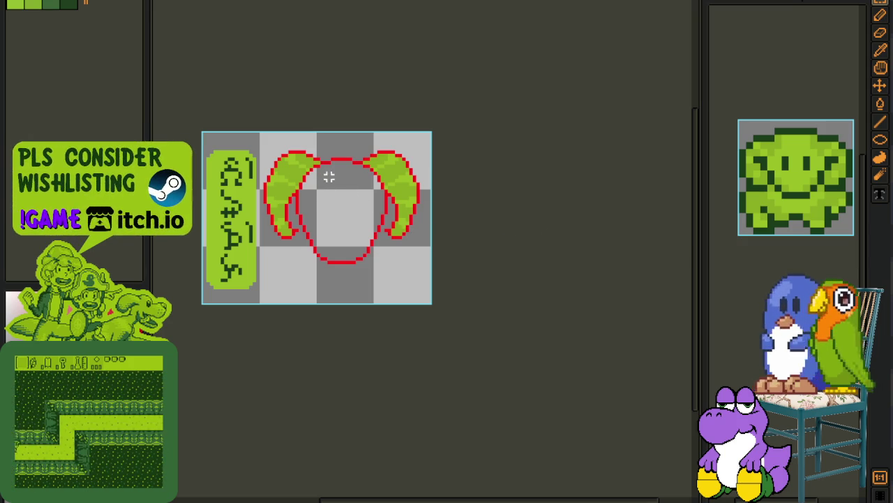
scroll(332, 176, up, 2)
scroll(332, 176, up, 1)
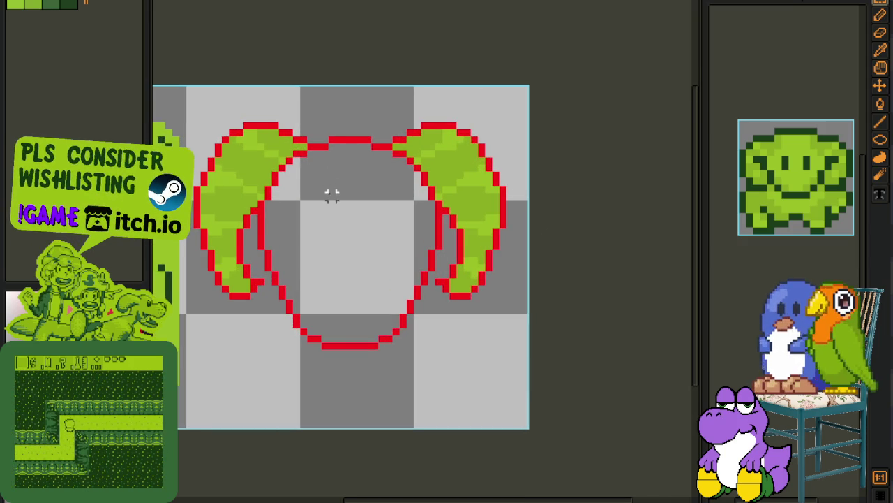
scroll(332, 185, up, 1)
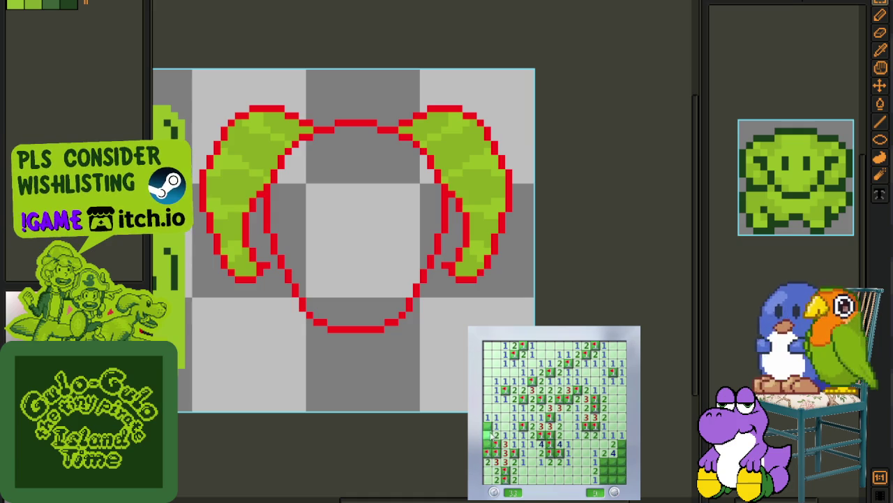
right_click(613, 462)
right_click(622, 444)
right_click(622, 453)
right_click(604, 479)
right_click(613, 479)
right_click(613, 470)
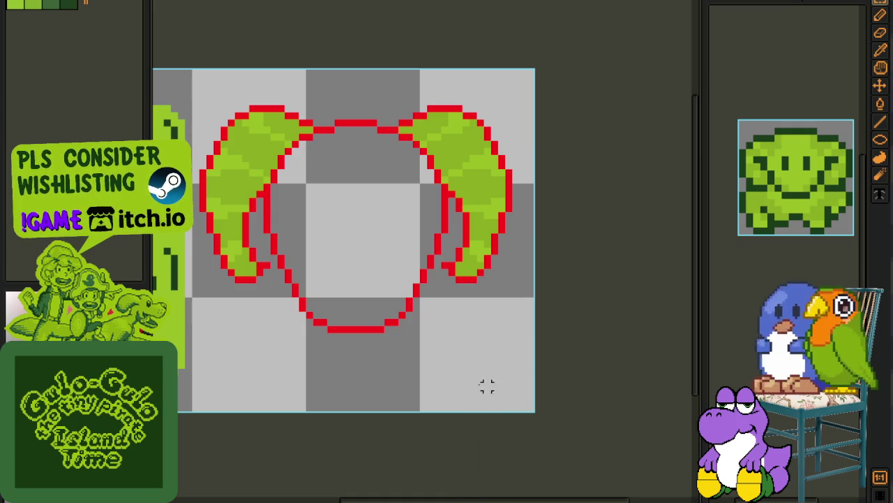
scroll(345, 315, down, 1)
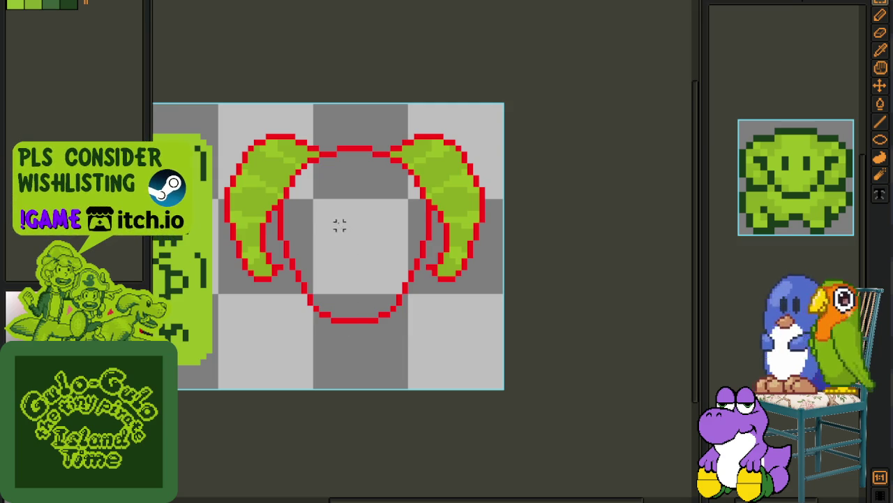
Step: Draw the red angled left eyebrow inside the face, trimming it into a thin bar
key(i)
scroll(285, 295, up, 1)
scroll(237, 233, up, 2)
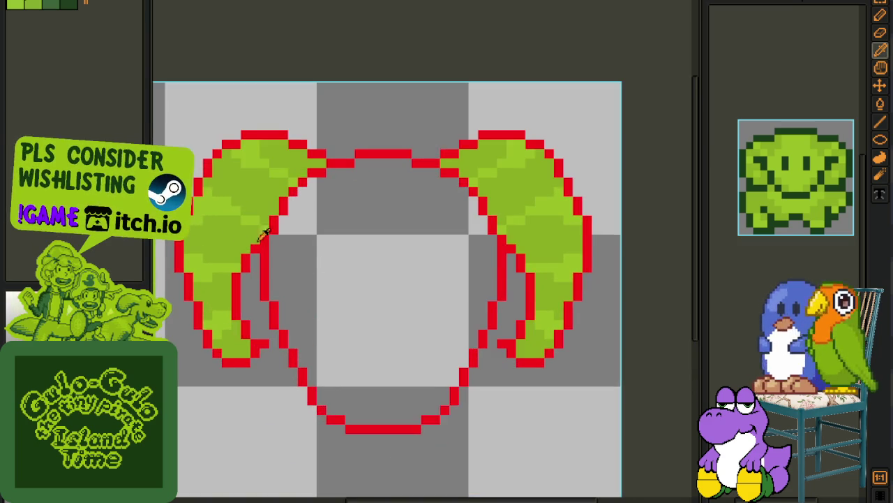
drag(242, 234, 201, 228)
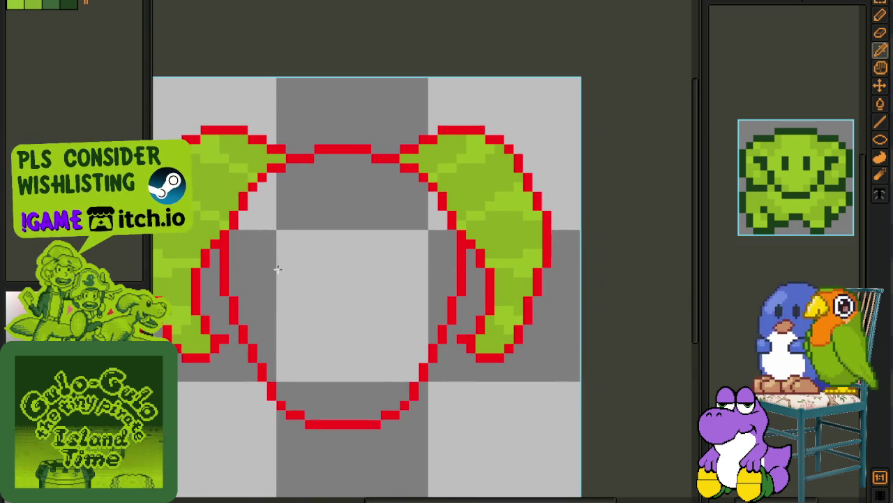
key(b)
mouse_move(290, 262)
mouse_down()
mouse_move(290, 280)
mouse_move(300, 262)
mouse_move(309, 300)
mouse_up()
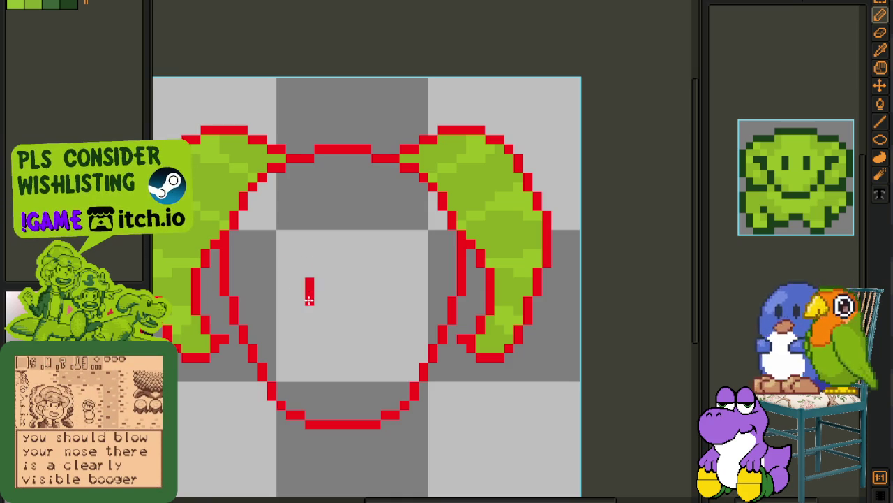
scroll(299, 291, up, 2)
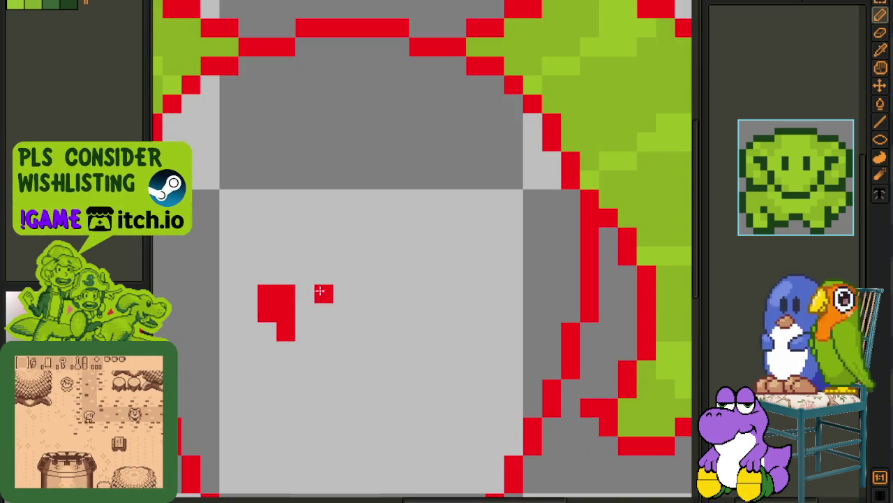
scroll(270, 323, down, 3)
scroll(311, 265, up, 1)
drag(313, 289, 317, 295)
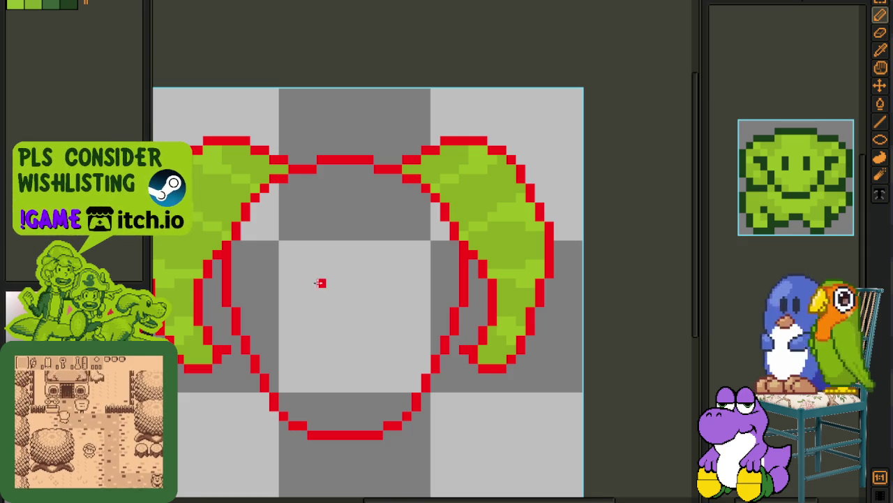
drag(322, 290, 296, 285)
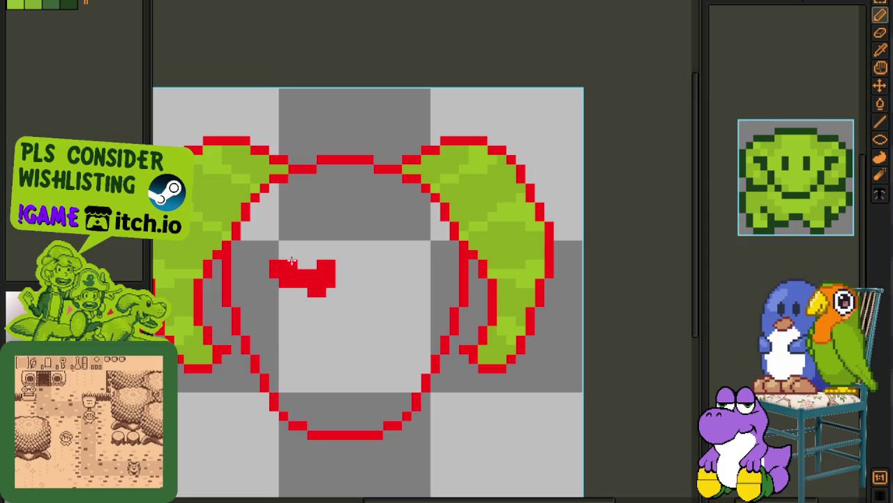
Step: Draw the short red left-eye bar beneath the brow
drag(306, 299, 293, 322)
scroll(294, 322, down, 1)
scroll(293, 325, up, 1)
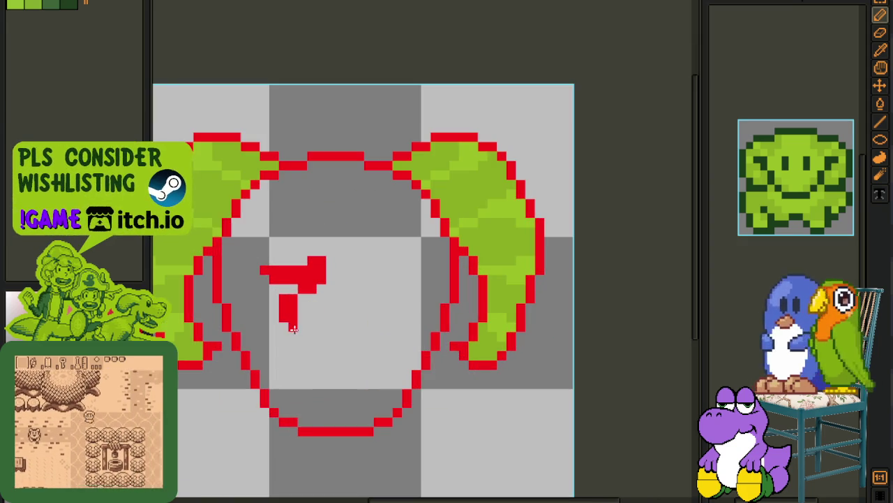
scroll(293, 328, down, 3)
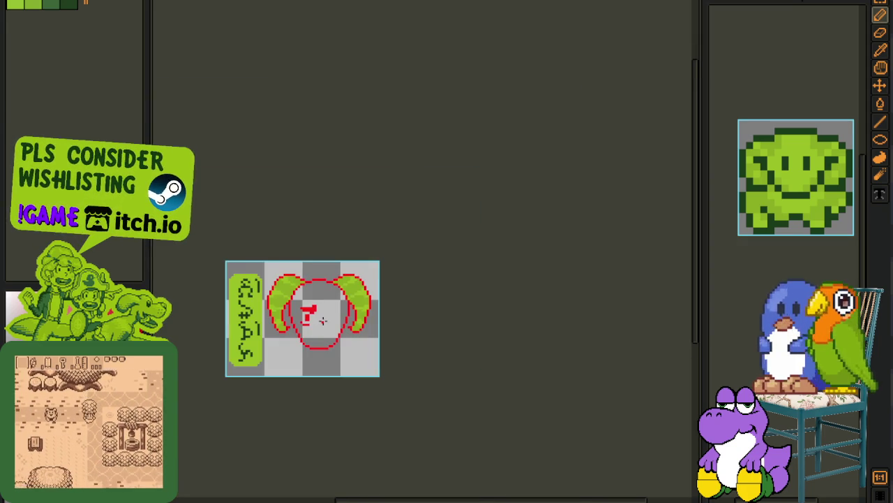
scroll(307, 321, up, 2)
Step: Select the finished left eye and place a horizontally mirrored copy on the right
key(i)
key(b)
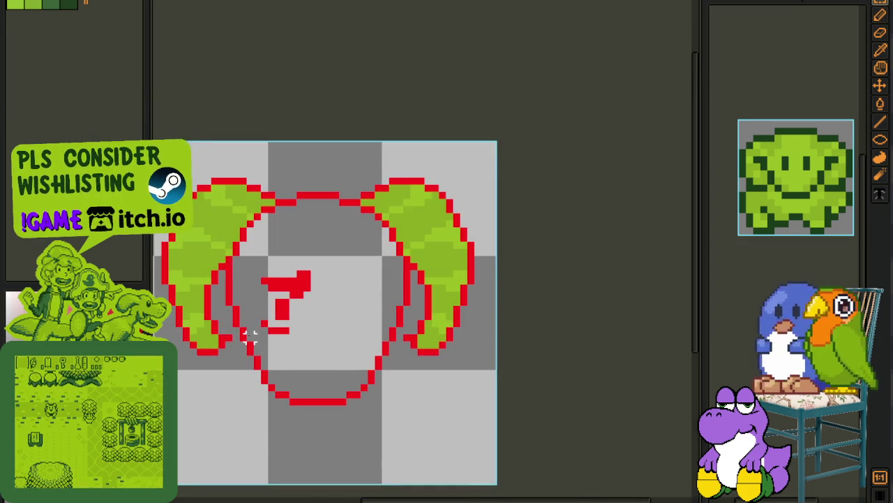
drag(245, 342, 392, 248)
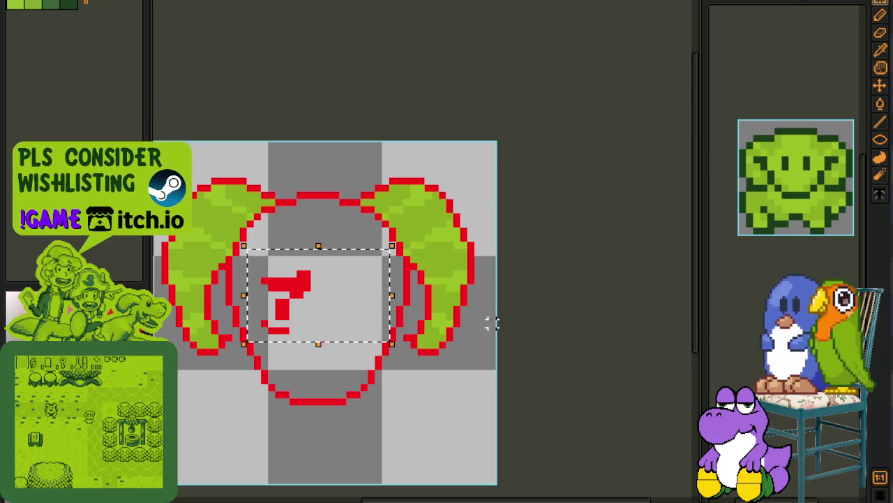
key(shift+h)
scroll(485, 313, down, 1)
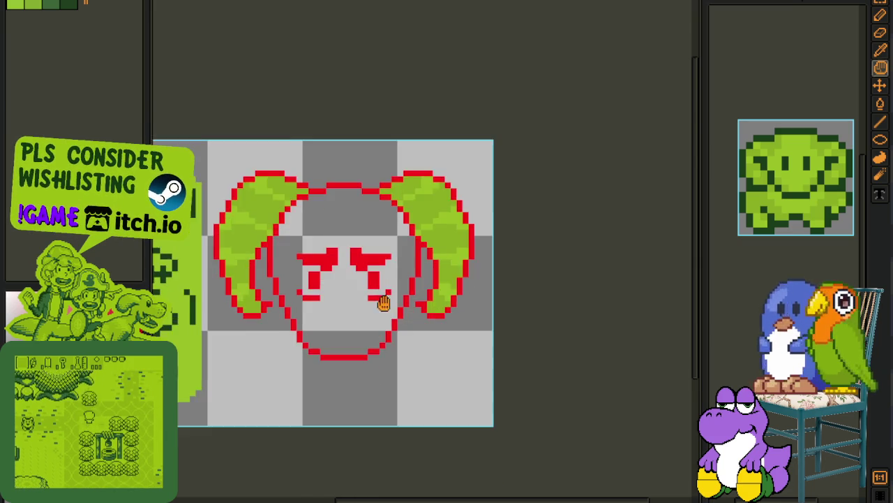
scroll(315, 289, up, 1)
scroll(315, 289, up, 1)
Step: Draw a red fang near the chin, mirror it to the right side, and save
drag(328, 340, 312, 318)
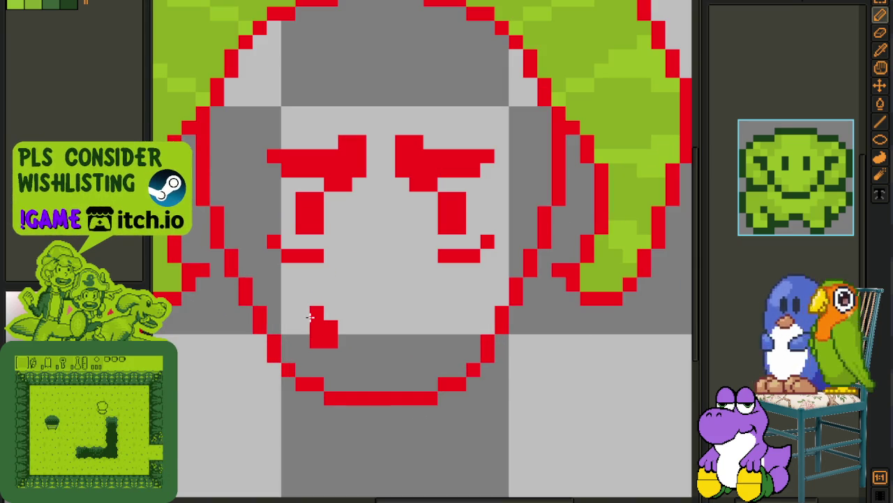
scroll(320, 316, down, 1)
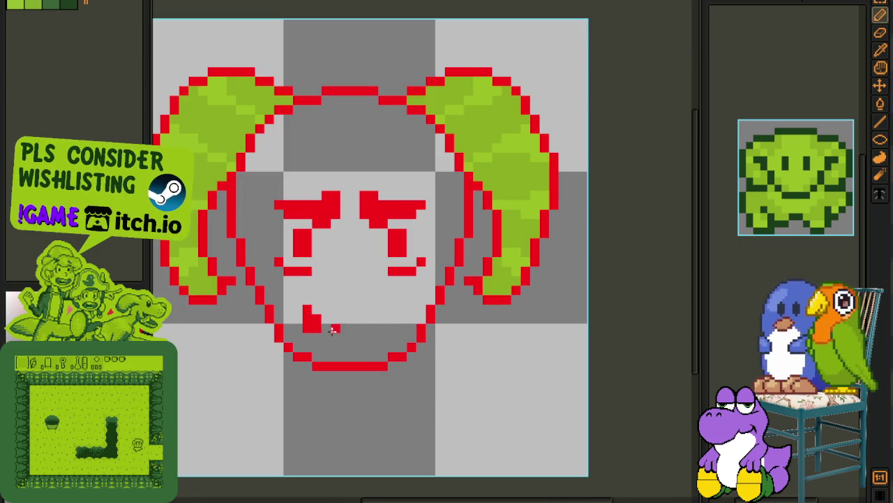
drag(286, 339, 419, 283)
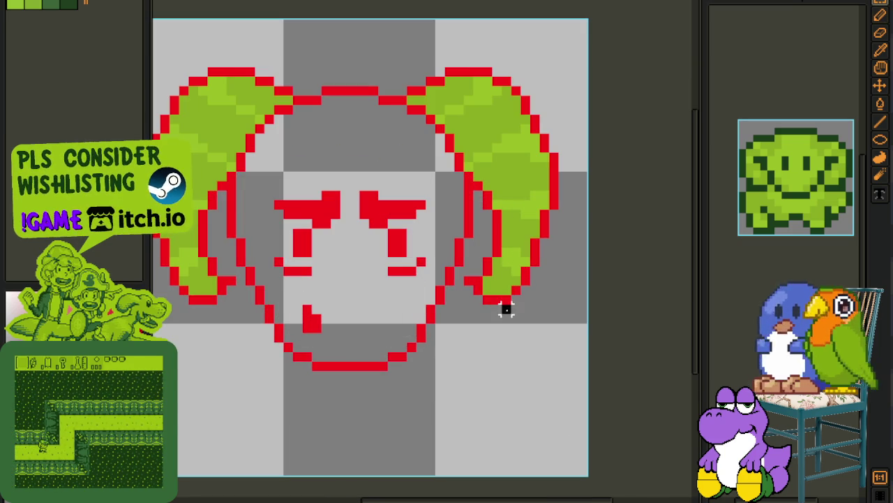
key(shift+h)
key(Return)
key(ctrl+s)
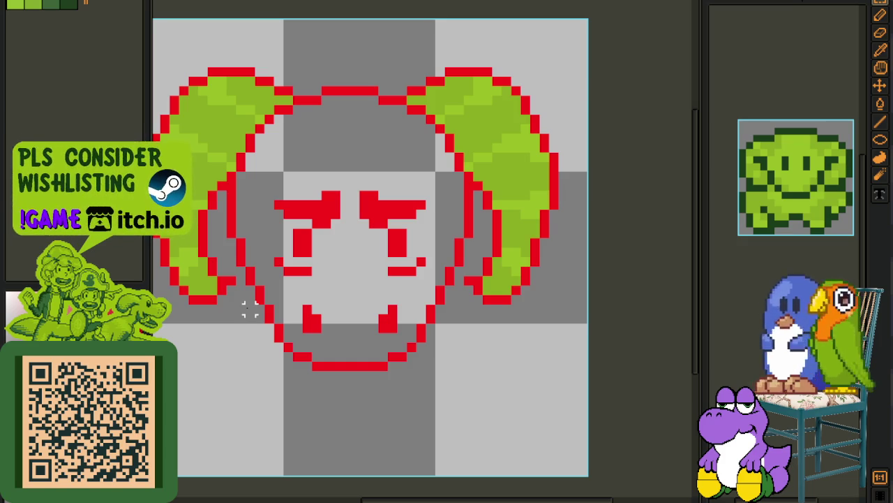
key(b)
Step: Draw two short red lines across the forehead and select the upper one
scroll(344, 183, up, 1)
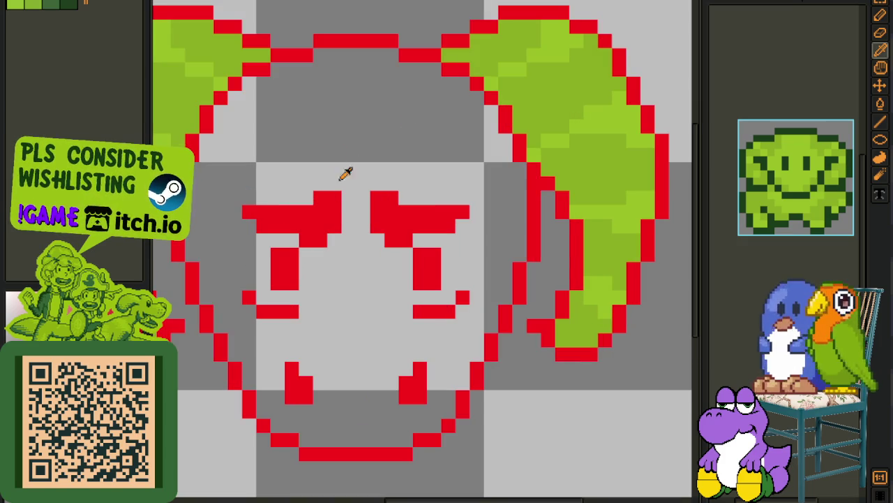
key(p)
drag(345, 169, 377, 168)
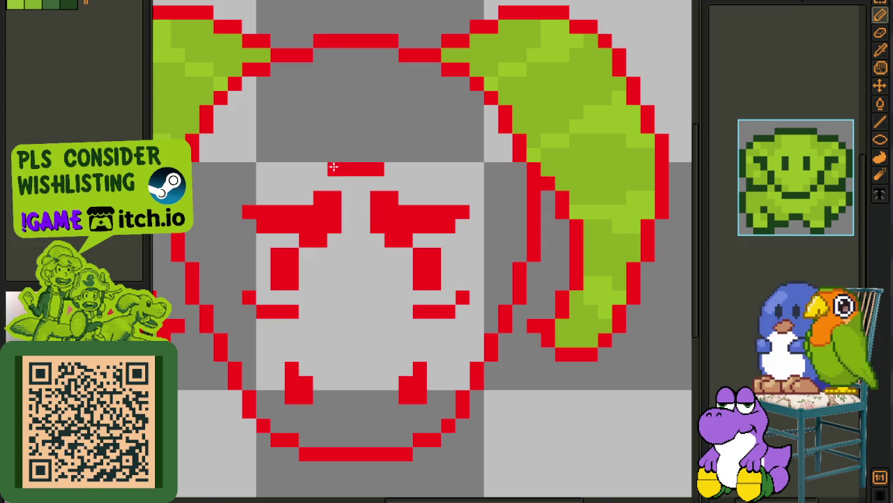
click(388, 169)
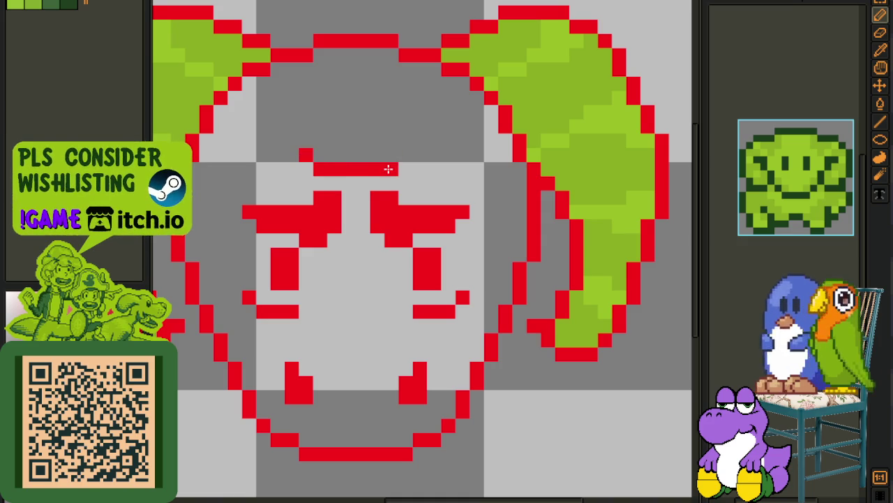
drag(333, 126, 391, 113)
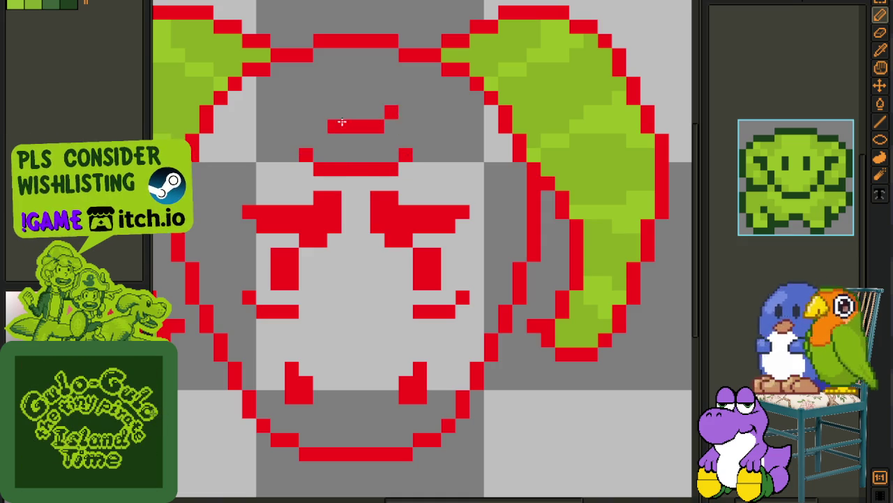
scroll(366, 161, down, 5)
scroll(366, 161, up, 3)
scroll(370, 165, up, 1)
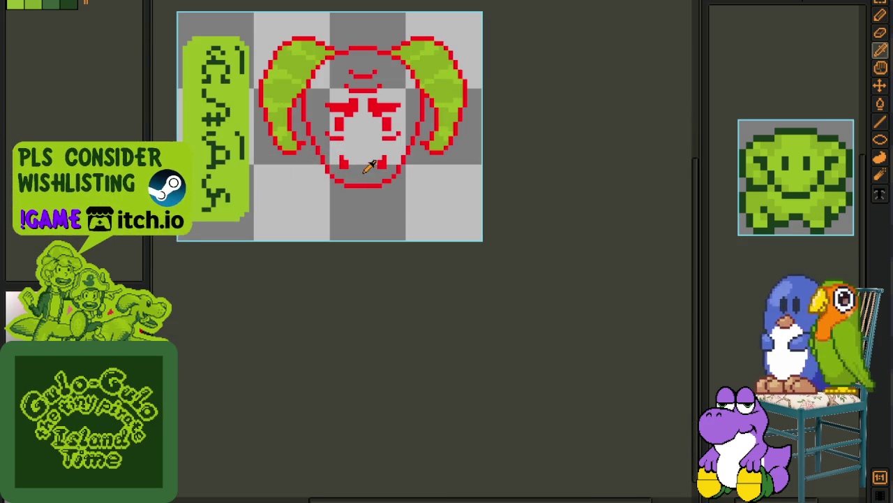
scroll(329, 90, up, 1)
scroll(315, 90, up, 1)
drag(315, 91, 403, 108)
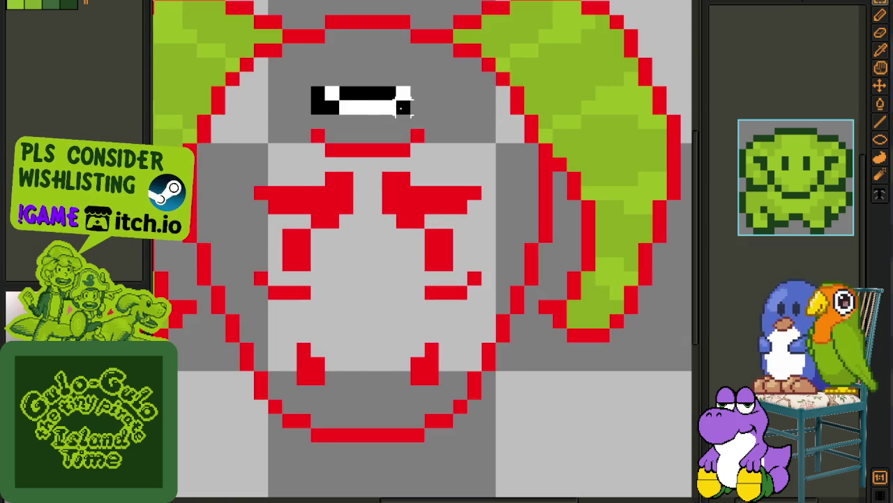
scroll(457, 181, down, 1)
scroll(461, 220, down, 1)
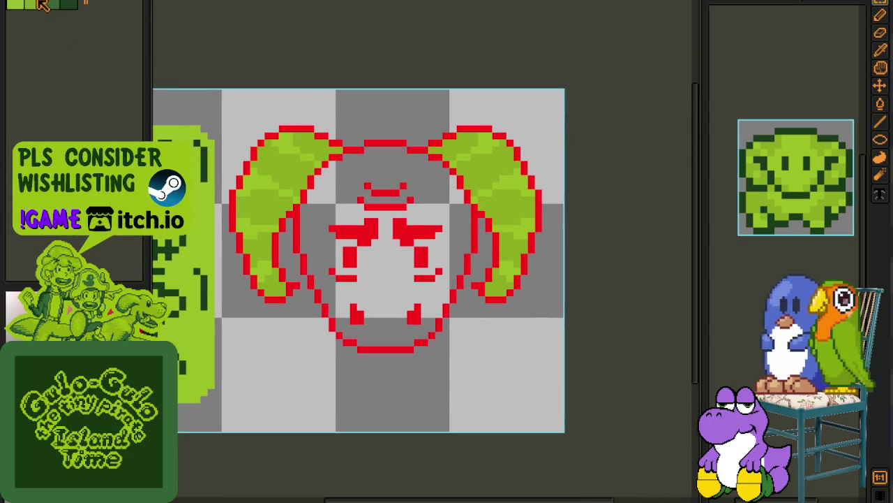
Step: Fill the inside of the face with green using the Paint Bucket
key(g)
click(385, 295)
scroll(384, 295, down, 1)
Step: Surround the left eye with light-green pixels, restoring one red pixel beside it
key(i)
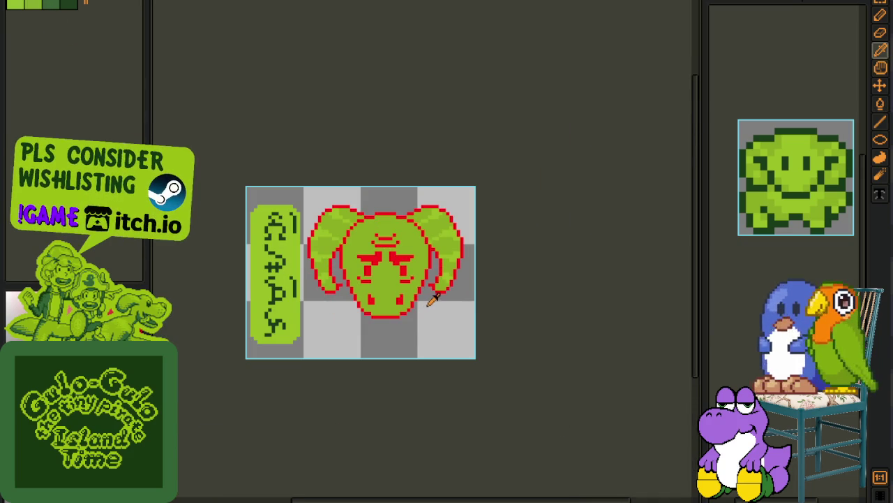
scroll(429, 293, down, 1)
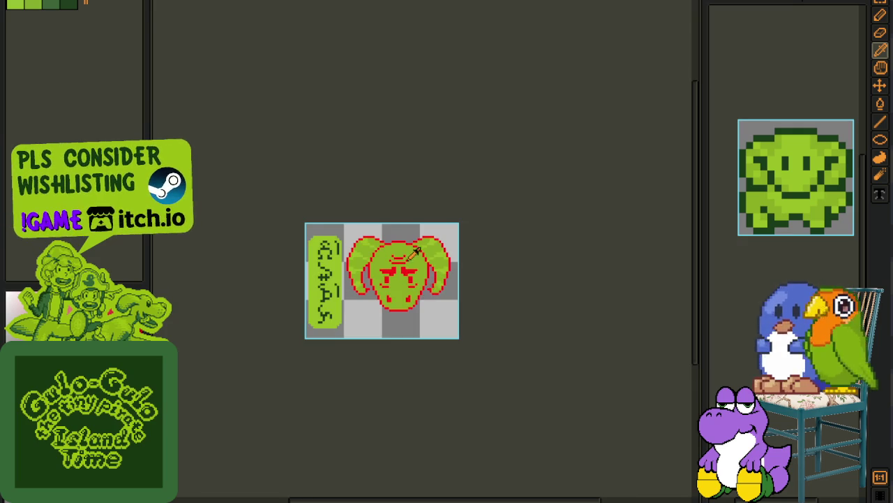
scroll(416, 259, up, 1)
scroll(398, 255, up, 1)
key(g)
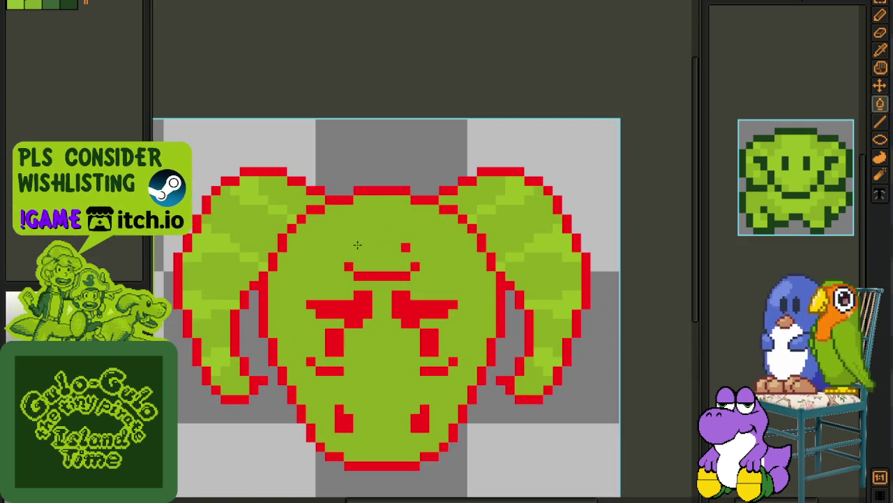
scroll(404, 247, down, 3)
scroll(391, 252, up, 1)
scroll(386, 257, up, 1)
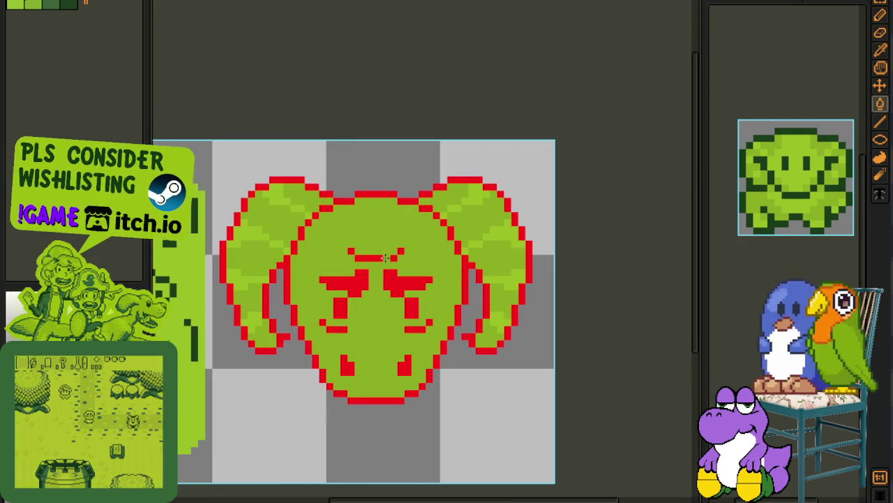
scroll(386, 257, down, 2)
key(b)
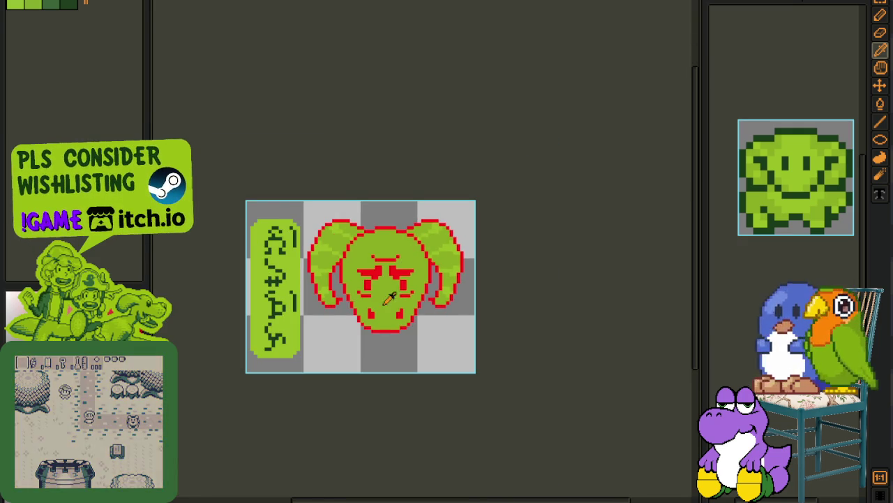
scroll(339, 267, up, 2)
scroll(344, 267, up, 2)
scroll(295, 253, down, 1)
scroll(349, 283, up, 2)
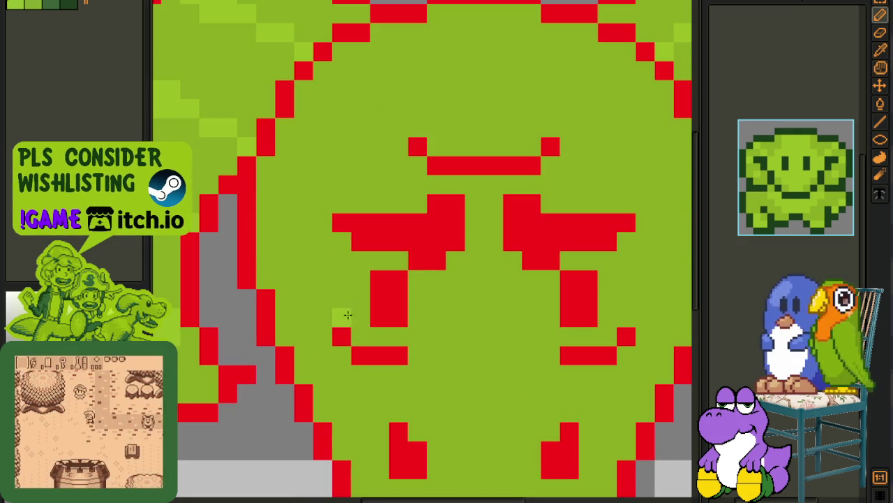
drag(345, 281, 394, 266)
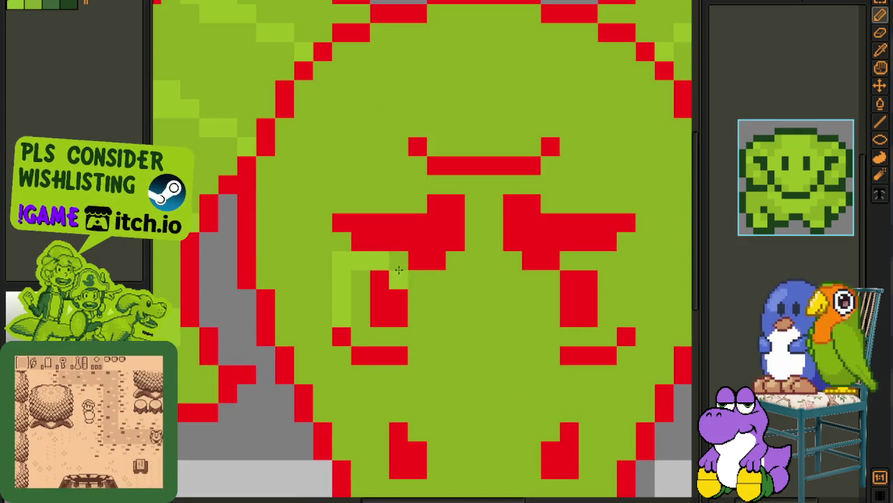
right_click(399, 279)
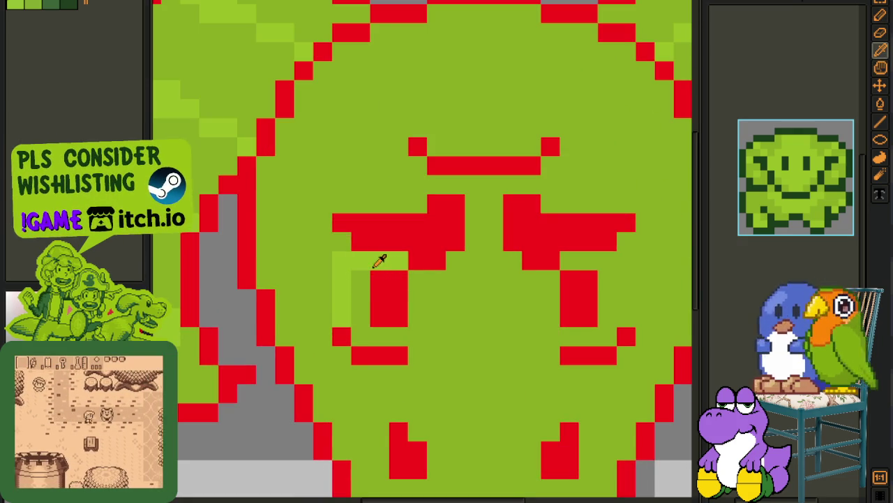
mouse_move(362, 289)
mouse_down()
mouse_move(414, 325)
mouse_move(330, 300)
mouse_up()
Step: Paint light-green pixels along the right eye's edges and save the portrait
scroll(330, 300, down, 3)
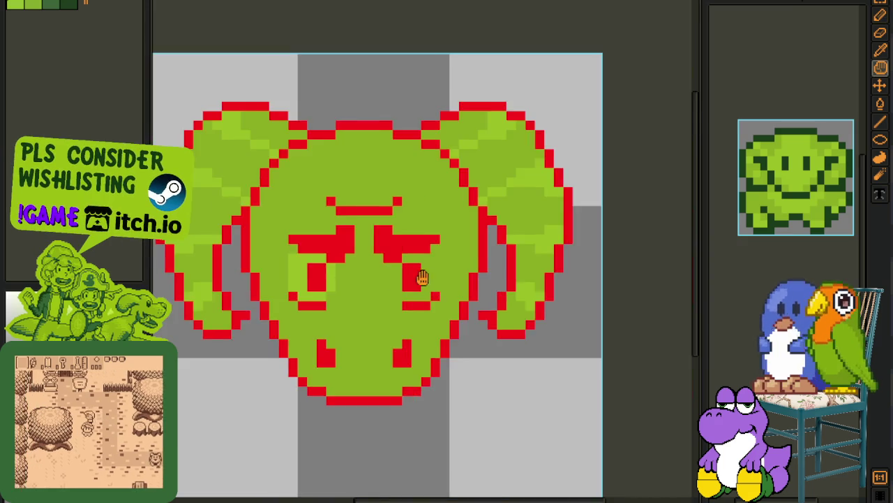
scroll(391, 273, up, 3)
drag(422, 265, 418, 308)
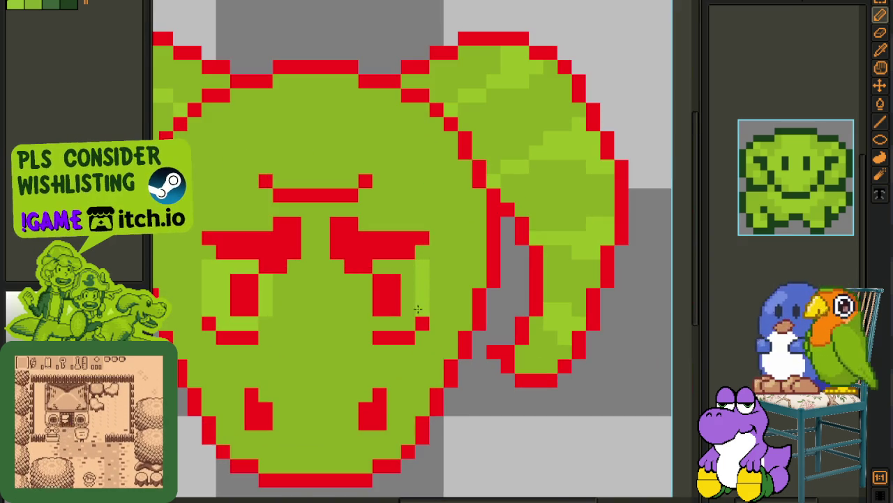
drag(409, 276, 398, 318)
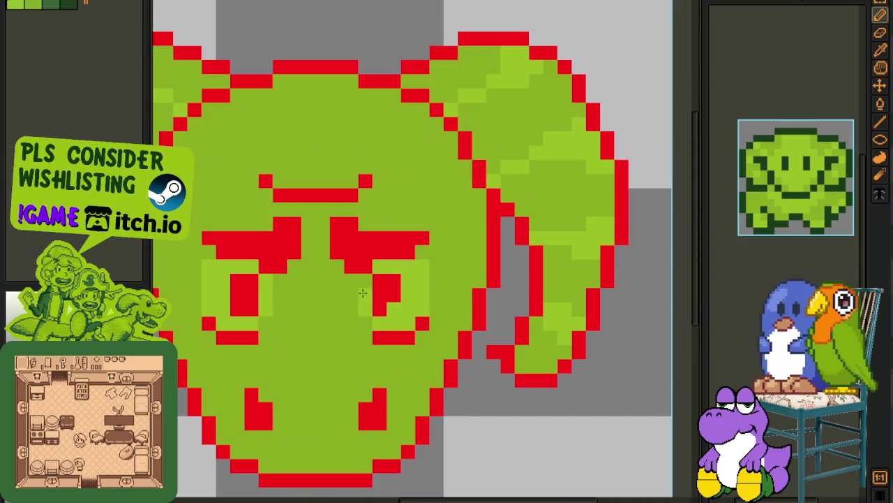
scroll(402, 300, down, 4)
key(ctrl+s)
key(ctrl+s)
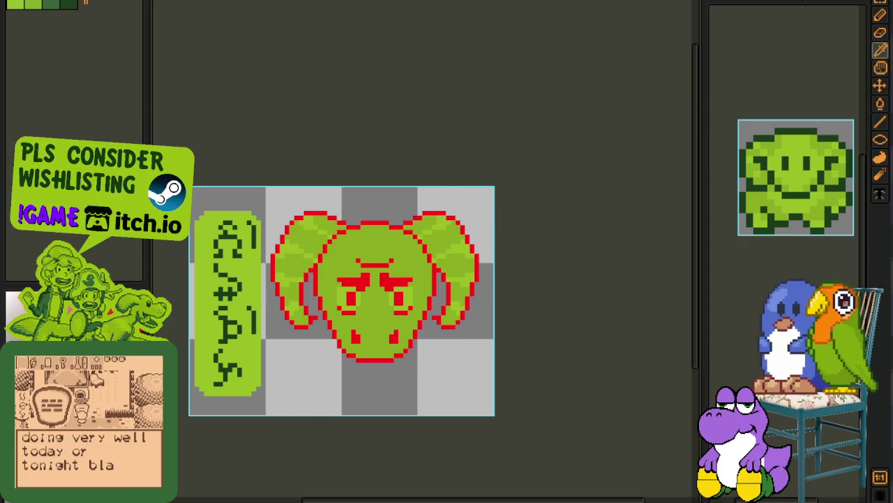
Step: Switch to the sprite sheet, scroll through it and select the row of blob sprites
key(ctrl+Tab)
key(ctrl+Tab)
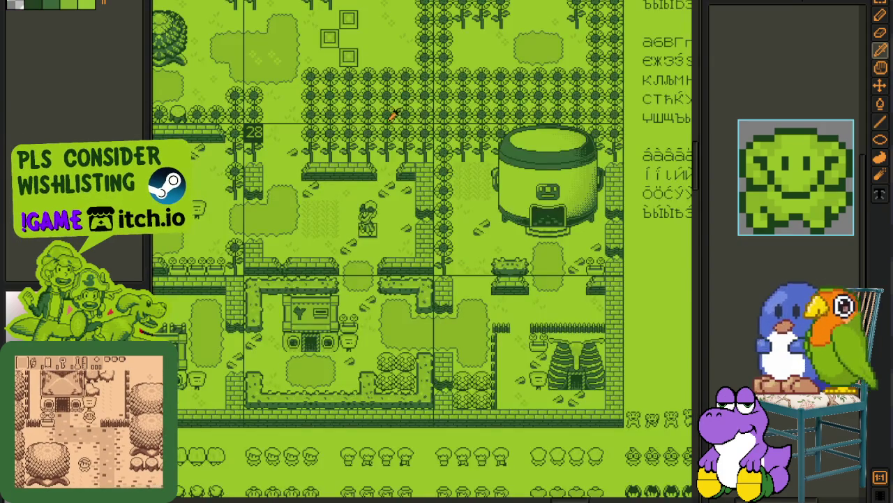
scroll(383, 94, down, 3)
scroll(314, 325, down, 3)
scroll(446, 191, down, 3)
scroll(399, 239, down, 3)
scroll(479, 263, down, 3)
scroll(363, 202, down, 3)
scroll(237, 194, down, 3)
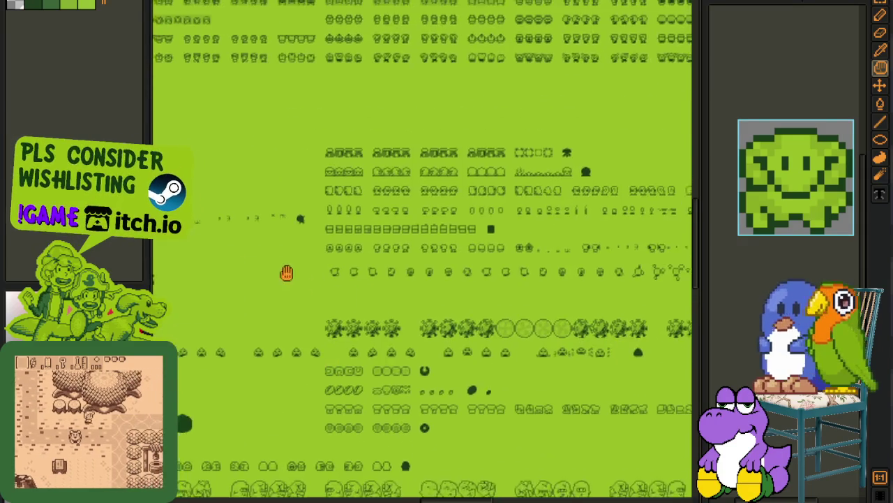
scroll(254, 261, up, 3)
scroll(295, 271, up, 3)
scroll(356, 309, up, 3)
scroll(245, 256, up, 2)
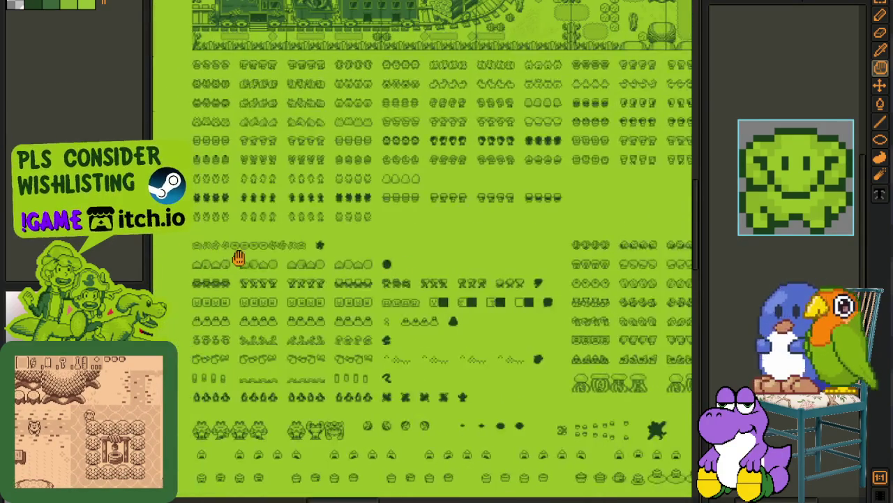
scroll(265, 256, up, 2)
scroll(265, 256, up, 1)
mouse_move(184, 218)
mouse_down()
mouse_move(602, 301)
mouse_move(525, 293)
mouse_up()
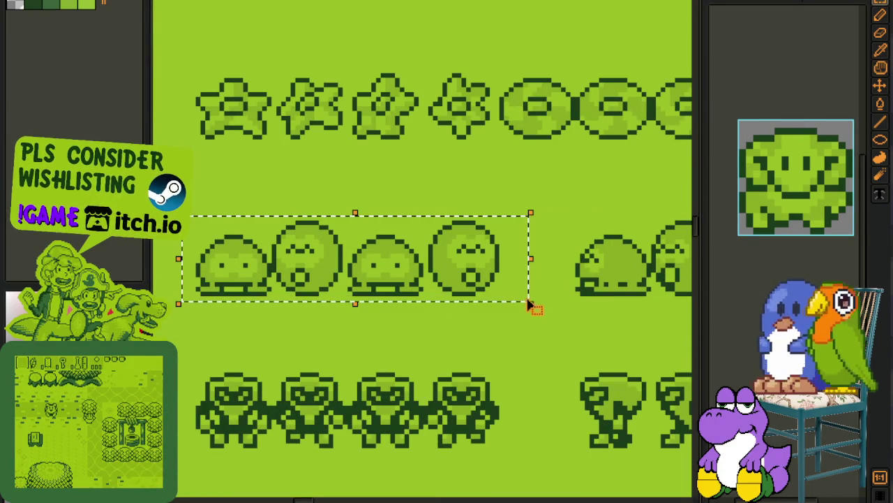
Step: Pan to further rows and select the row of snake sprites
scroll(552, 302, down, 1)
scroll(553, 305, down, 1)
scroll(558, 379, down, 1)
drag(559, 379, 433, 243)
scroll(502, 346, up, 3)
drag(249, 263, 690, 175)
Step: Browse the ladybug and mushroom rows, then select the jellyfish sprite row
scroll(524, 159, down, 1)
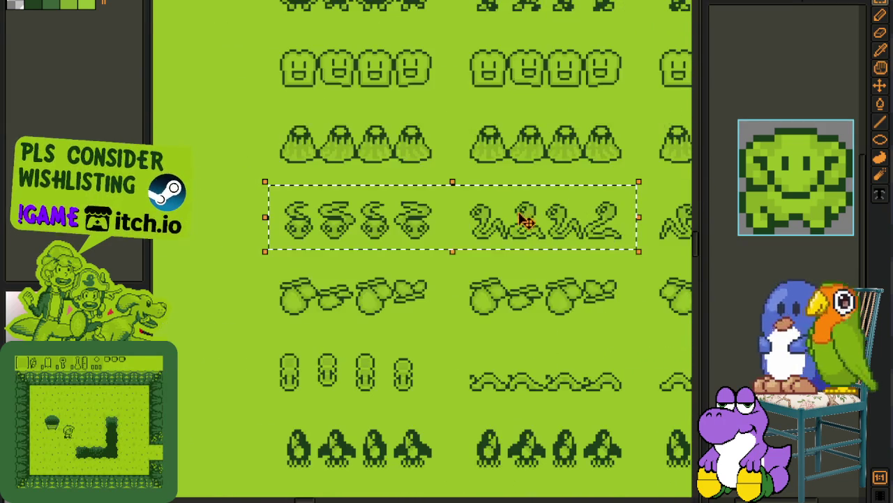
mouse_move(439, 345)
mouse_down()
mouse_move(379, 225)
mouse_move(246, 296)
mouse_up()
scroll(245, 296, down, 2)
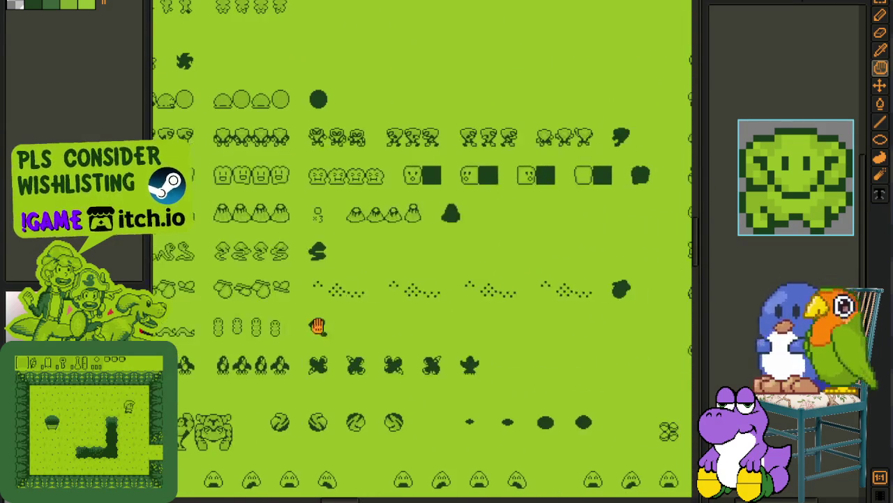
scroll(331, 346, up, 1)
drag(384, 343, 347, 344)
scroll(347, 345, down, 1)
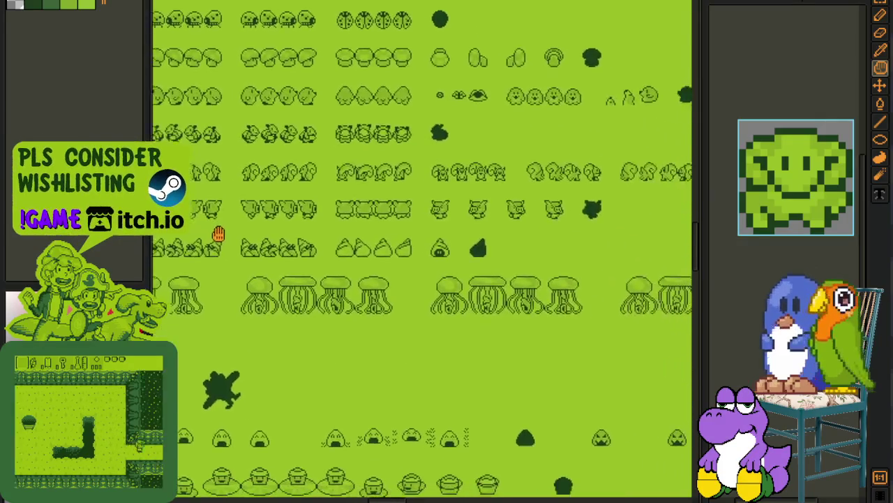
scroll(210, 244, up, 2)
scroll(232, 268, up, 1)
scroll(232, 269, down, 1)
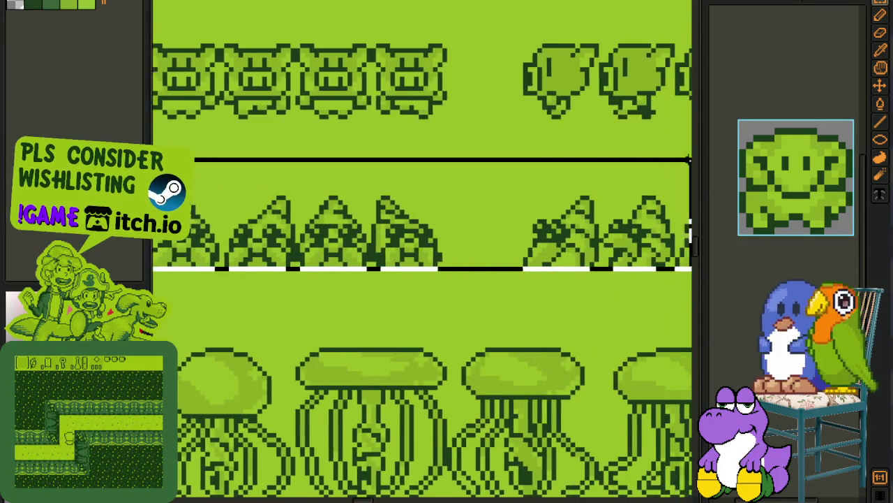
scroll(332, 262, down, 2)
drag(332, 261, 668, 365)
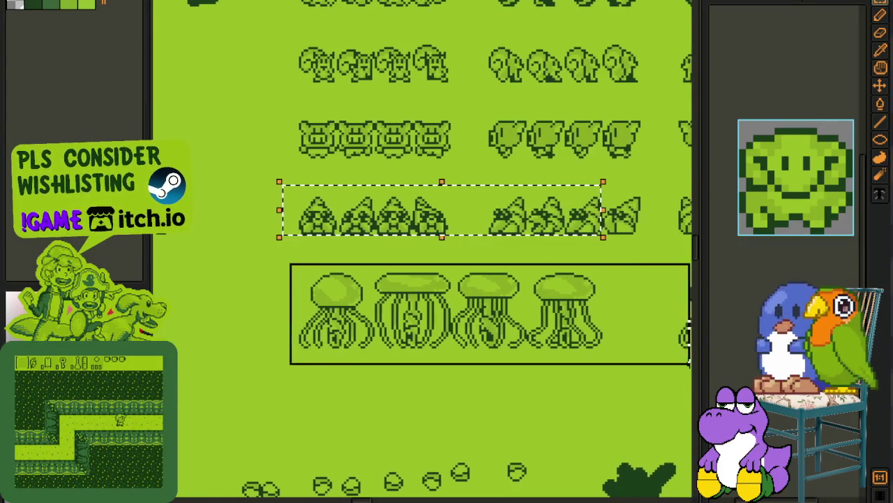
Step: Return to the horned head portrait document
scroll(254, 304, down, 1)
scroll(254, 304, down, 2)
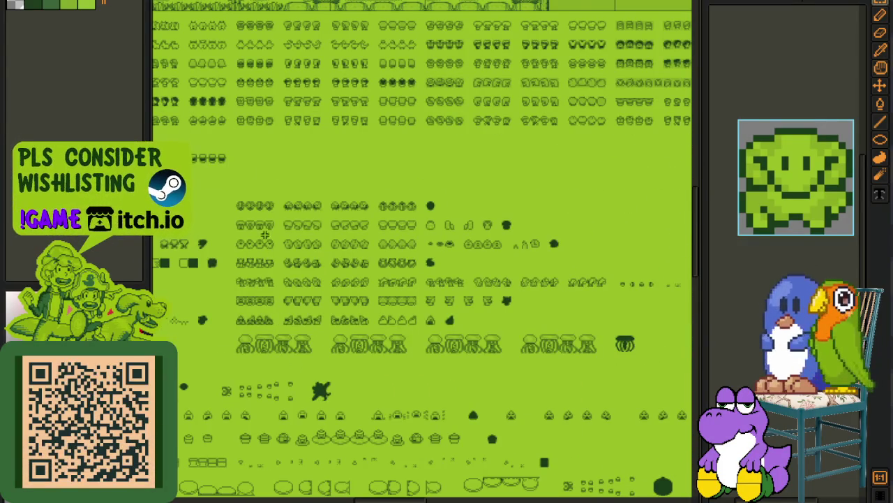
scroll(267, 168, up, 5)
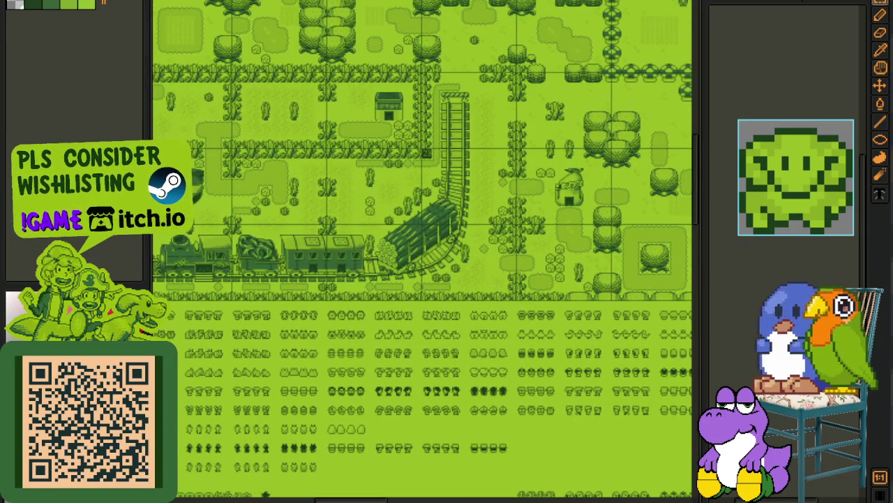
key(ctrl+Tab)
key(ctrl+Tab)
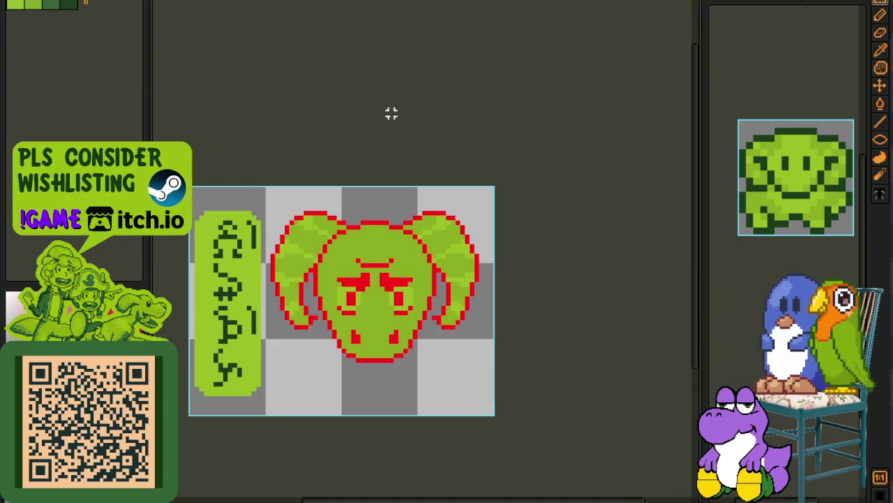
Step: Zoom and pan to centre the whole horned head portrait in view
scroll(454, 209, down, 1)
scroll(453, 210, up, 2)
scroll(475, 230, down, 1)
scroll(492, 240, down, 1)
key(i)
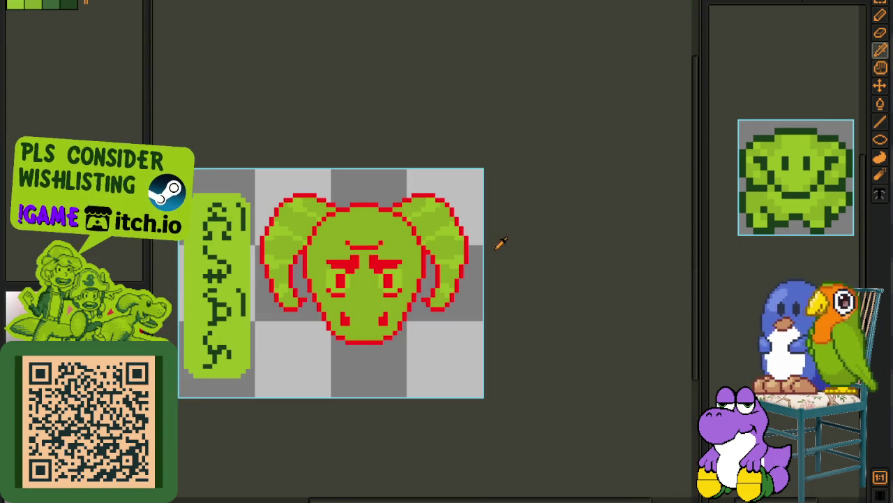
scroll(391, 269, up, 1)
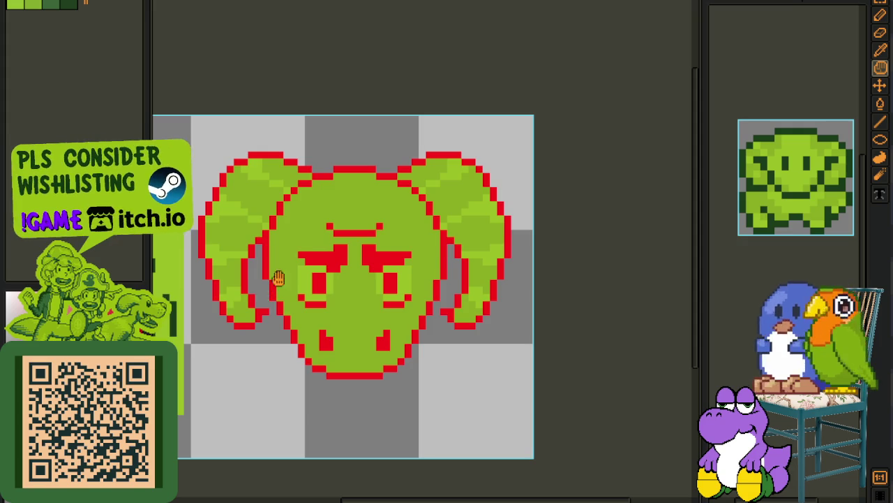
drag(278, 277, 264, 301)
scroll(447, 321, up, 1)
drag(455, 299, 465, 314)
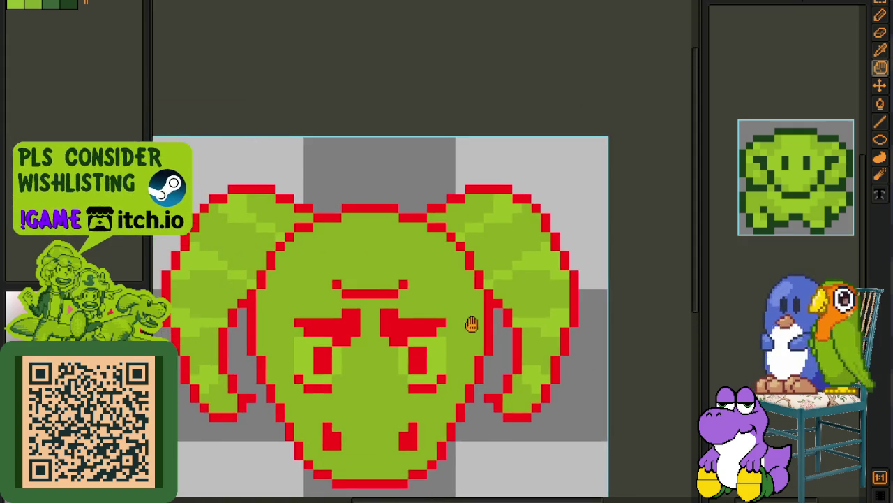
Step: Save the horned head portrait with Ctrl+S
scroll(412, 213, down, 1)
scroll(467, 247, up, 1)
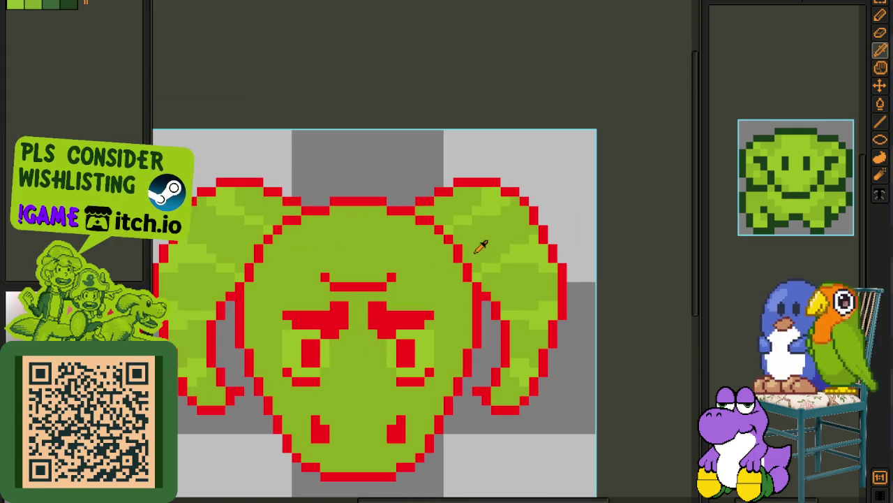
scroll(467, 259, up, 1)
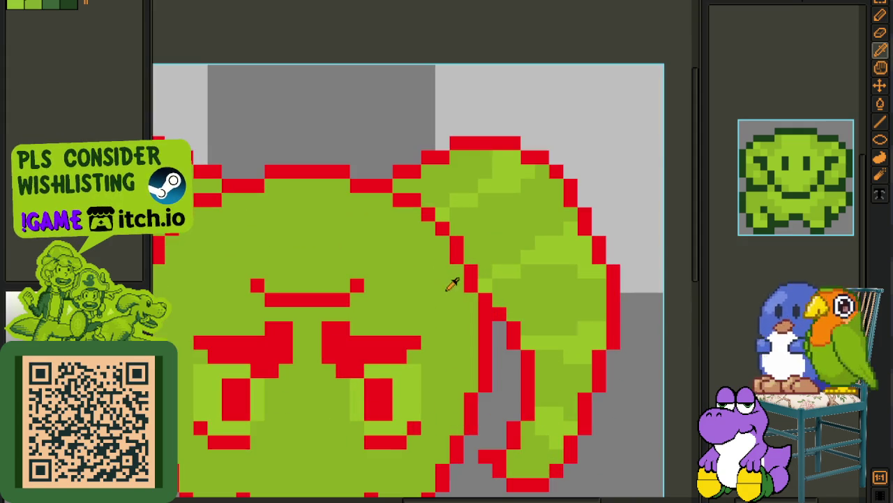
scroll(276, 161, down, 2)
scroll(307, 143, up, 1)
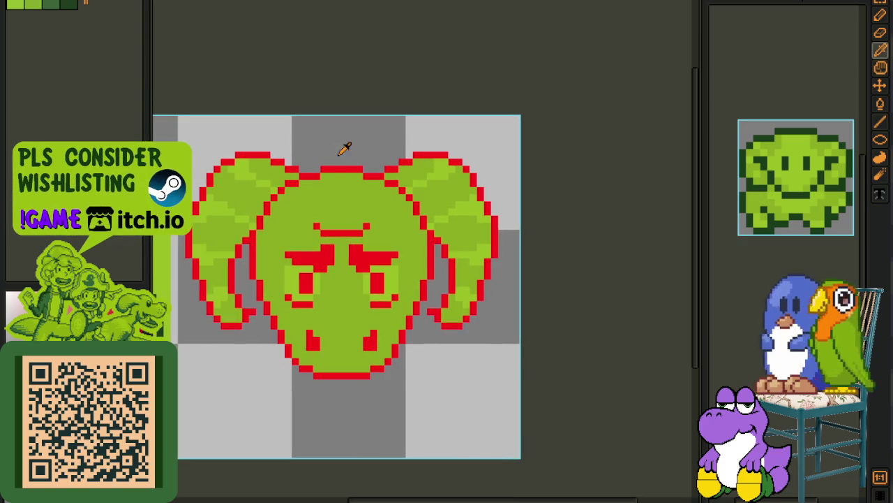
key(m)
key(ctrl+s)
Step: Bring the mouth area into view with the pencil tool ready
key(b)
scroll(358, 312, up, 1)
key(h)
mouse_move(373, 256)
mouse_down()
mouse_move(409, 300)
mouse_move(436, 197)
mouse_up()
key(b)
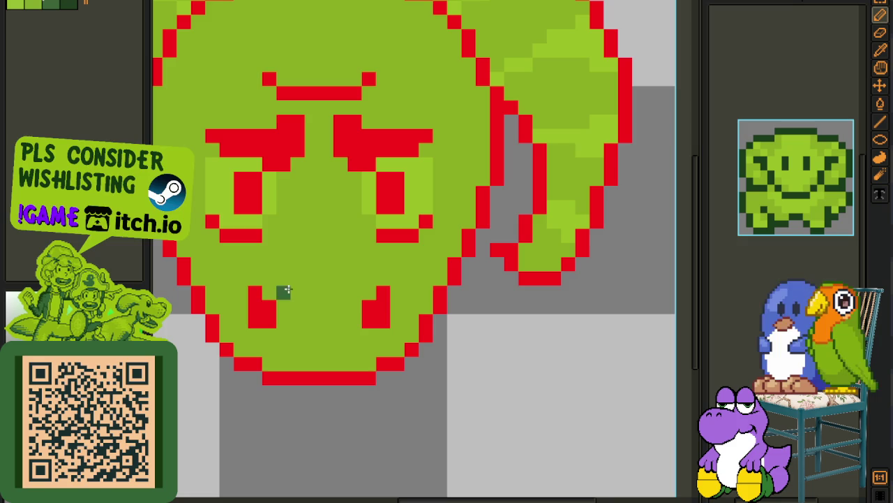
Step: Draw a dark-green mouth line across the face and fill the snout dark green
click(241, 278)
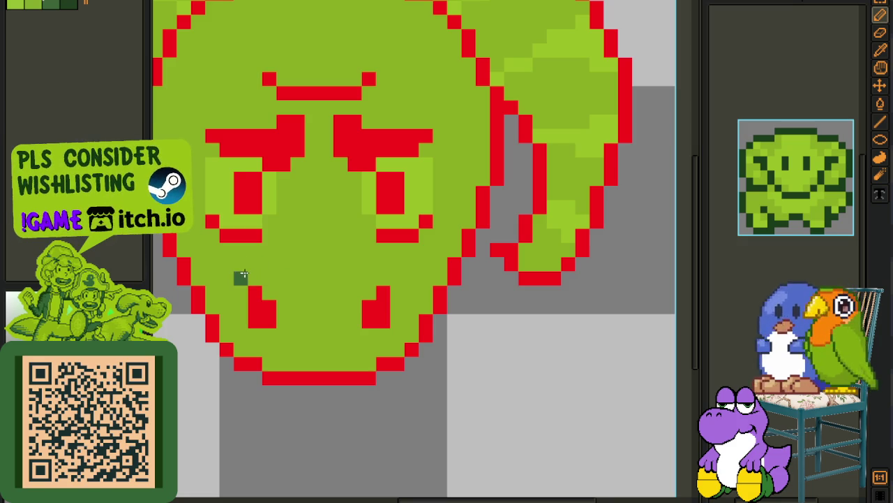
mouse_move(255, 263)
mouse_down()
mouse_move(410, 317)
mouse_move(411, 335)
mouse_up()
drag(227, 292, 220, 322)
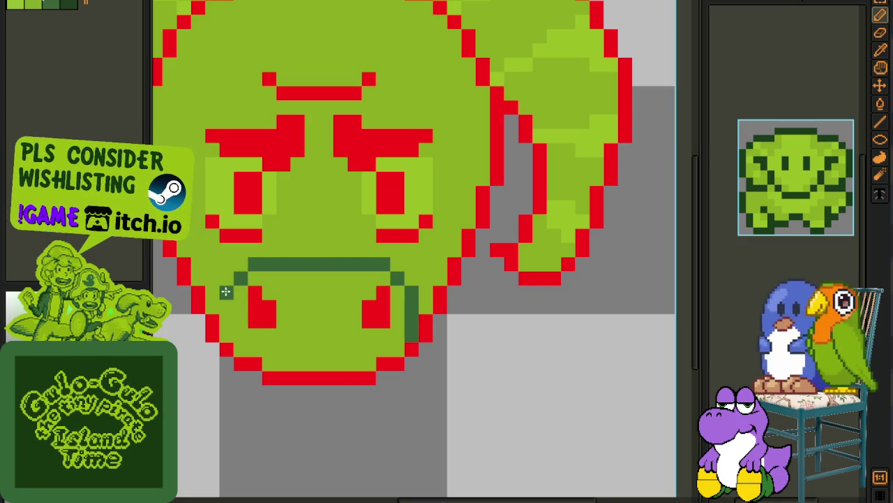
click(282, 349)
scroll(282, 349, down, 3)
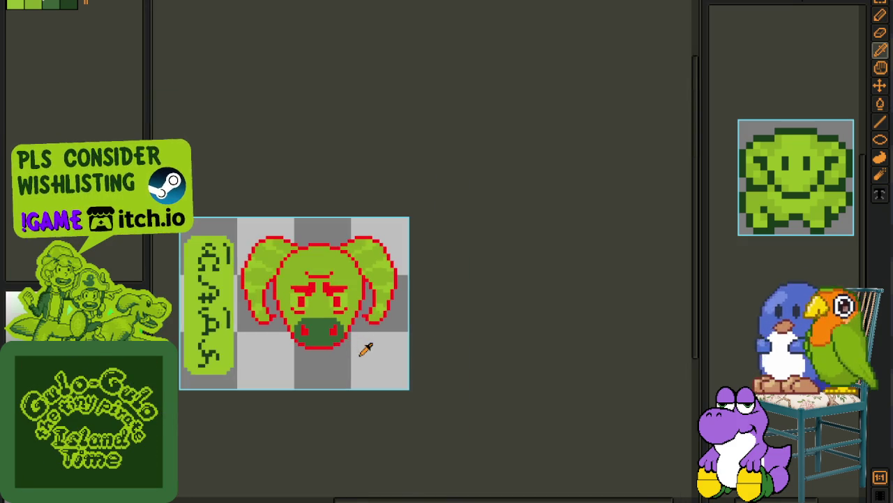
scroll(369, 356, up, 1)
scroll(325, 317, up, 1)
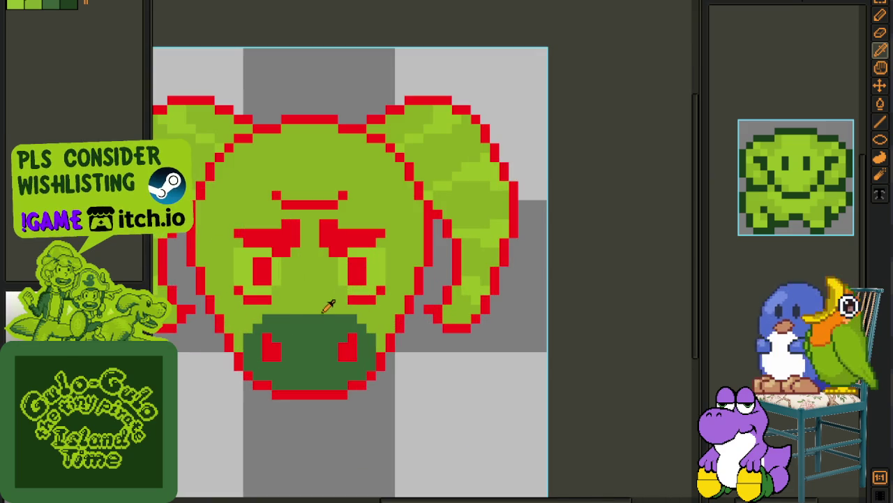
Step: Draw a red mouth line across the snout with the pencil
alt+click(271, 379)
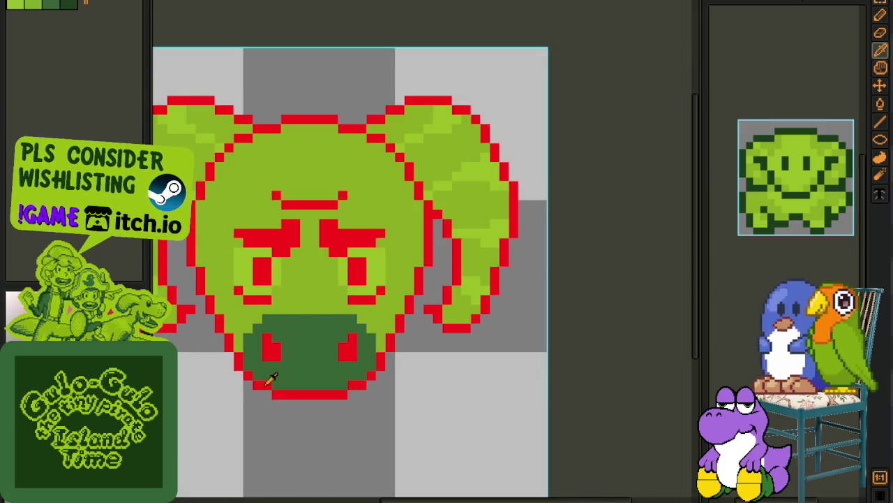
drag(292, 376, 322, 376)
scroll(322, 376, down, 2)
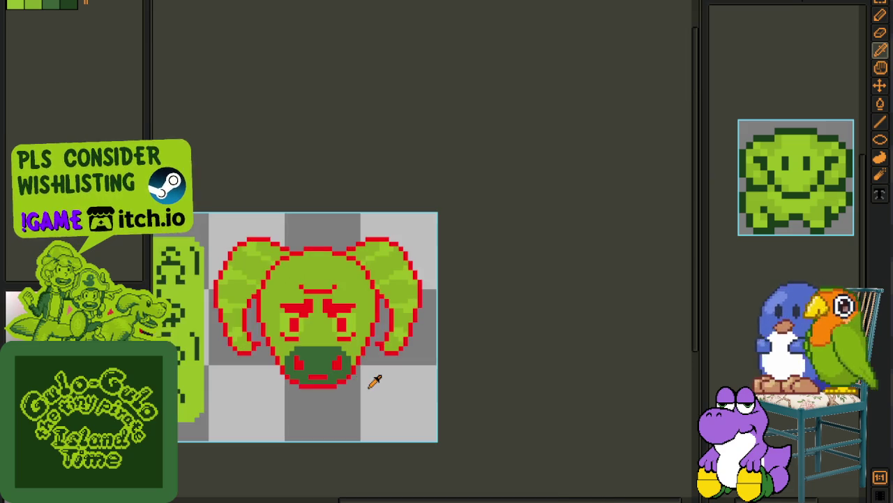
scroll(363, 377, up, 2)
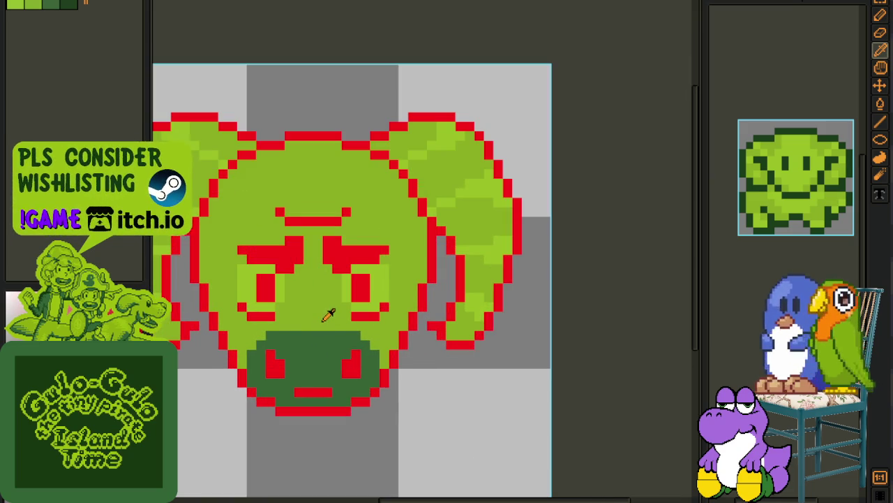
scroll(328, 314, down, 2)
scroll(335, 349, up, 1)
Step: Refill the snout light green and save the sprite
key(g)
click(308, 347)
scroll(355, 367, down, 1)
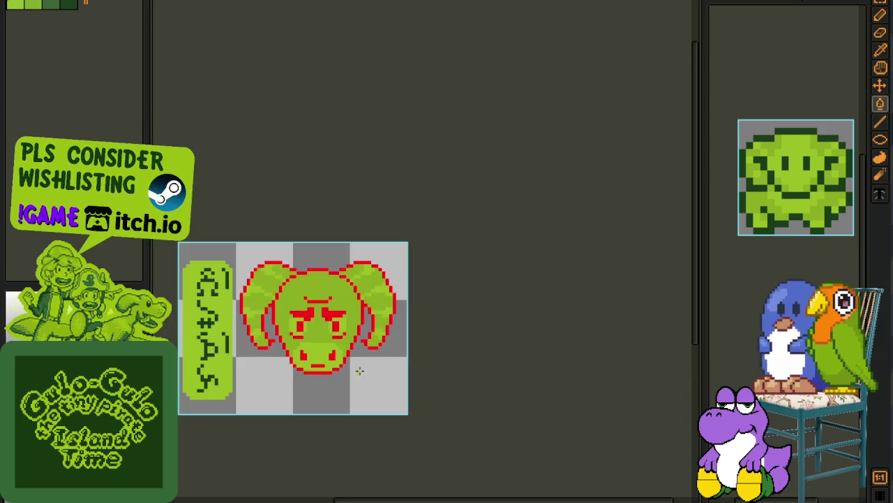
scroll(363, 368, down, 1)
key(i)
scroll(363, 342, up, 1)
key(ctrl+s)
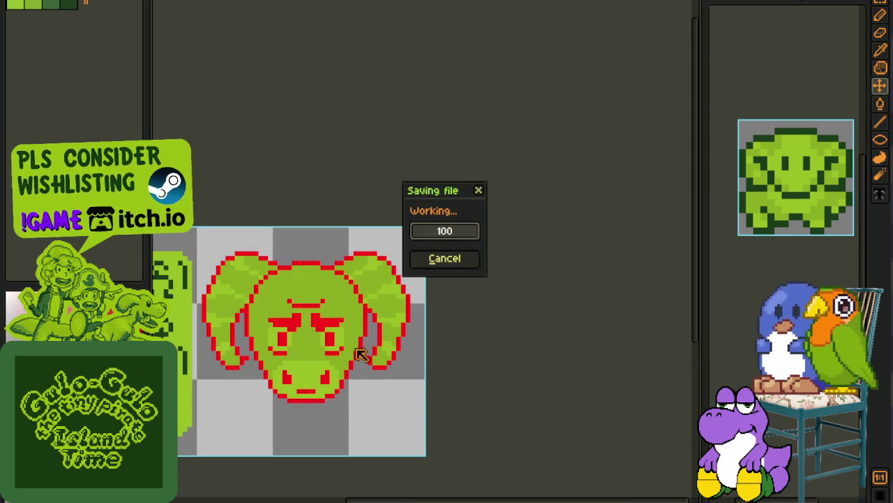
Step: Paint a dark green shading stroke and pixels along the right horn's lower edge
scroll(366, 307, up, 1)
scroll(370, 301, up, 1)
scroll(370, 302, up, 1)
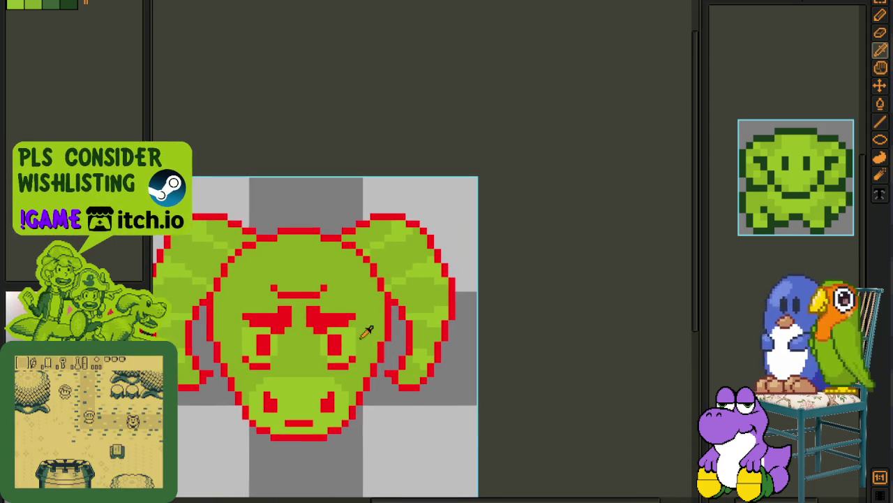
scroll(366, 223, up, 2)
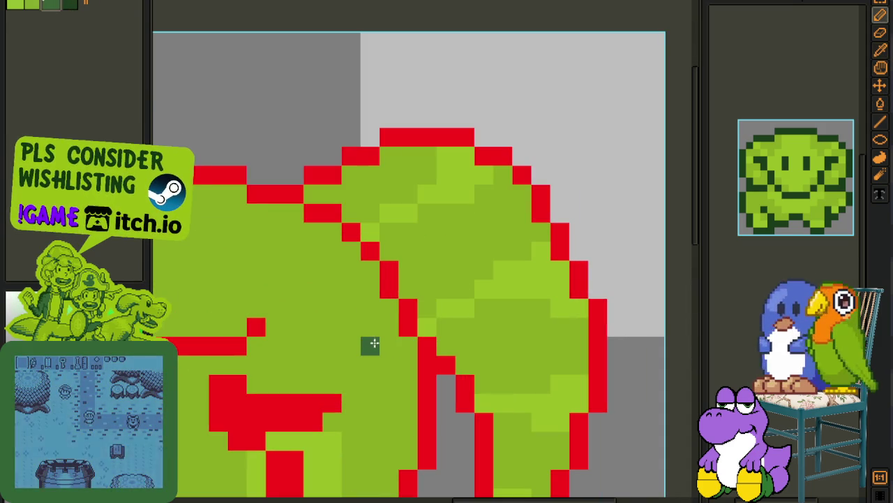
mouse_move(409, 346)
mouse_down()
mouse_move(391, 279)
mouse_move(351, 259)
mouse_move(333, 229)
mouse_move(309, 214)
mouse_move(279, 219)
mouse_up()
scroll(278, 219, down, 5)
key(i)
scroll(360, 255, up, 3)
scroll(360, 255, up, 2)
click(359, 254)
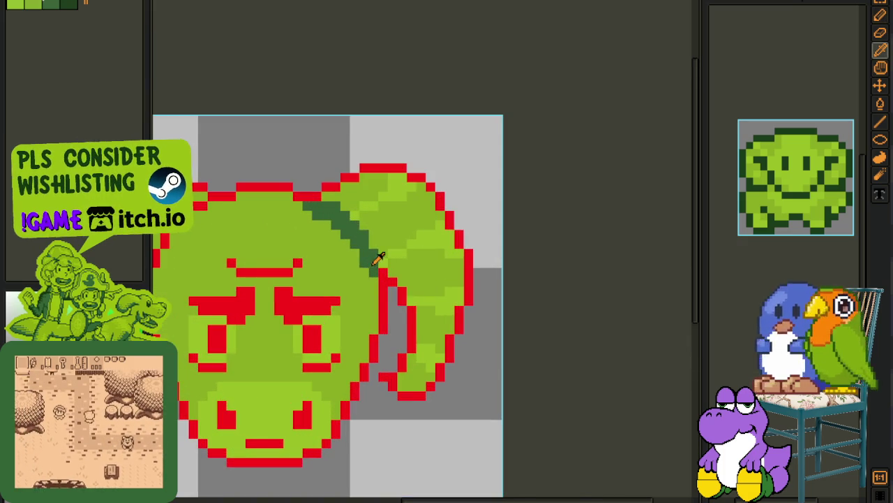
scroll(372, 256, up, 1)
click(376, 331)
click(361, 372)
click(347, 401)
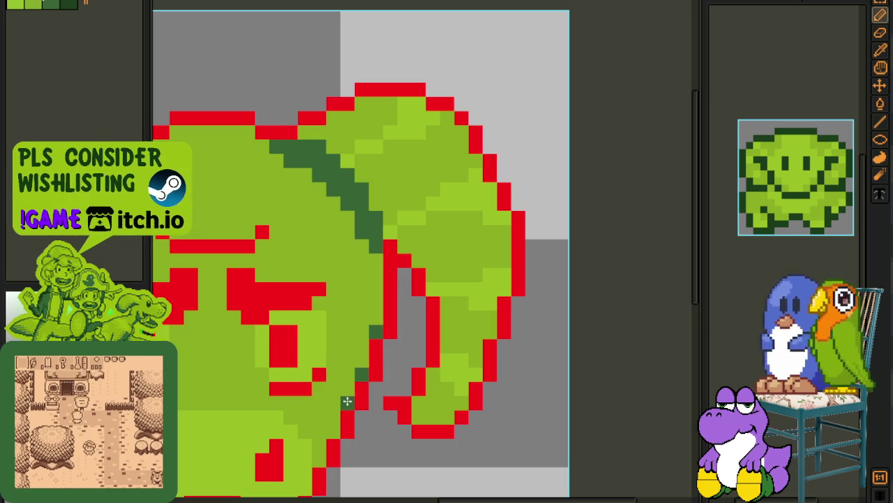
Step: Add dark green pixels at the horn edge and shade inside the ear tip
drag(345, 402, 386, 255)
click(374, 283)
click(358, 312)
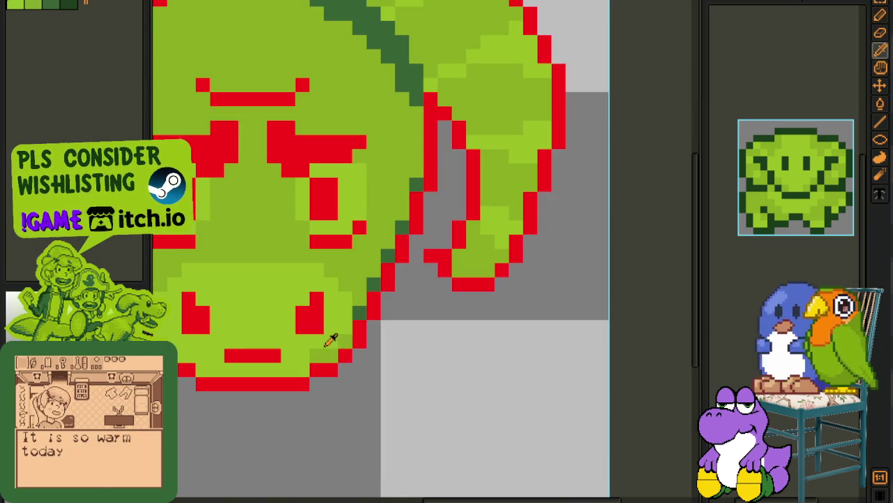
scroll(306, 361, down, 2)
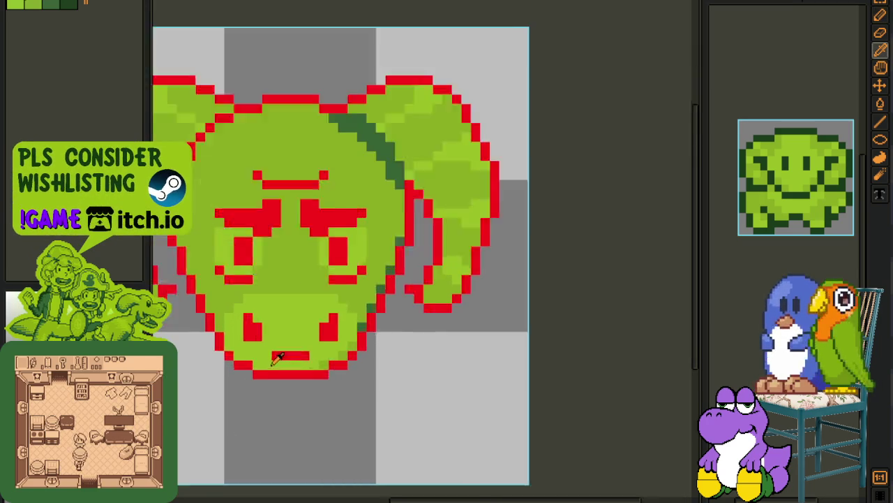
scroll(224, 351, up, 2)
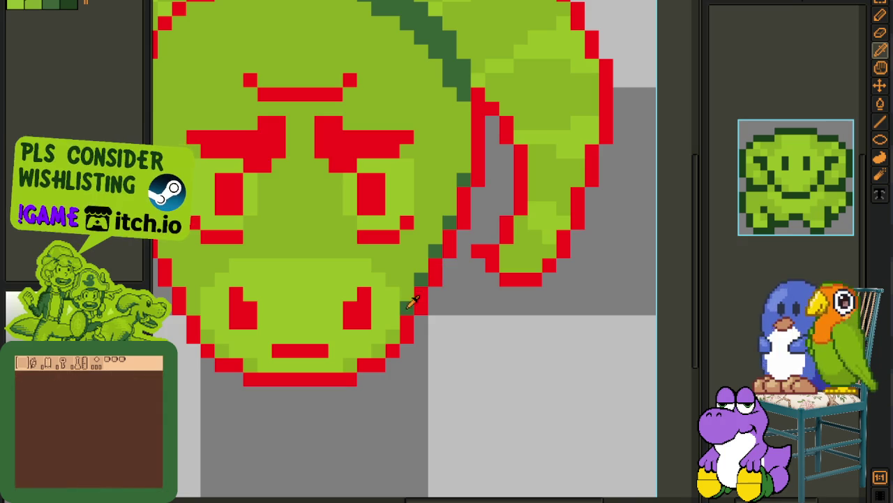
mouse_move(184, 282)
mouse_down()
mouse_move(268, 329)
mouse_move(234, 252)
mouse_move(230, 213)
mouse_up()
scroll(230, 214, down, 2)
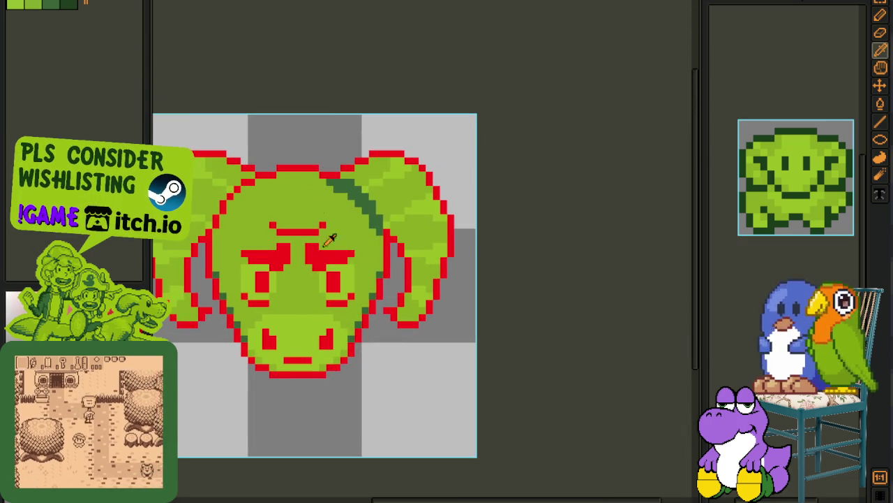
scroll(412, 241, up, 1)
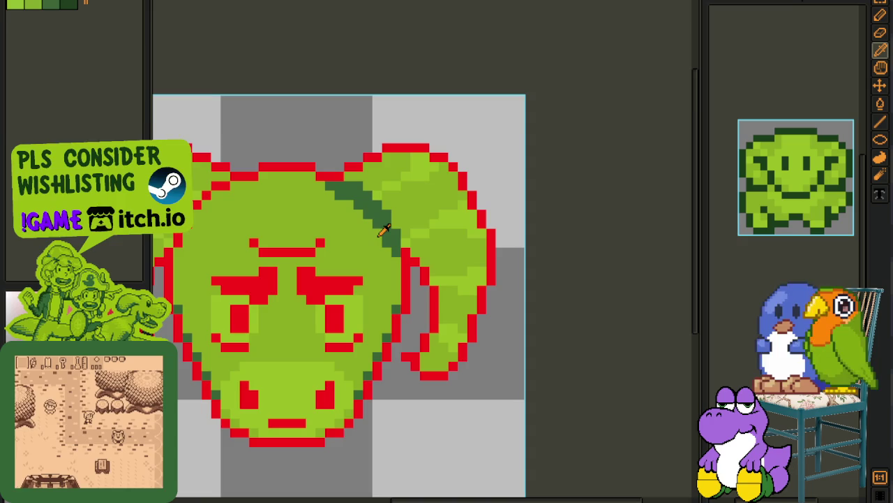
scroll(454, 351, up, 3)
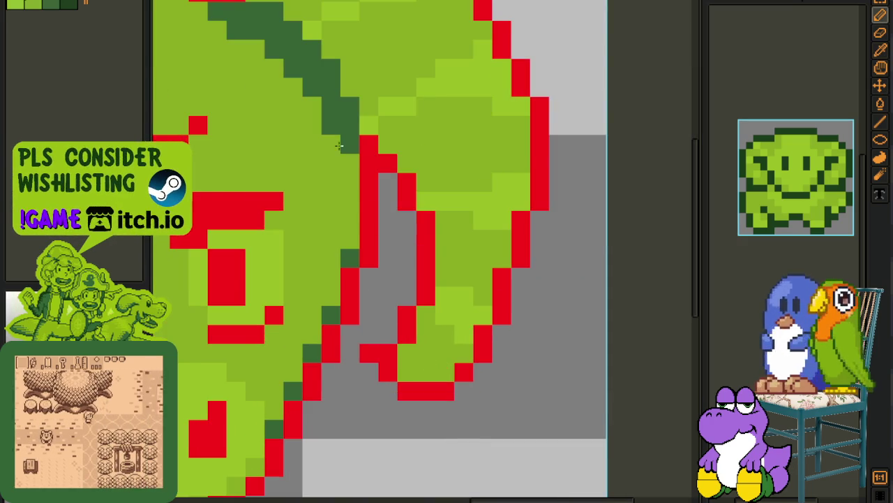
mouse_move(399, 351)
mouse_down()
mouse_move(421, 353)
mouse_move(421, 319)
mouse_move(446, 334)
mouse_up()
Step: Extend the dark green diagonal stripe up the horn's curl to its top
drag(444, 278, 444, 222)
drag(464, 259, 455, 226)
mouse_move(451, 182)
mouse_down()
mouse_move(466, 269)
mouse_move(479, 265)
mouse_move(443, 266)
mouse_move(449, 256)
mouse_move(426, 239)
mouse_up()
click(403, 214)
click(382, 178)
click(360, 157)
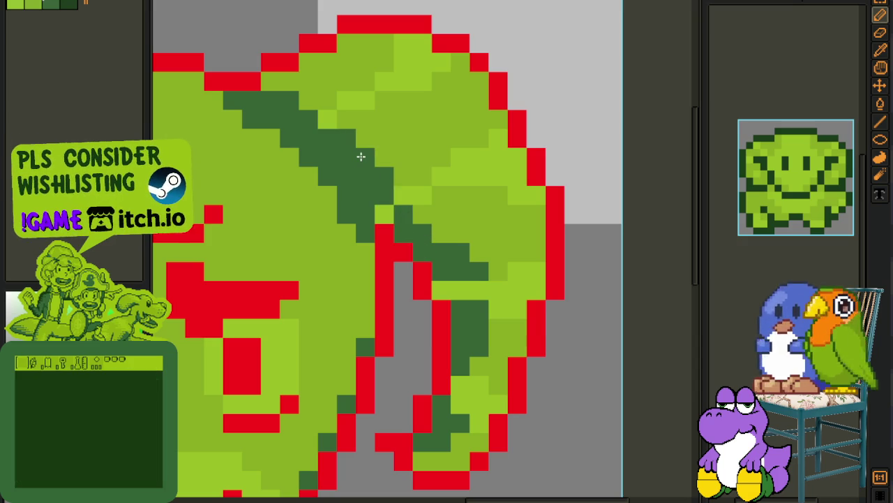
scroll(363, 155, down, 4)
scroll(401, 190, down, 2)
scroll(419, 209, up, 5)
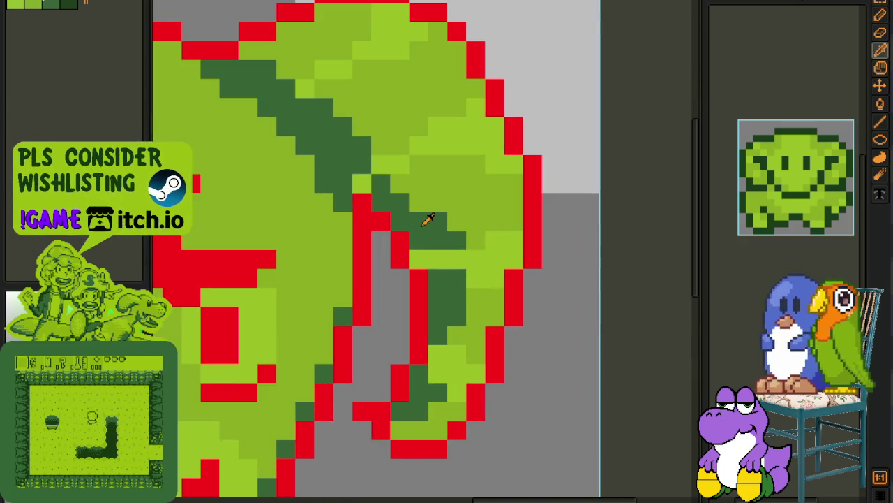
scroll(406, 199, down, 3)
scroll(433, 200, down, 2)
scroll(457, 203, down, 1)
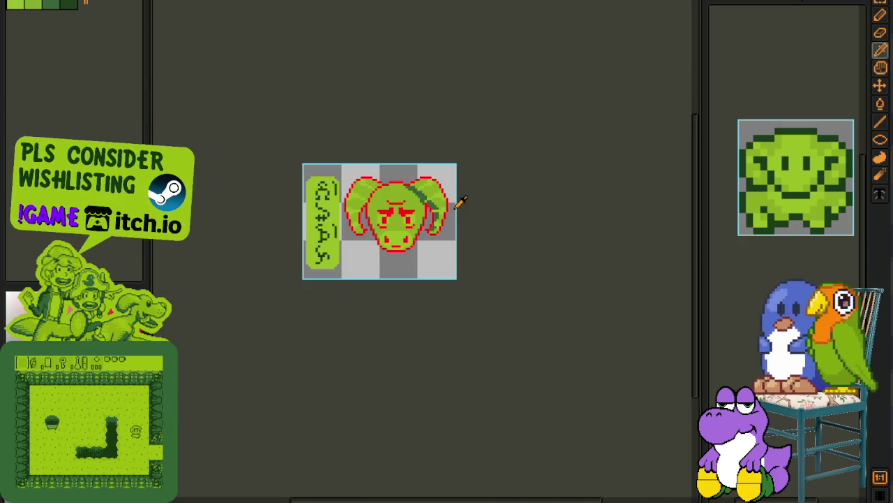
scroll(461, 201, up, 3)
scroll(489, 185, up, 3)
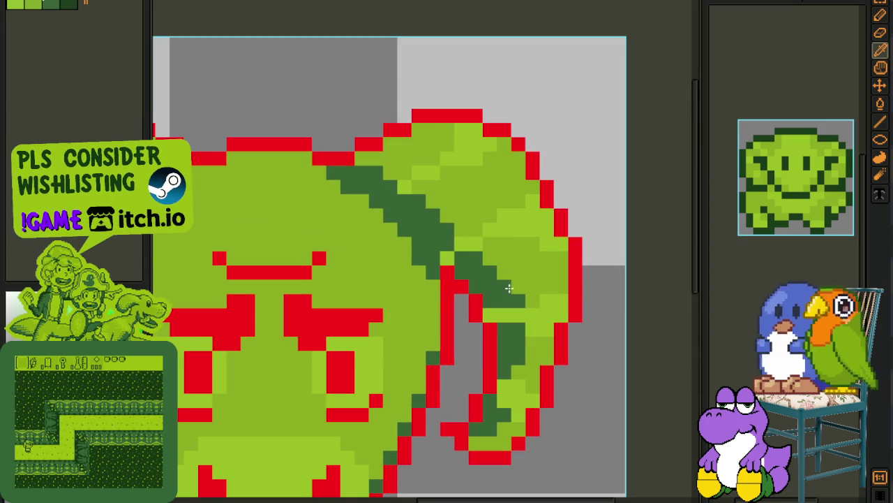
drag(506, 284, 459, 215)
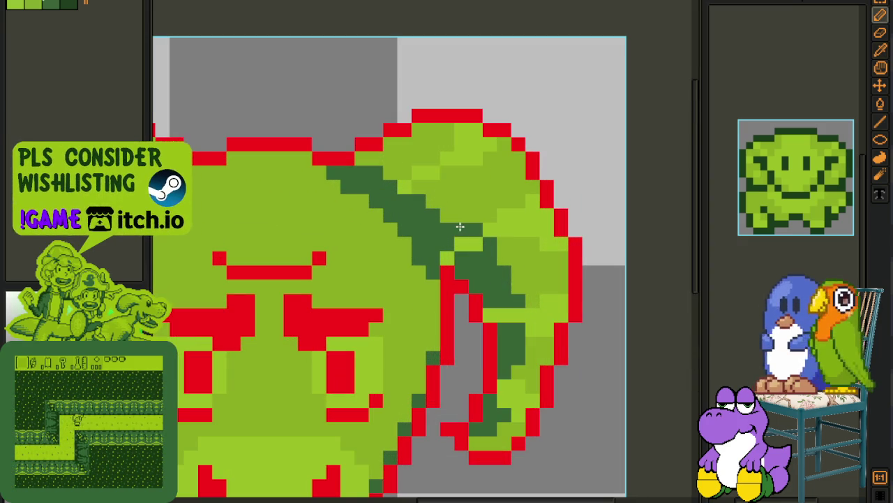
scroll(436, 202, down, 2)
scroll(436, 199, down, 1)
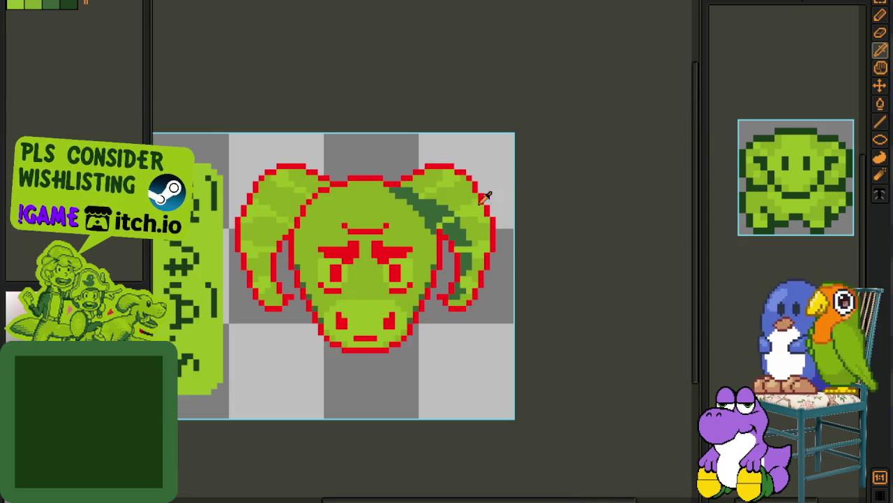
Step: Add a red outline pixel where the right horn meets the head, then zoom out to review
scroll(444, 183, up, 3)
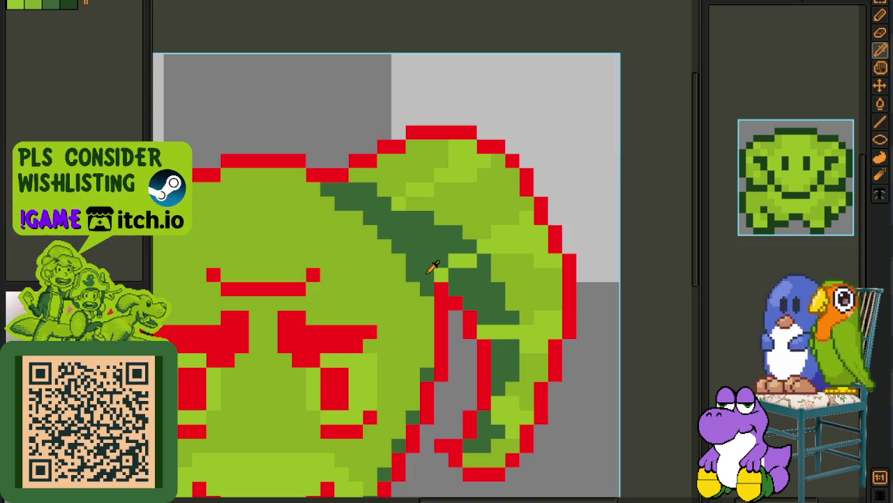
key(b)
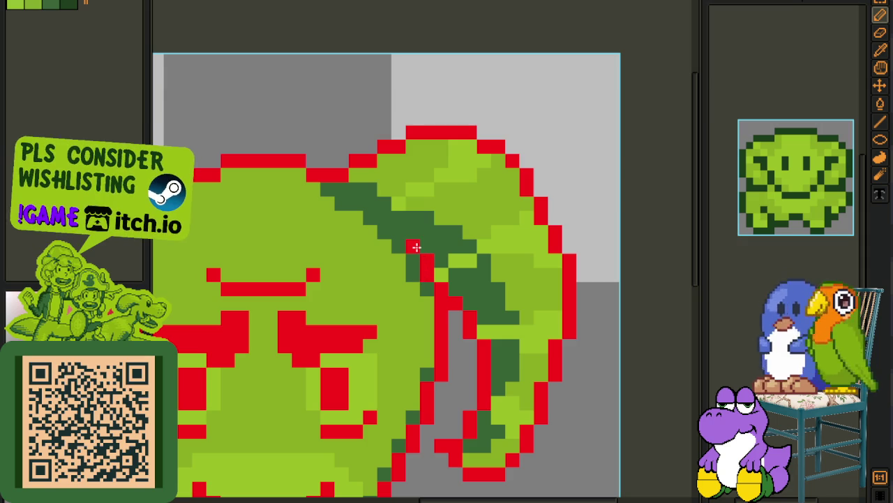
click(398, 231)
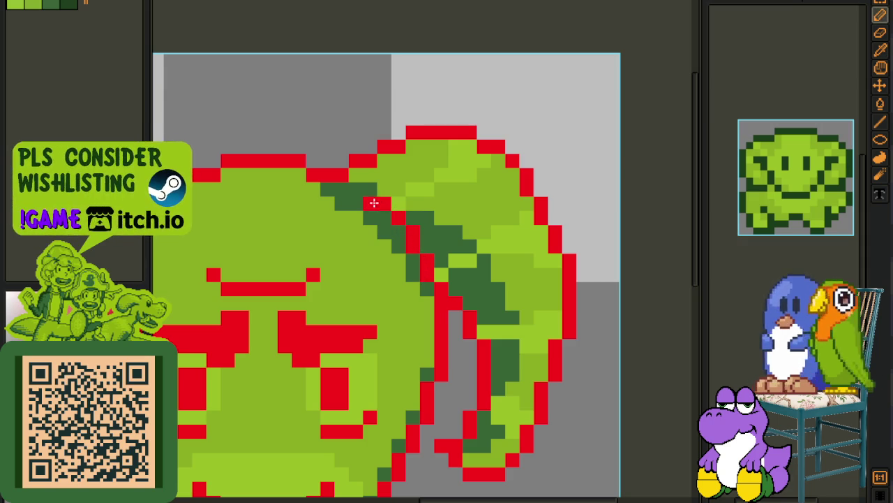
scroll(352, 195, down, 3)
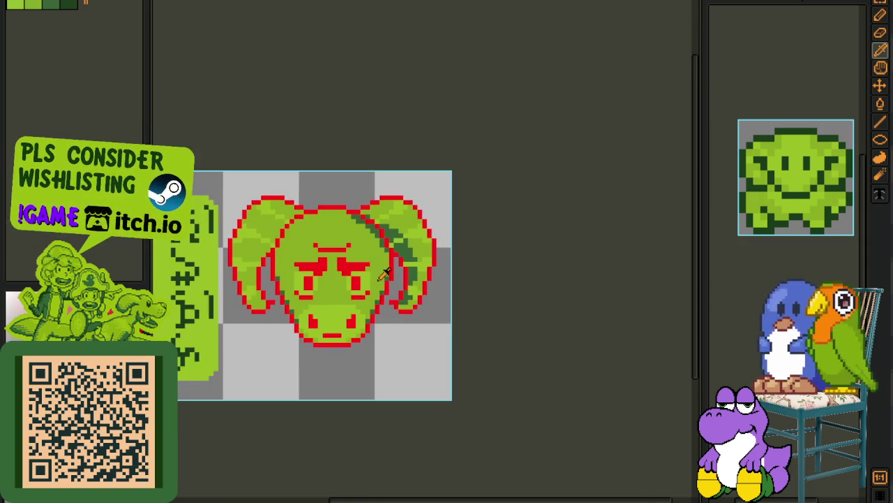
scroll(384, 255, up, 2)
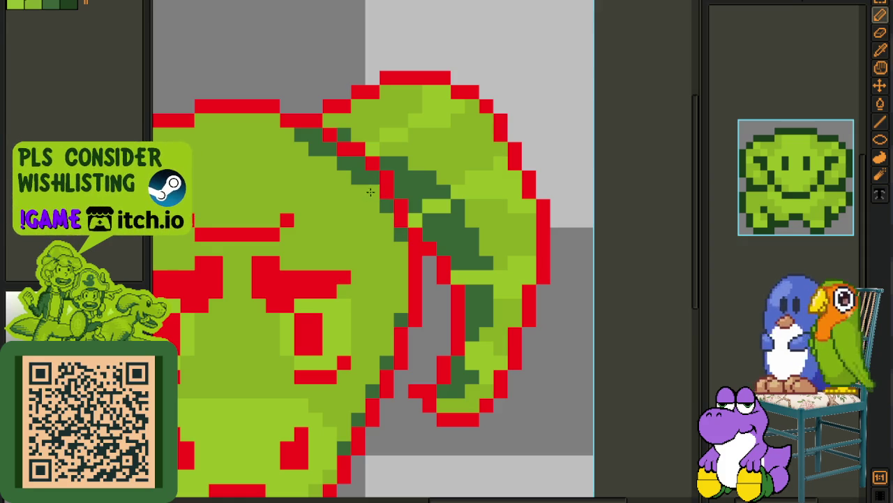
scroll(303, 142, down, 2)
scroll(362, 167, down, 1)
scroll(381, 177, down, 1)
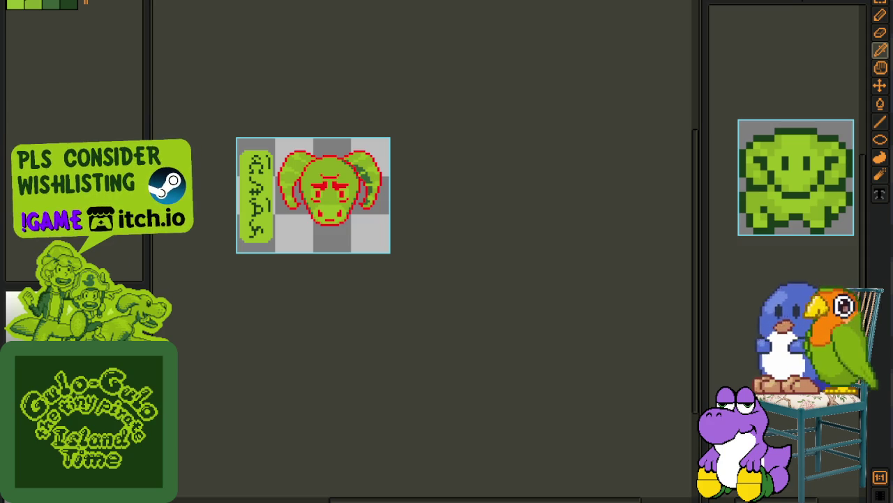
scroll(393, 193, up, 2)
scroll(398, 182, up, 1)
scroll(405, 164, up, 1)
scroll(411, 148, down, 1)
scroll(410, 148, down, 1)
scroll(390, 147, down, 1)
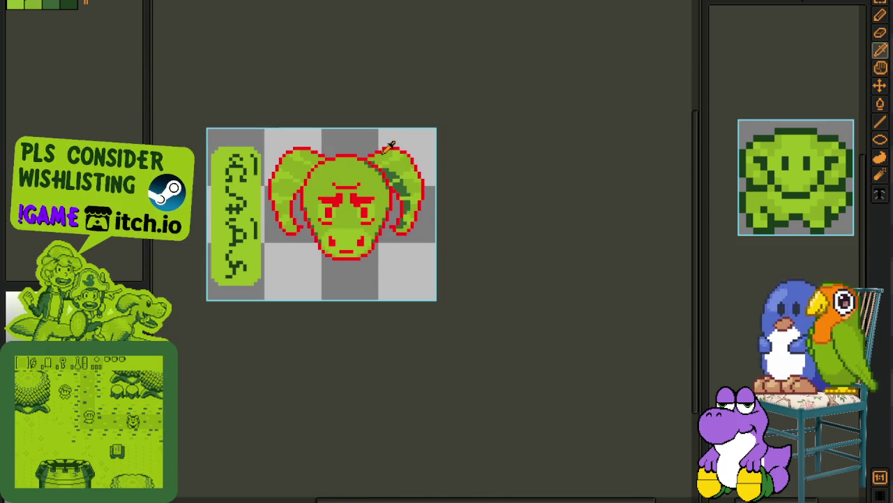
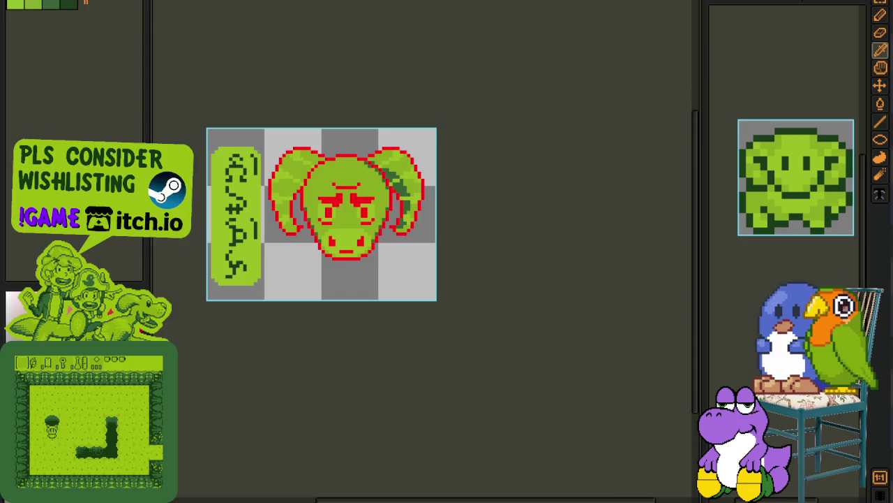
Step: Look over a larger preview of a Jack Horner reference image in the browser
key(alt+Tab)
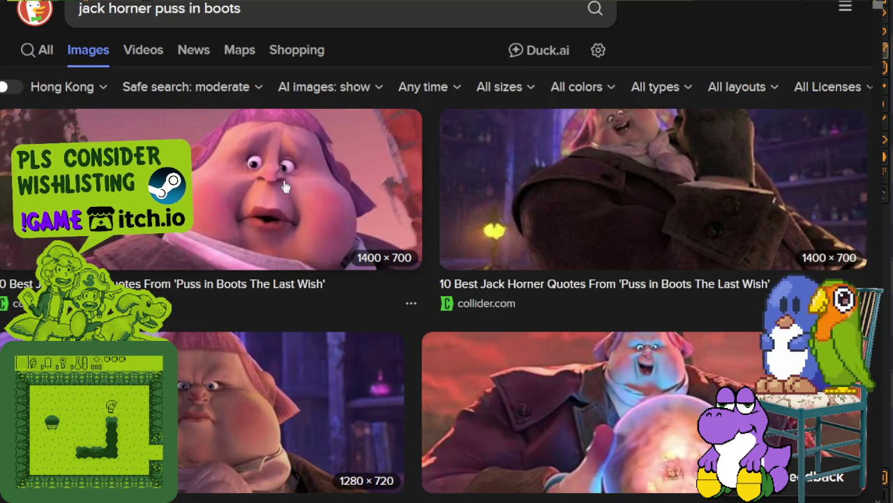
click(224, 329)
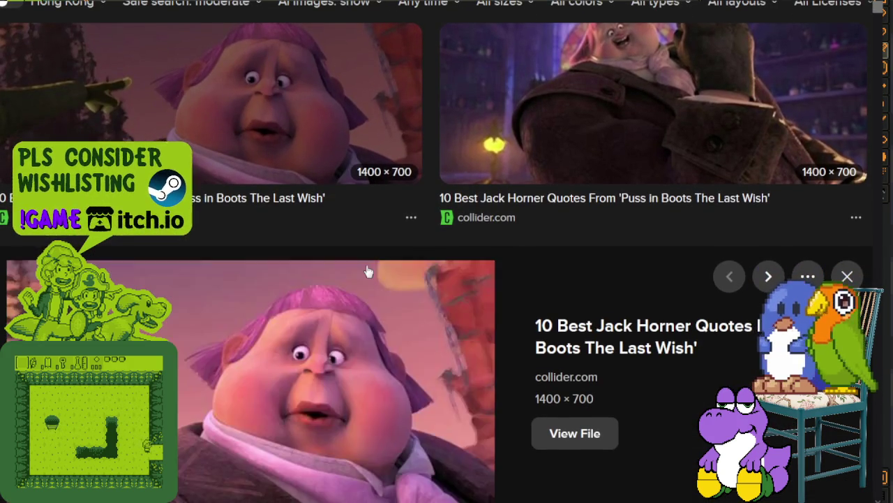
scroll(361, 273, down, 4)
scroll(356, 272, down, 3)
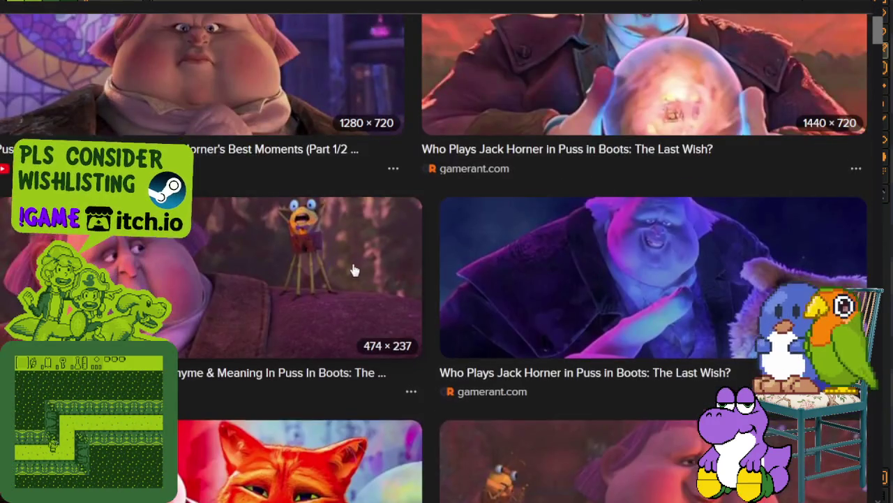
scroll(352, 269, down, 3)
scroll(353, 269, down, 2)
scroll(347, 265, down, 3)
scroll(345, 269, down, 4)
scroll(345, 269, down, 4)
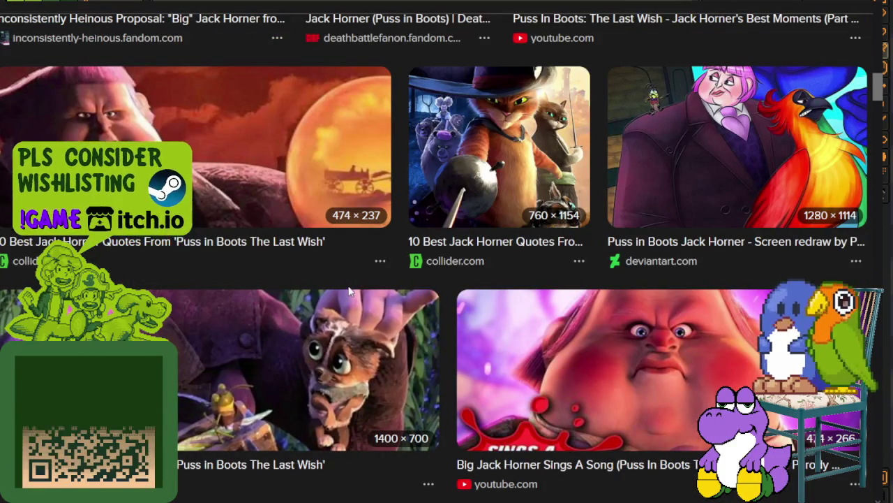
scroll(349, 282, up, 1)
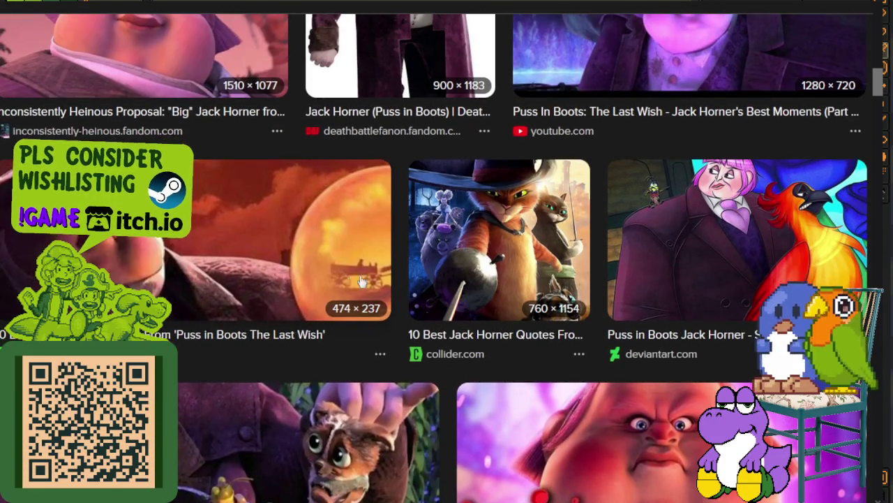
scroll(350, 283, down, 2)
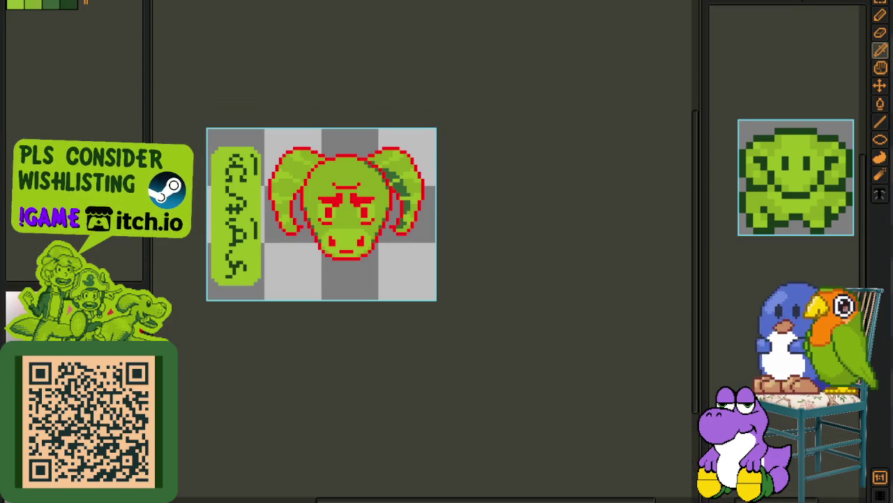
scroll(405, 227, up, 1)
scroll(401, 209, up, 1)
scroll(398, 191, up, 1)
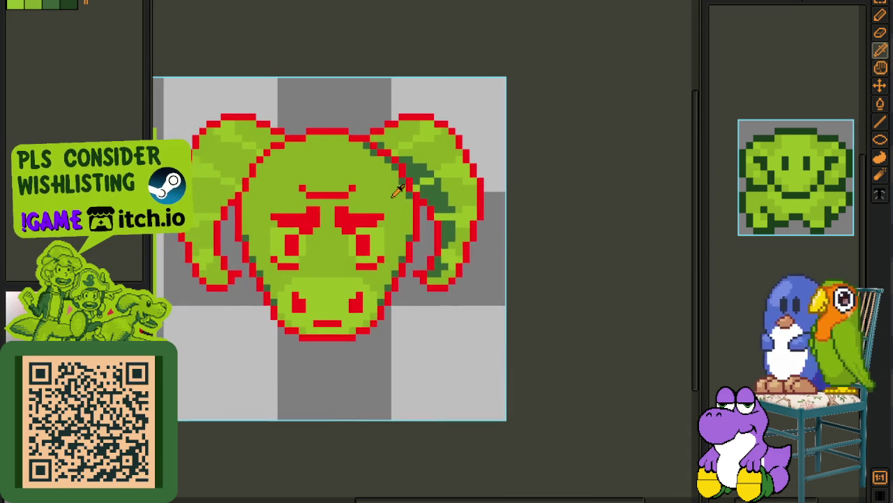
Step: Replace the red outline colour with dark green and save the sprite
key(Tab)
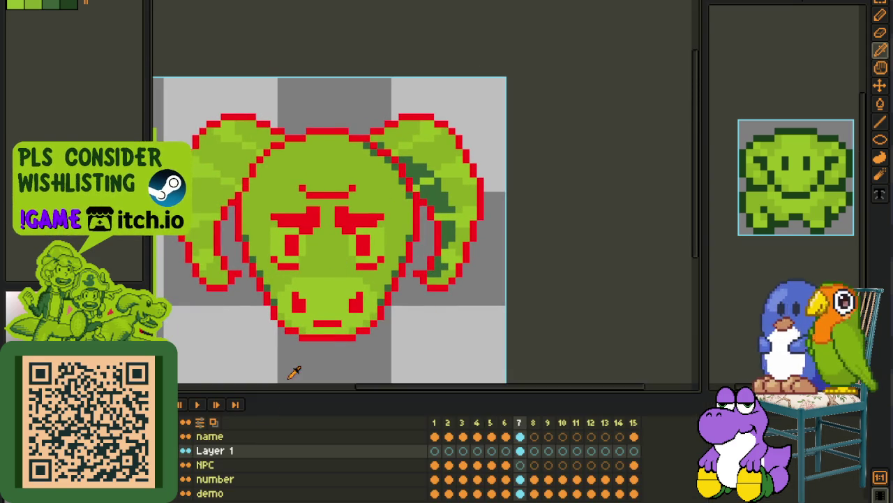
click(73, 7)
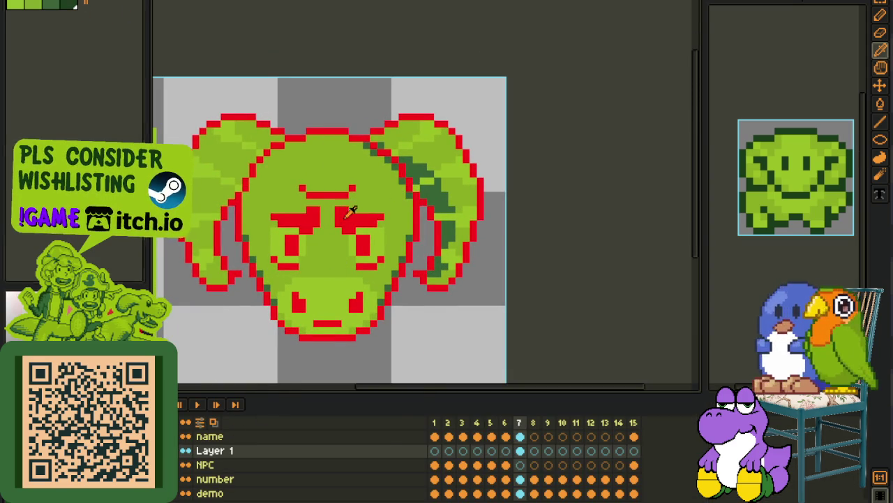
key(shift+r)
click(393, 389)
scroll(419, 335, down, 1)
scroll(427, 325, down, 1)
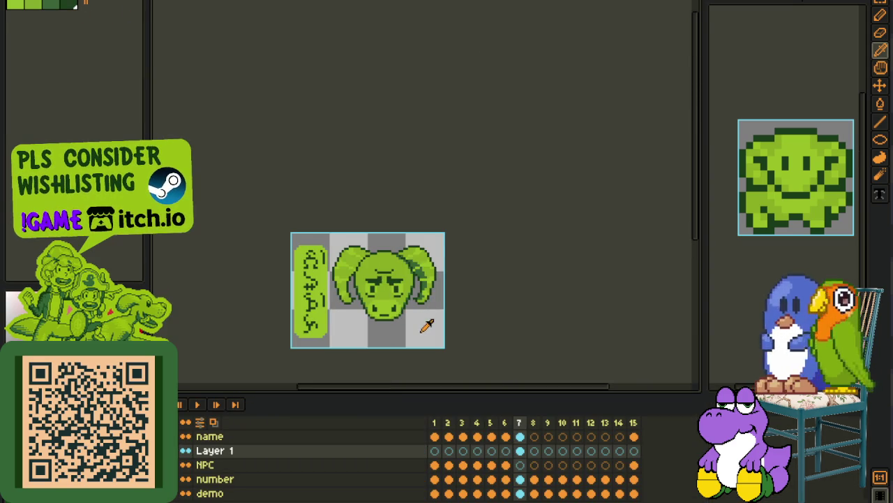
key(ctrl+s)
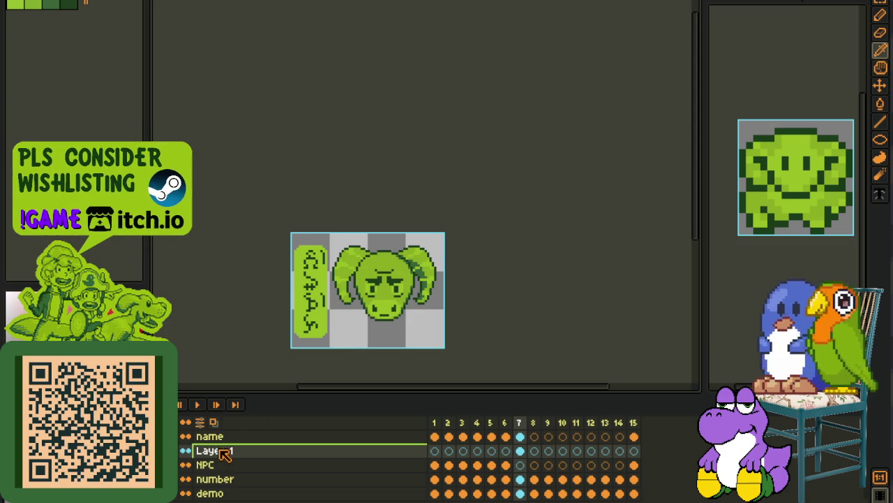
Step: Add a new Layer 2 above Layer 1
right_click(225, 450)
click(349, 429)
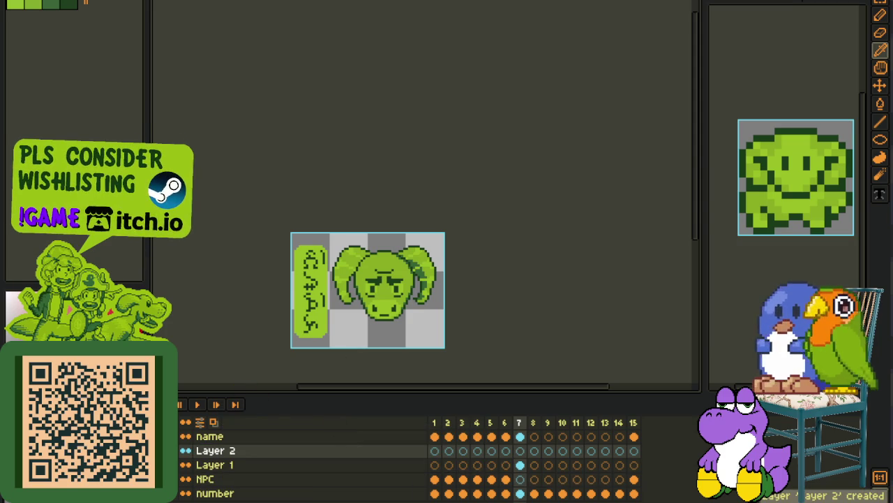
key(Tab)
scroll(412, 289, up, 3)
scroll(412, 290, up, 3)
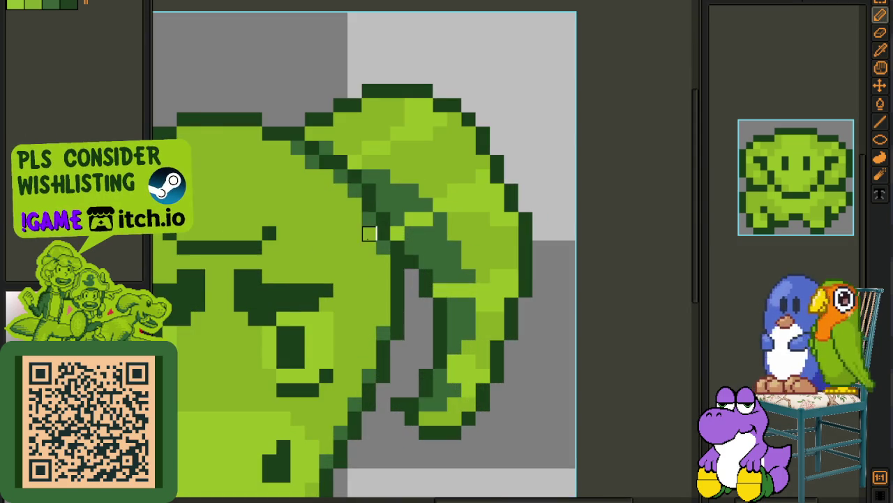
scroll(344, 239, down, 2)
scroll(358, 242, up, 2)
scroll(353, 256, up, 1)
Step: Pencil a red ring outline around the ram's right horn
mouse_move(370, 244)
mouse_down()
mouse_move(433, 234)
mouse_move(408, 231)
mouse_move(484, 237)
mouse_move(515, 287)
mouse_move(457, 315)
mouse_up()
click(500, 302)
click(416, 316)
key(ctrl+z)
click(448, 312)
drag(448, 312, 415, 318)
drag(470, 303, 471, 312)
click(410, 306)
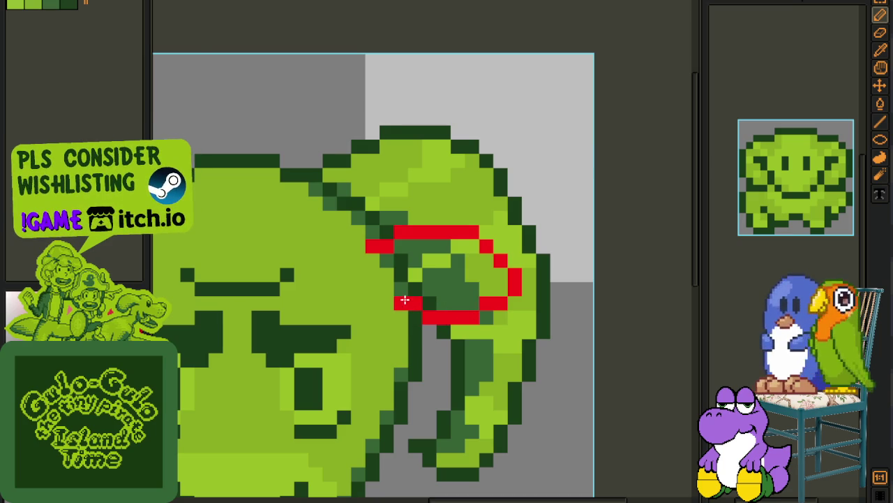
Step: Paint light green inside the red ring and add a red pixel beside its outline
scroll(405, 297, down, 3)
scroll(426, 283, up, 2)
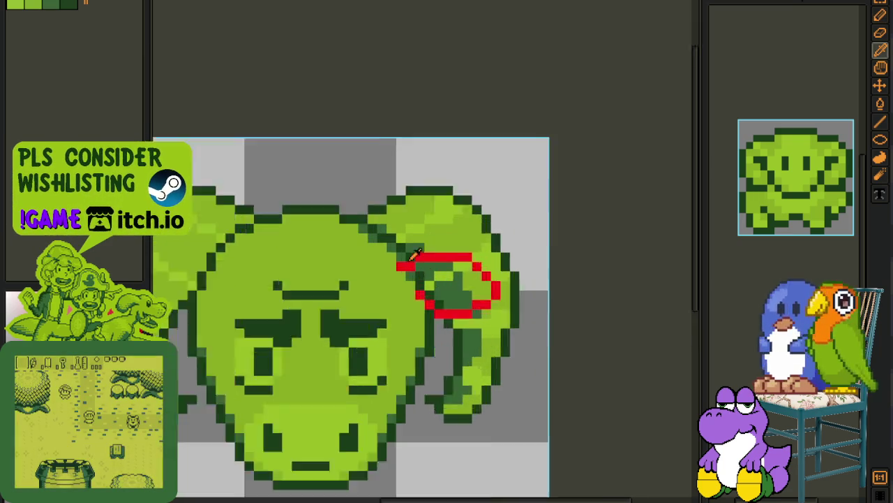
scroll(398, 300, up, 2)
mouse_move(430, 302)
mouse_down()
mouse_move(510, 323)
mouse_move(513, 274)
mouse_move(482, 279)
mouse_move(437, 266)
mouse_up()
scroll(437, 266, down, 1)
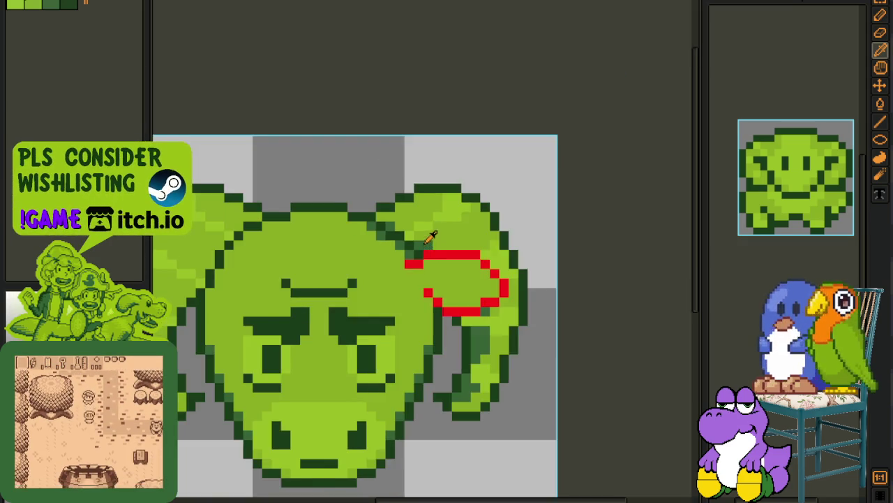
scroll(436, 265, up, 1)
click(433, 268)
Step: Add a red pixel to the ring's right side and paint a dark green band inside
scroll(438, 254, down, 2)
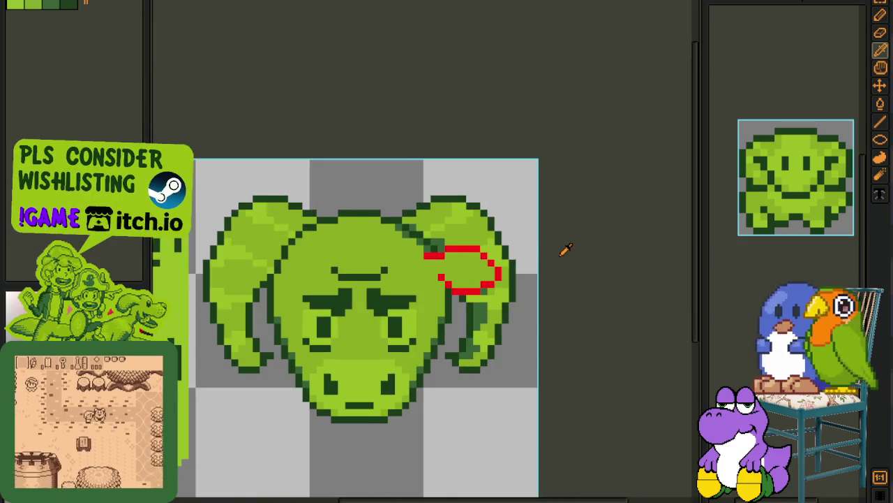
scroll(438, 254, up, 1)
key(alt)
click(488, 251)
click(487, 262)
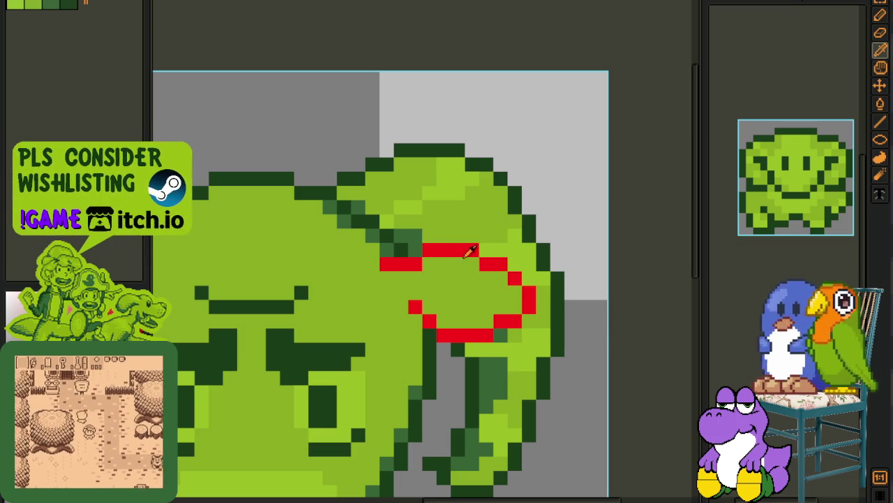
mouse_move(440, 306)
mouse_down()
mouse_move(409, 293)
mouse_move(455, 293)
mouse_move(454, 283)
mouse_move(497, 291)
mouse_up()
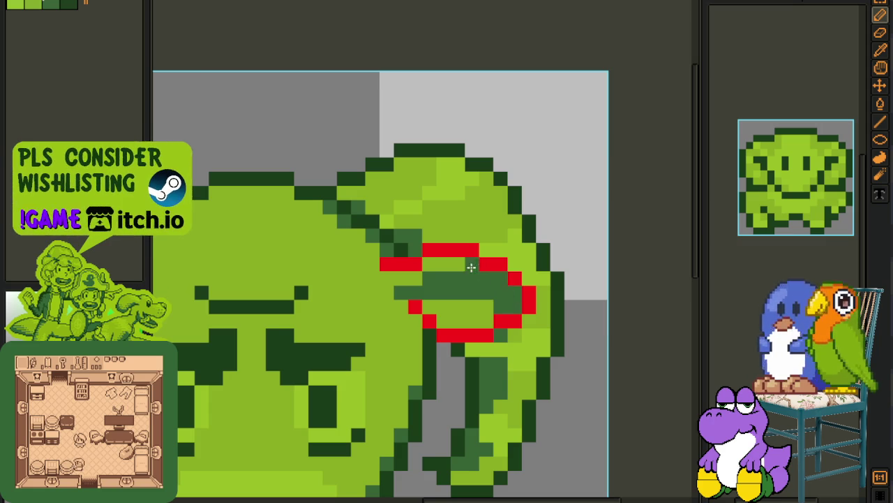
Step: Sample the horn's light green and bucket-fill the ring's interior with it
key(i)
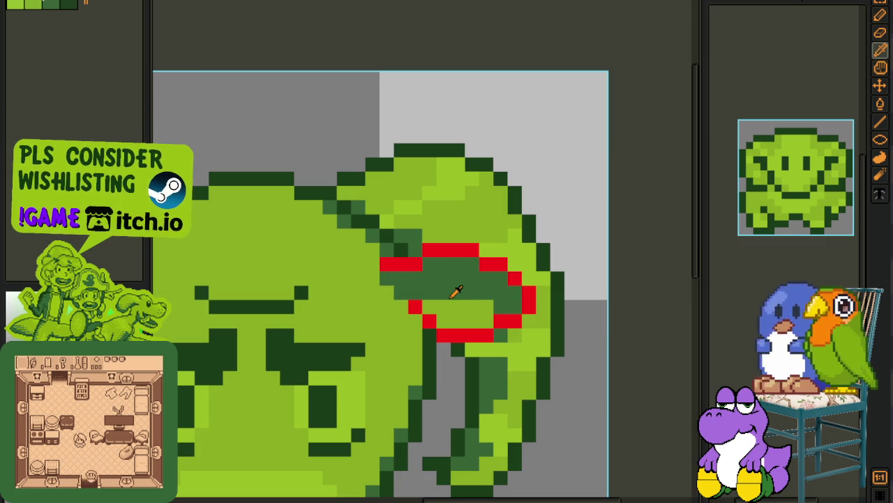
click(473, 307)
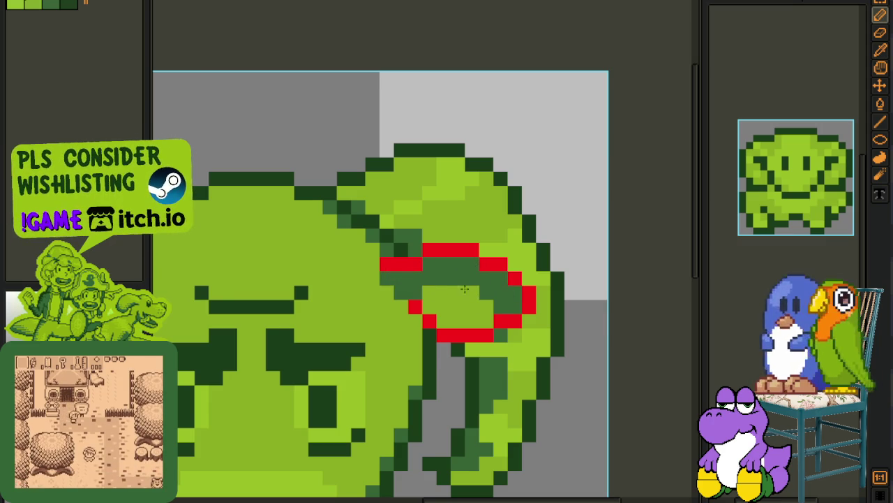
scroll(549, 279, down, 1)
scroll(549, 279, down, 1)
scroll(548, 279, up, 2)
key(i)
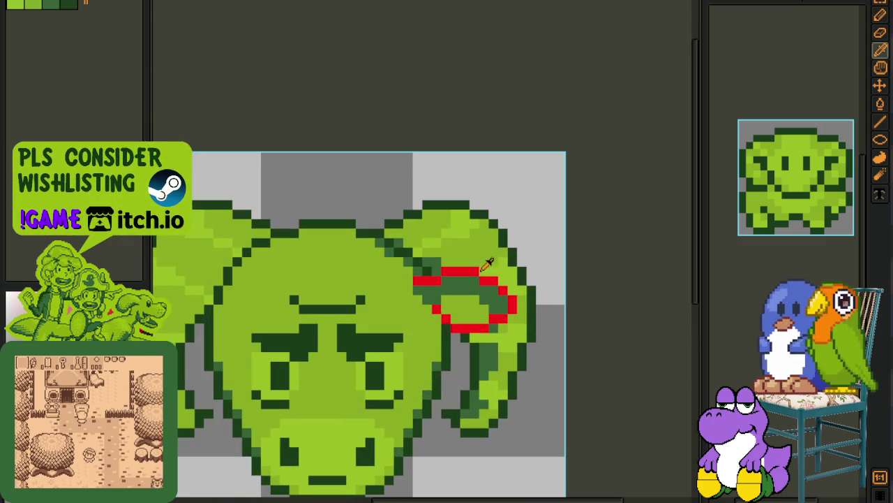
click(509, 266)
scroll(454, 315, up, 2)
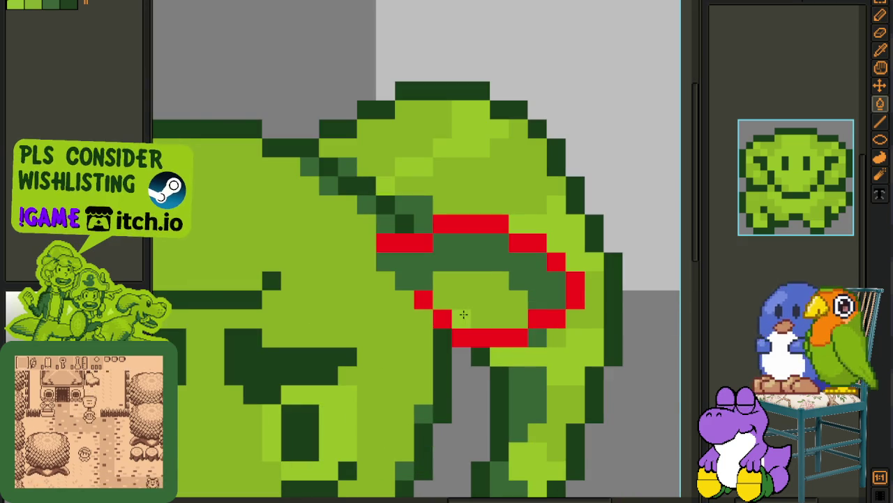
key(g)
click(463, 313)
Step: Switch between the eyedropper and pencil while checking the horn ring
scroll(463, 313, down, 2)
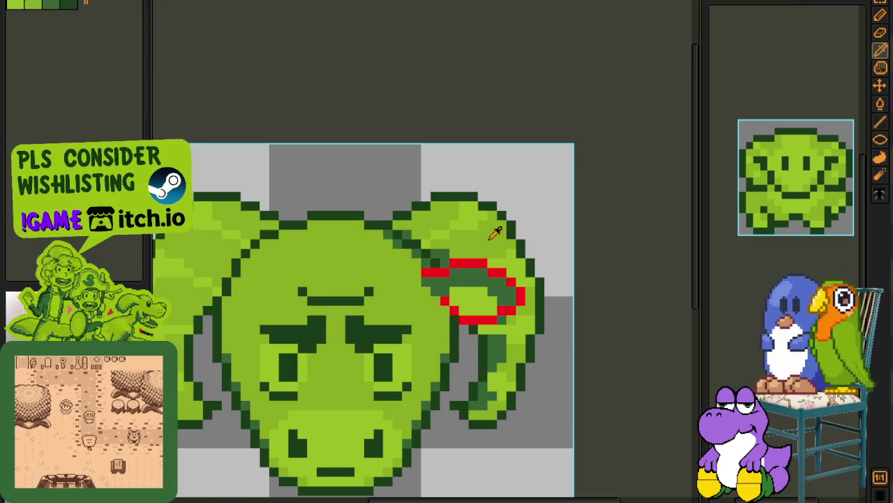
scroll(485, 312, up, 1)
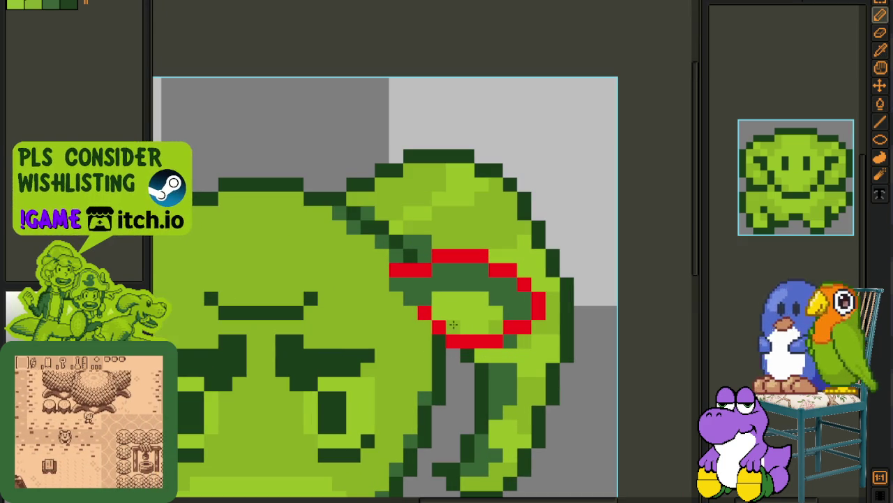
scroll(506, 302, down, 3)
key(i)
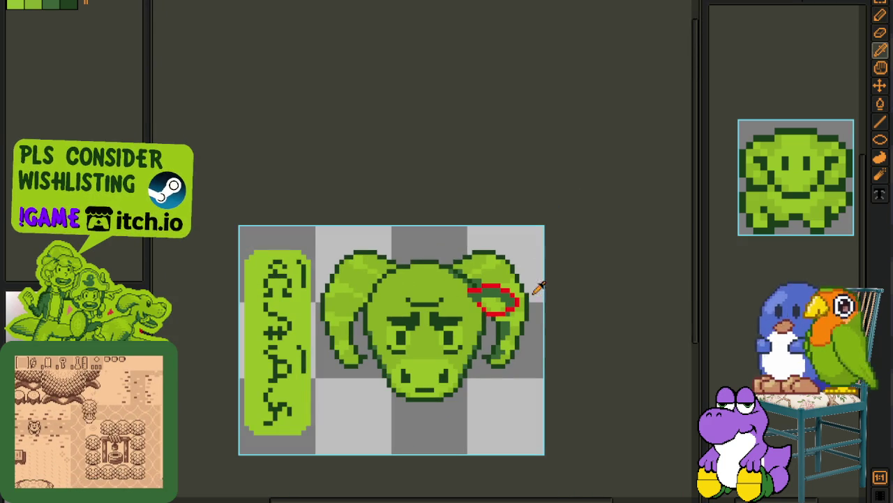
scroll(491, 280, up, 3)
key(b)
key(i)
key(b)
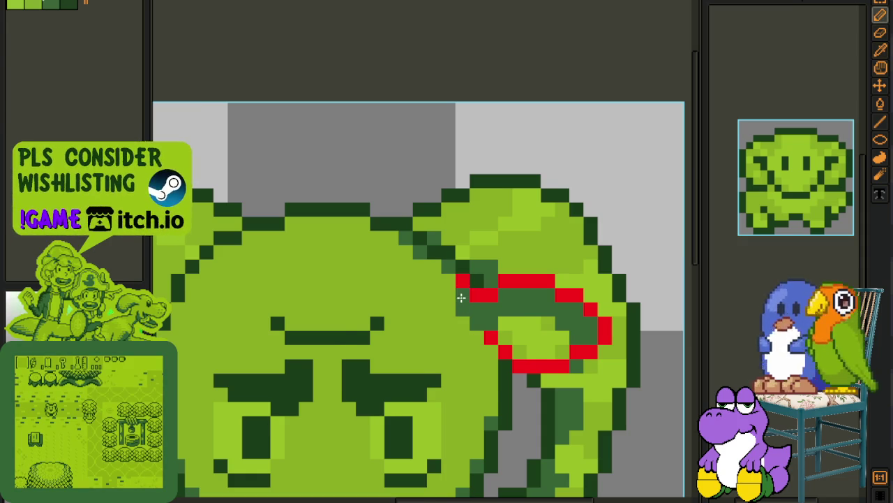
scroll(461, 295, down, 2)
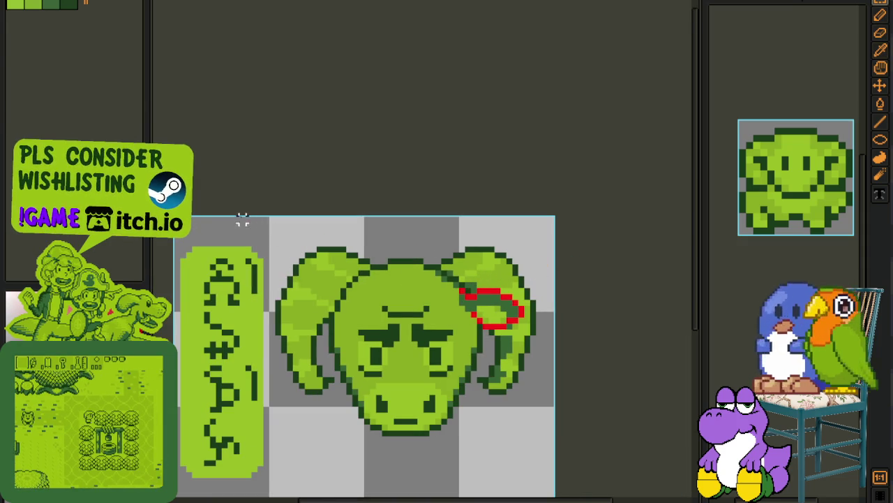
Step: Mirror the ring outline onto the left horn and nudge it left into place
scroll(485, 424, down, 1)
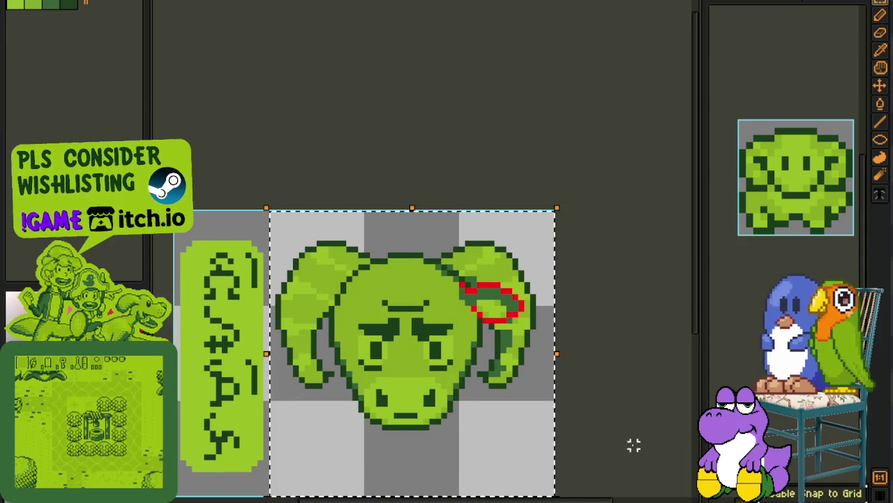
key(ctrl+z)
key(i)
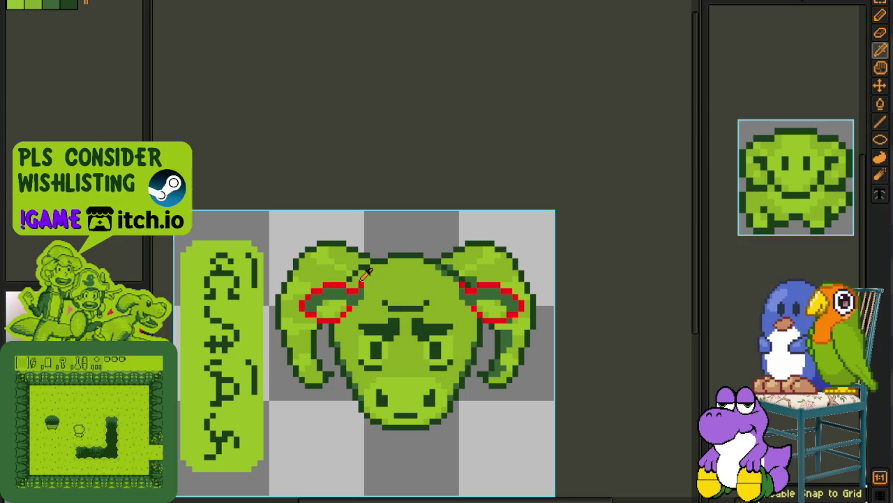
key(m)
scroll(361, 274, up, 1)
drag(361, 274, 481, 388)
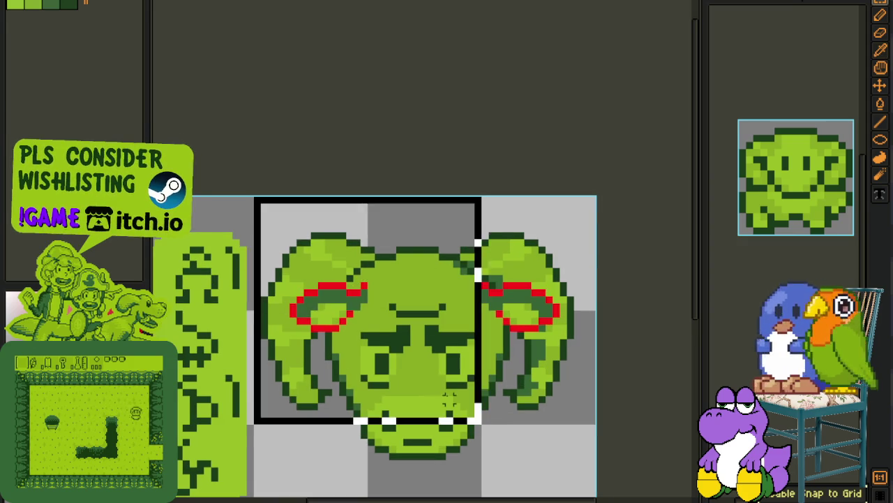
key(Left)
key(Left)
key(Left)
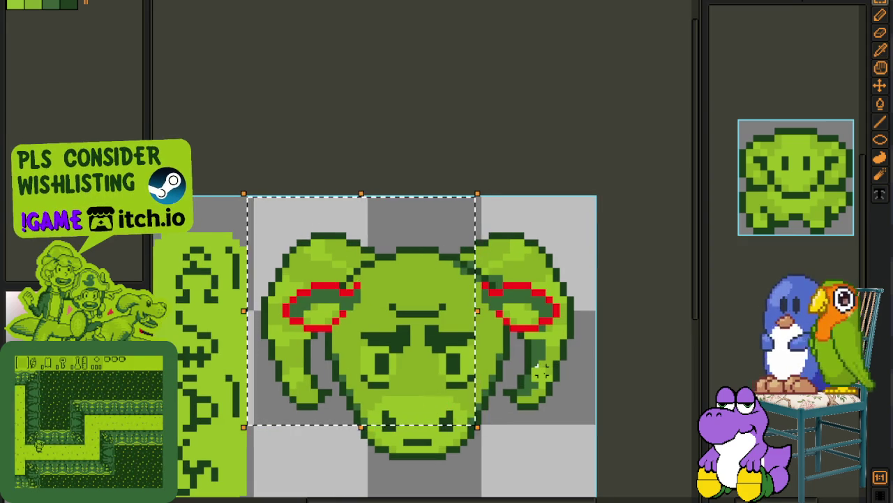
key(ctrl+d)
Step: Replace the remaining red outline colour with dark green #0F380F
scroll(478, 276, up, 1)
key(i)
key(shift+r)
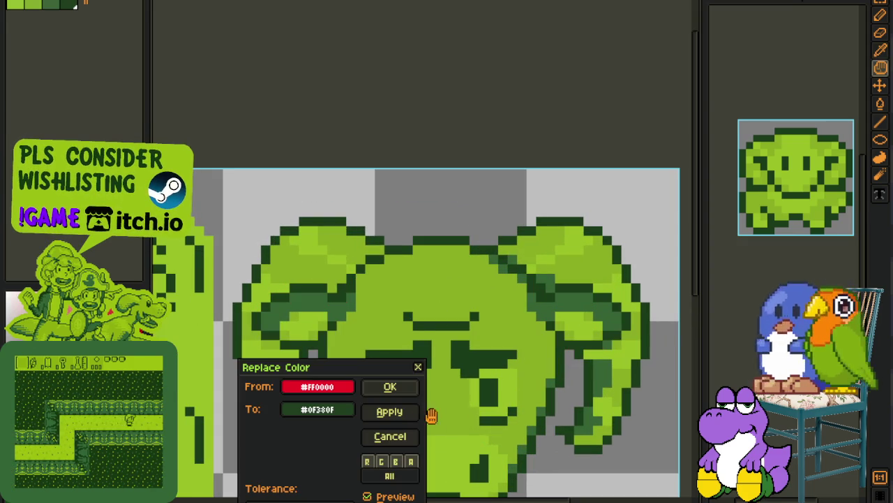
click(392, 388)
scroll(508, 354, down, 5)
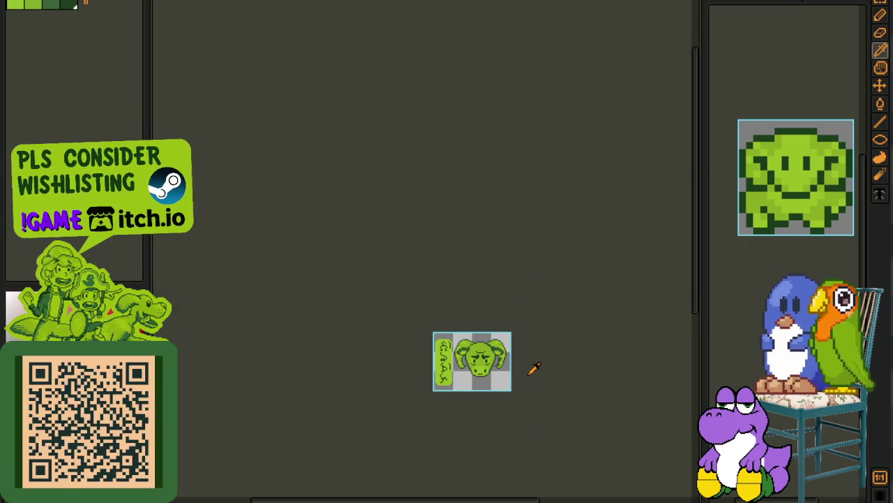
scroll(530, 367, up, 1)
scroll(516, 365, up, 1)
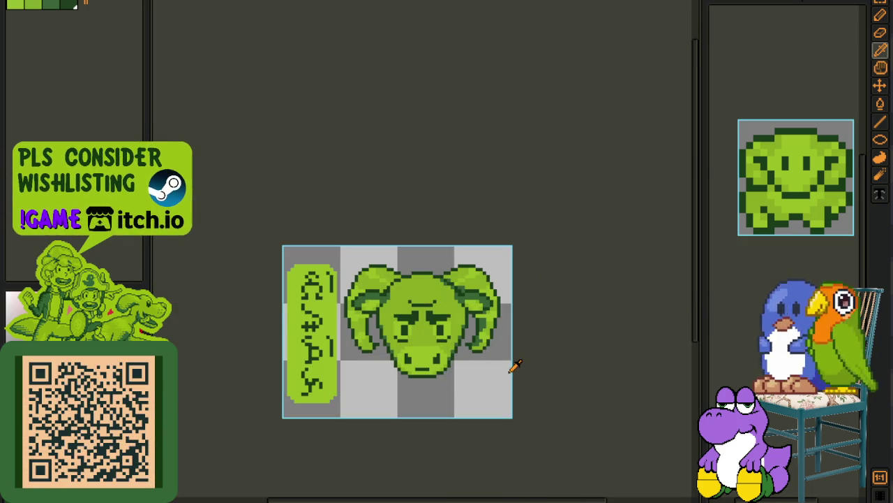
drag(293, 234, 630, 440)
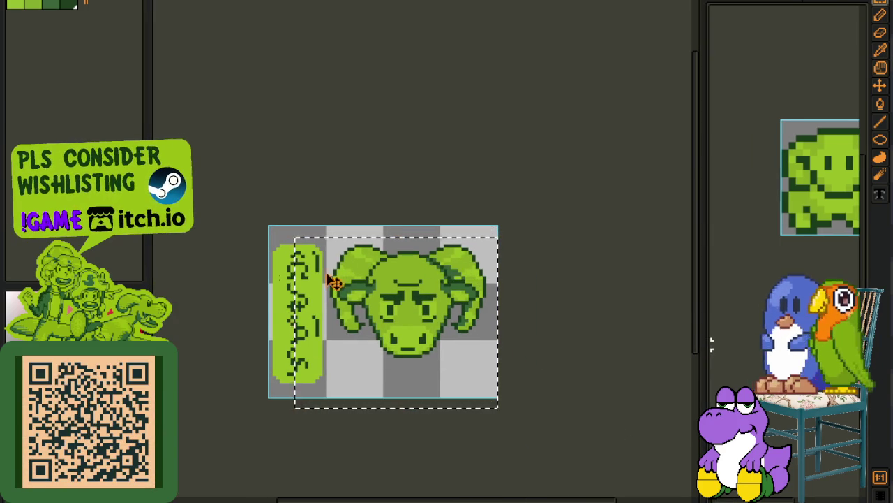
scroll(417, 279, up, 1)
click(419, 266)
drag(258, 222, 396, 384)
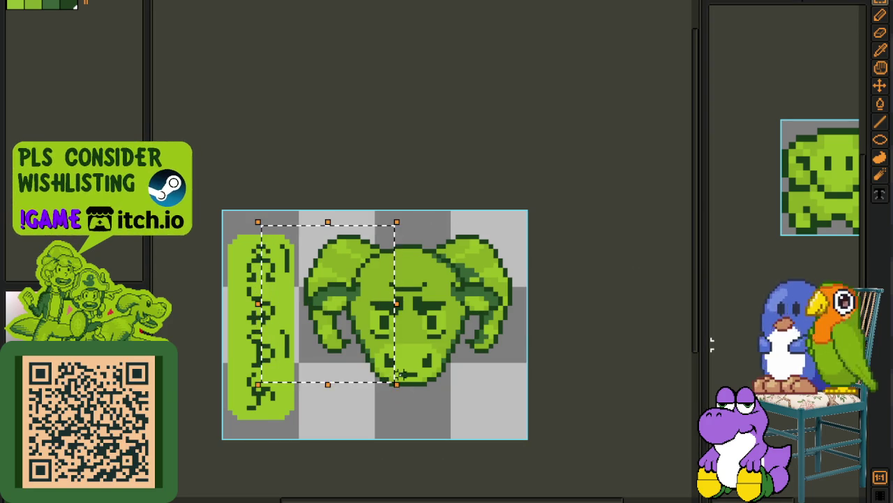
drag(415, 231, 557, 365)
click(609, 341)
scroll(609, 342, down, 2)
scroll(604, 338, down, 1)
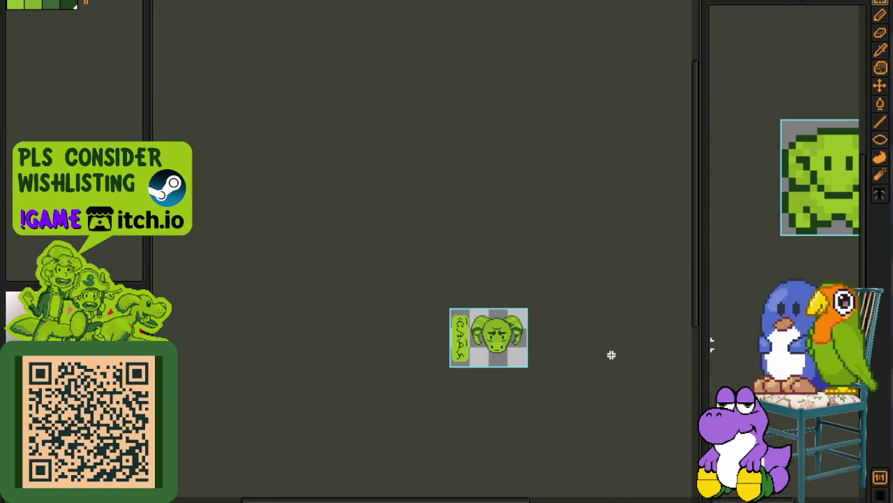
scroll(517, 309, up, 1)
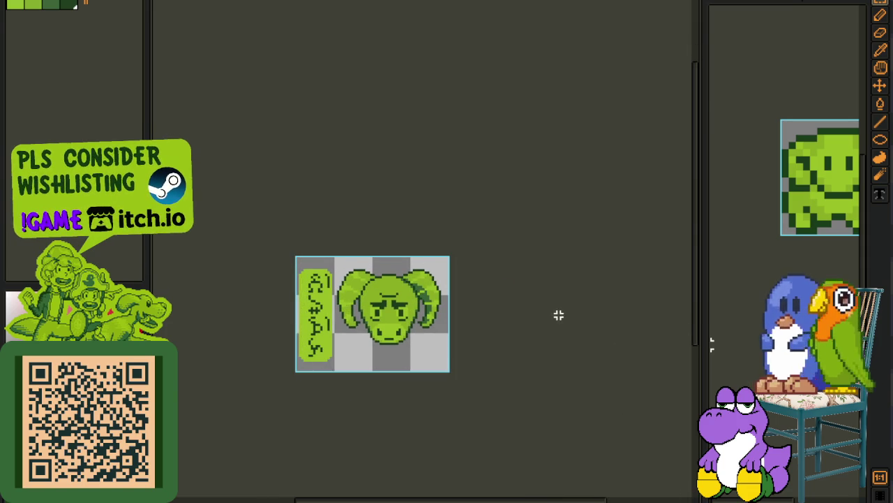
scroll(428, 319, up, 1)
scroll(428, 319, up, 1)
scroll(423, 275, up, 2)
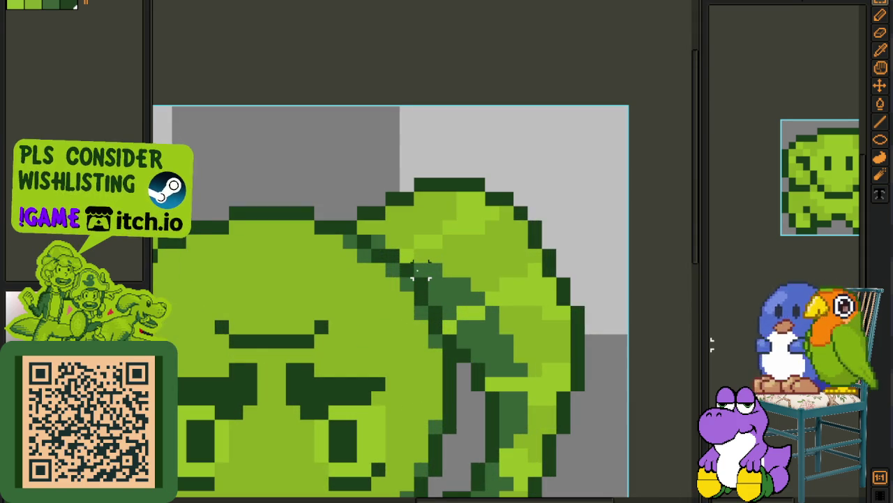
scroll(421, 273, down, 2)
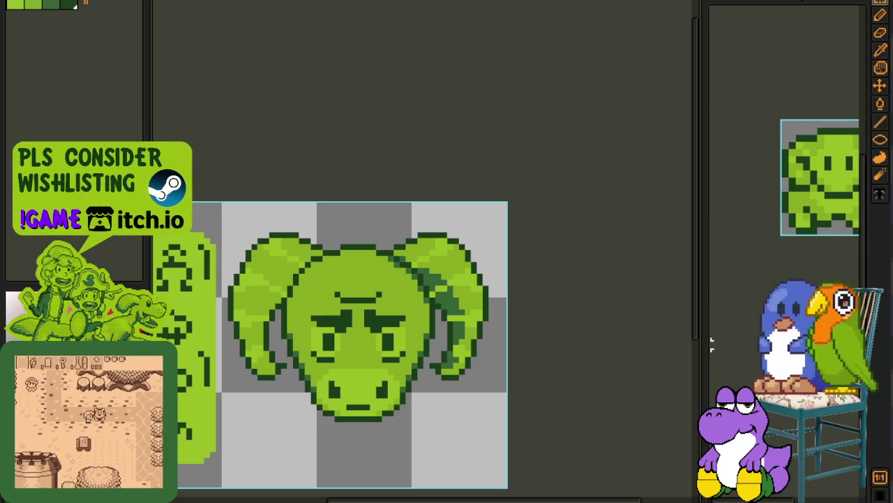
key(alt+Tab)
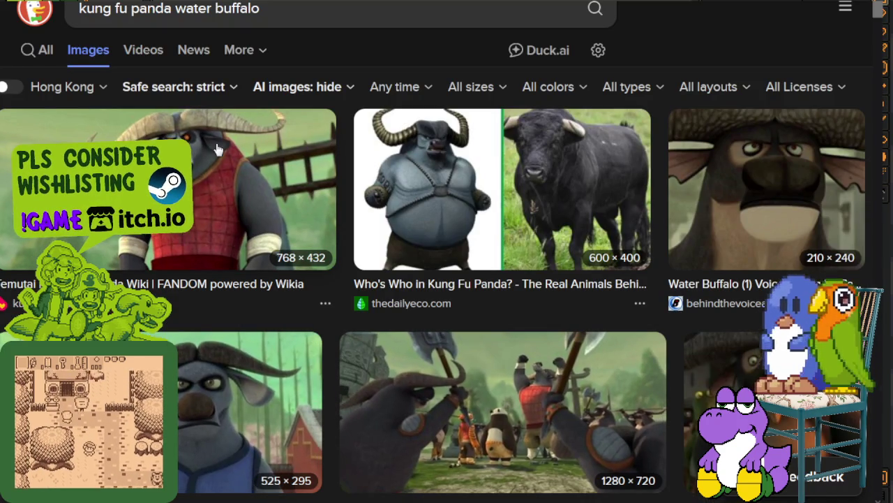
Step: Preview the Temutai, Shi Wo and Water Buffalo reference images
click(217, 150)
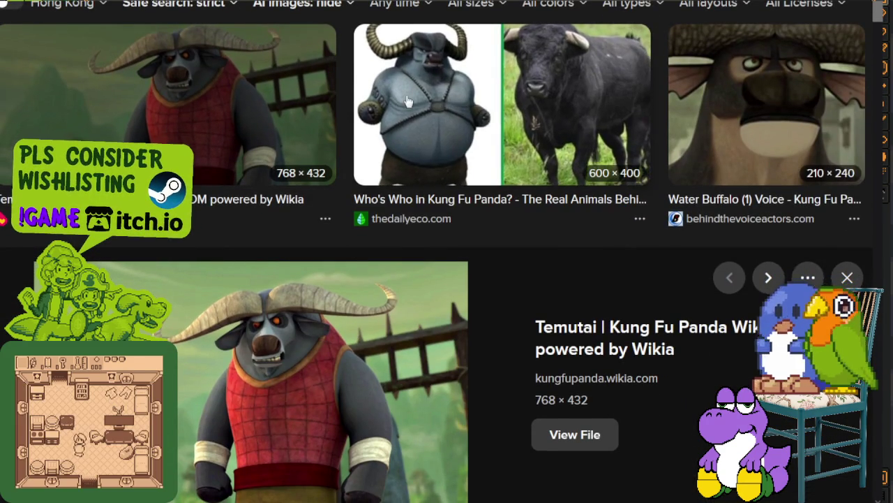
scroll(401, 105, down, 6)
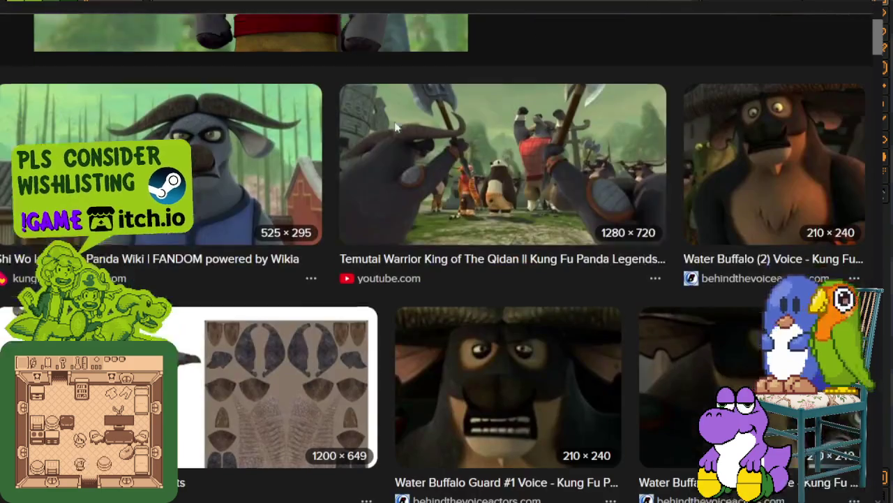
click(236, 149)
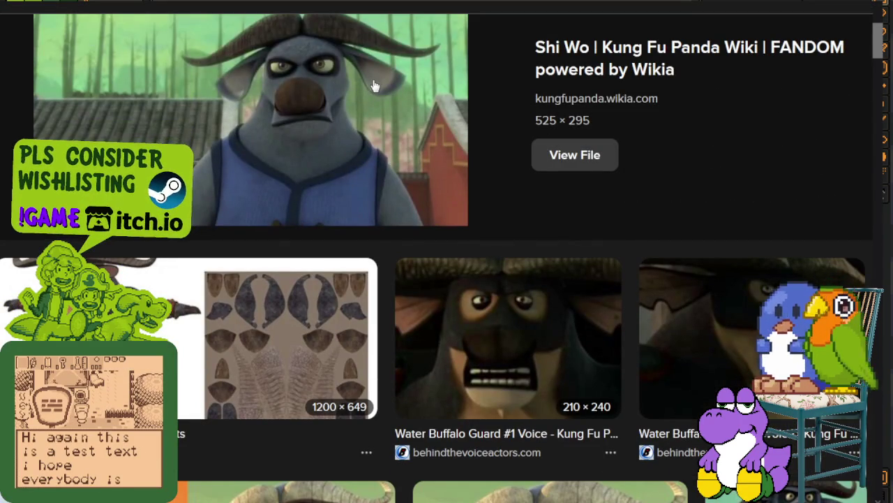
scroll(488, 209, up, 5)
scroll(628, 188, up, 3)
click(733, 171)
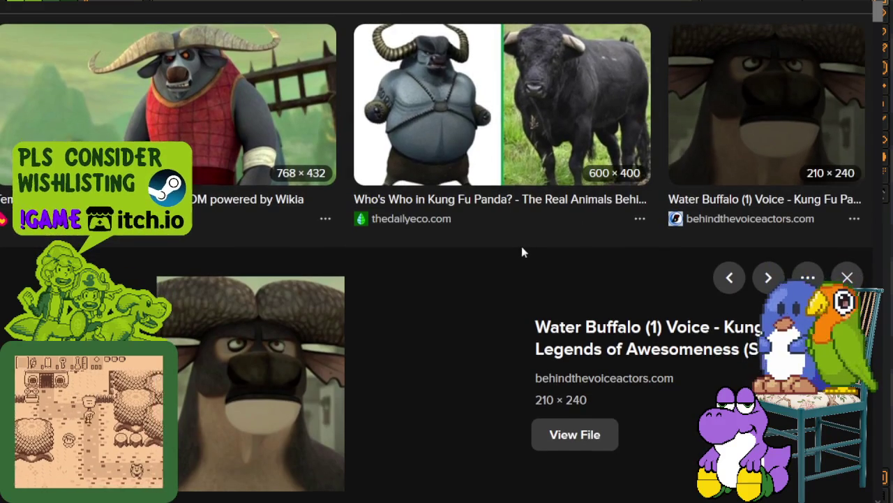
scroll(519, 248, down, 3)
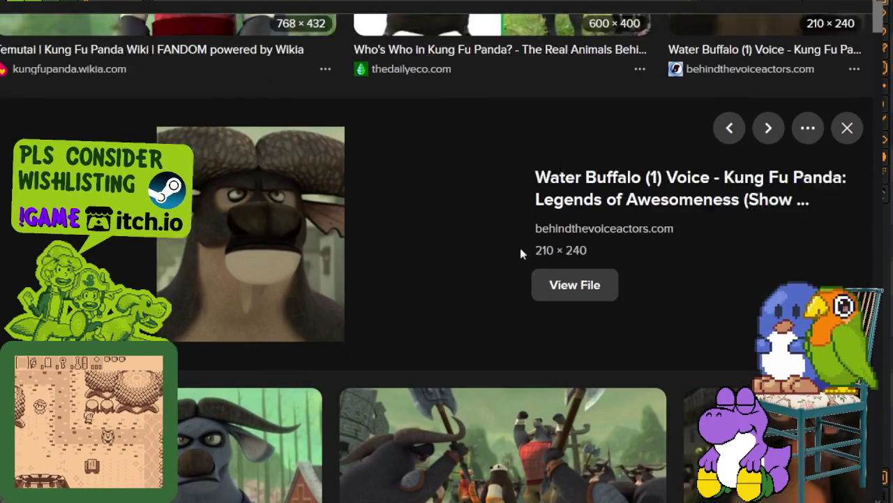
scroll(519, 251, down, 1)
scroll(517, 251, down, 3)
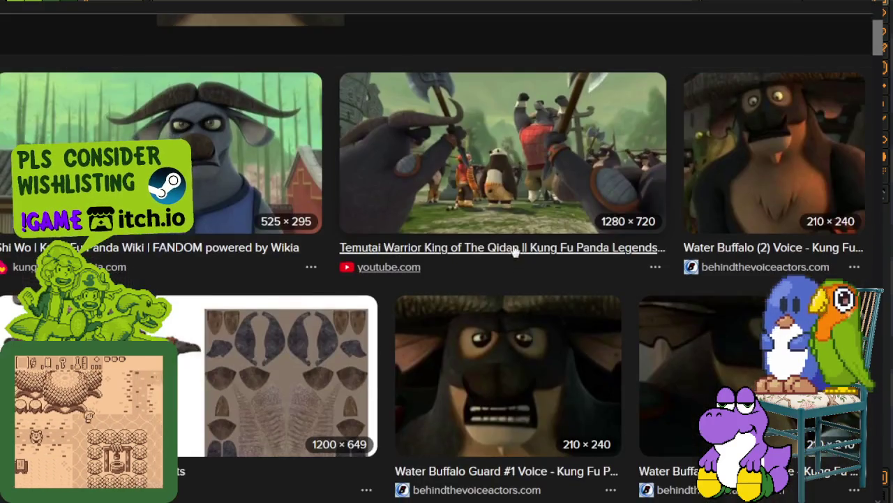
scroll(500, 252, down, 3)
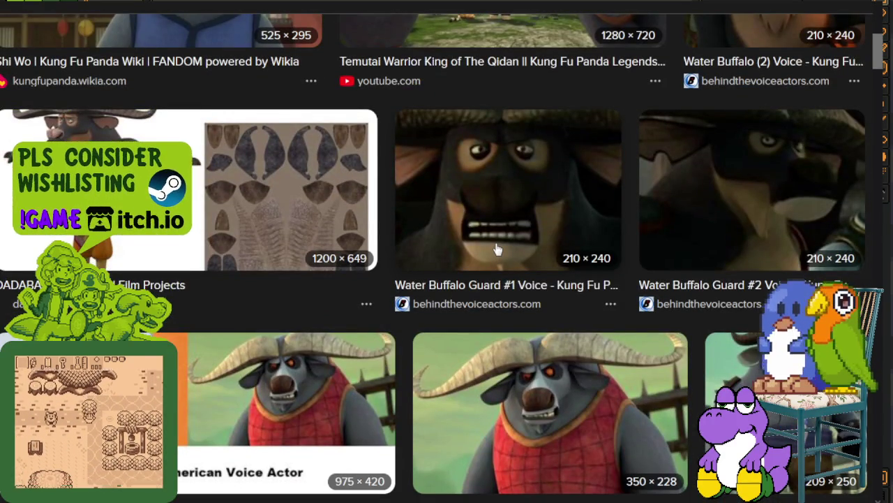
scroll(500, 251, down, 3)
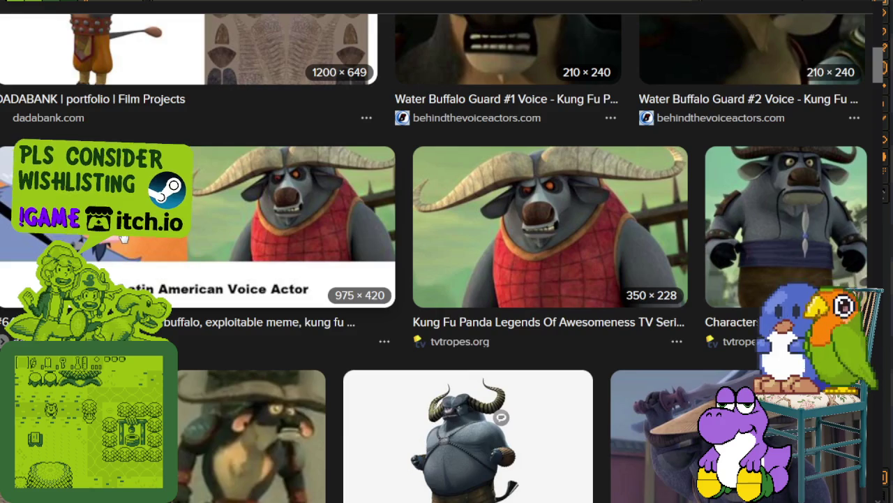
Step: Preview the buffalo voice actor comparison image
click(183, 278)
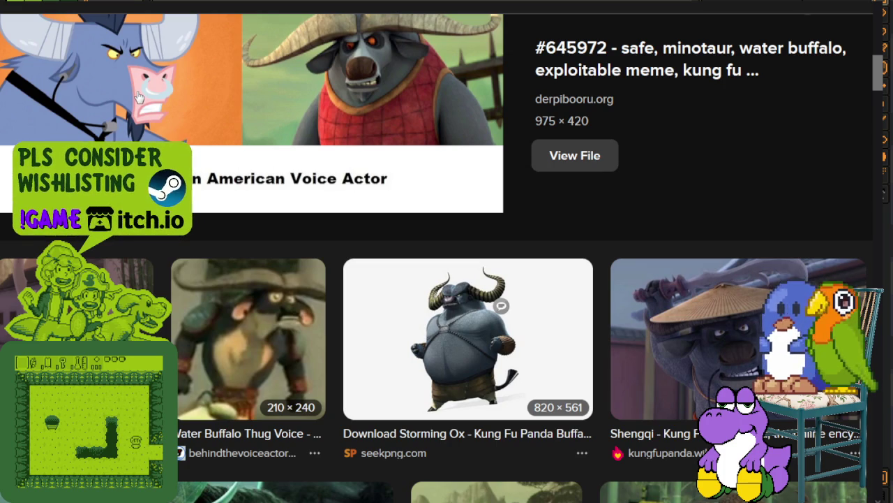
scroll(318, 138, down, 5)
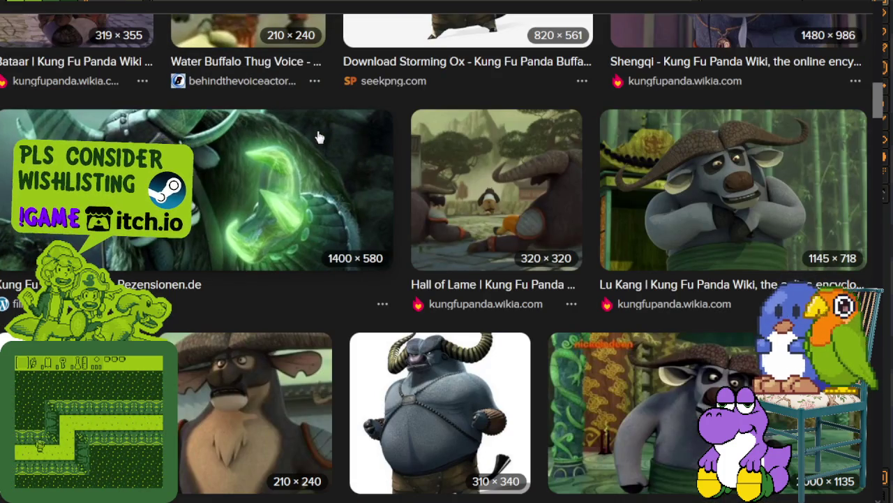
scroll(317, 138, down, 4)
mouse_move(364, 356)
scroll(415, 275, up, 1)
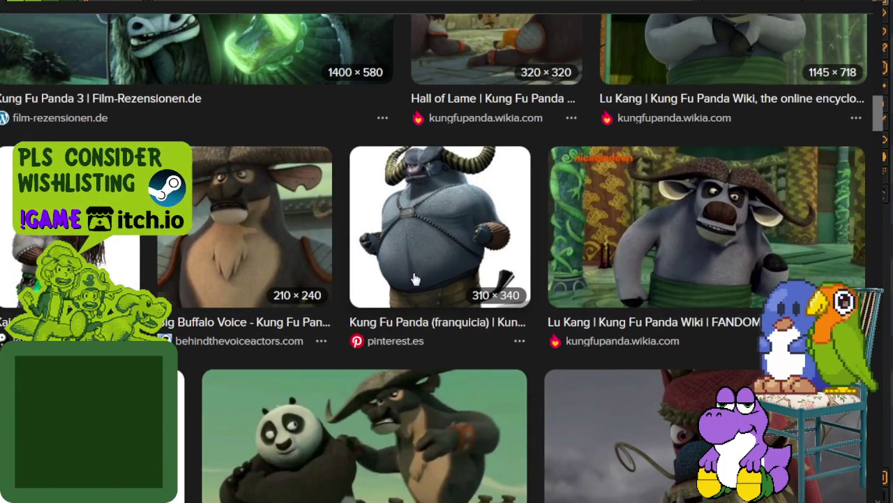
scroll(413, 279, down, 2)
scroll(415, 279, down, 1)
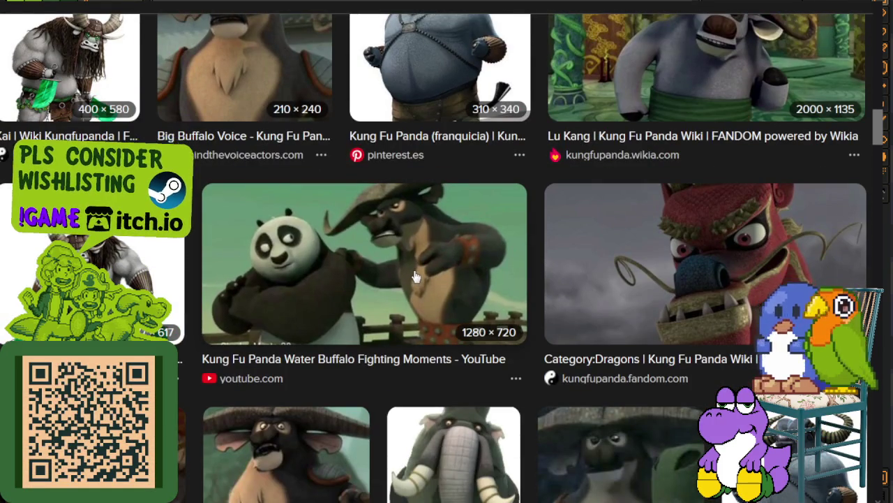
Step: Open the Kai character image and another preview on their own, then return to results
click(105, 77)
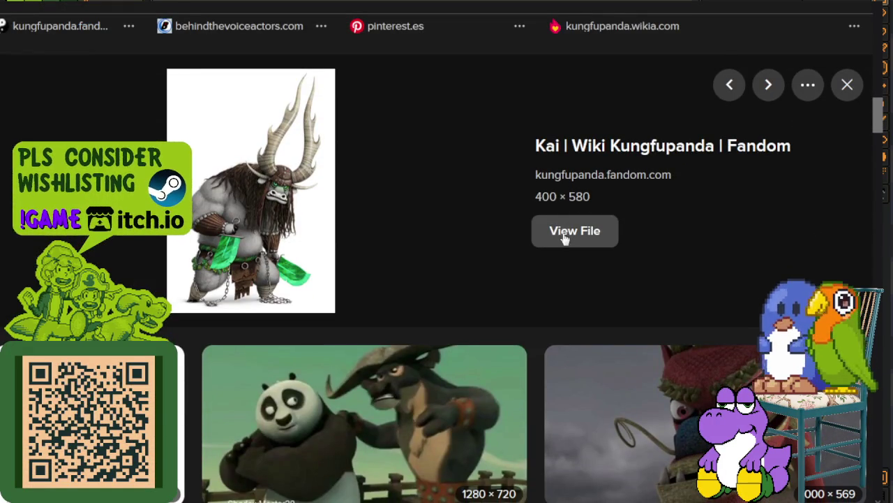
click(566, 236)
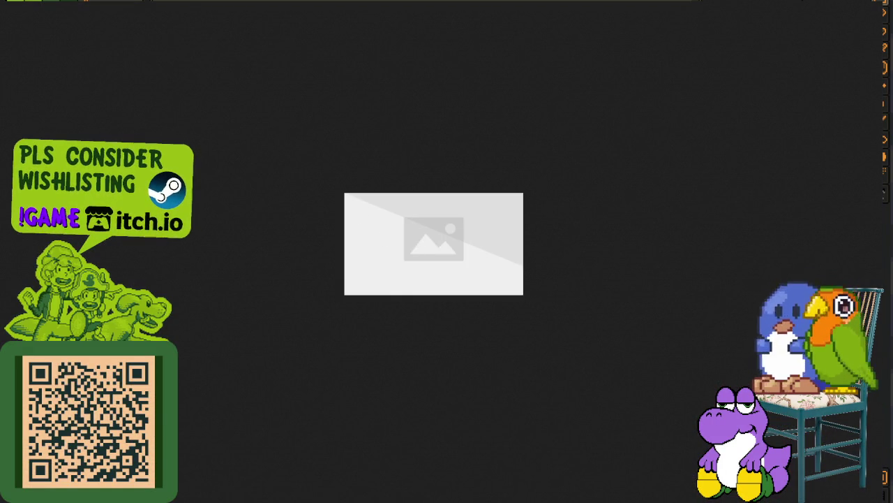
key(alt+Left)
scroll(476, 287, down, 3)
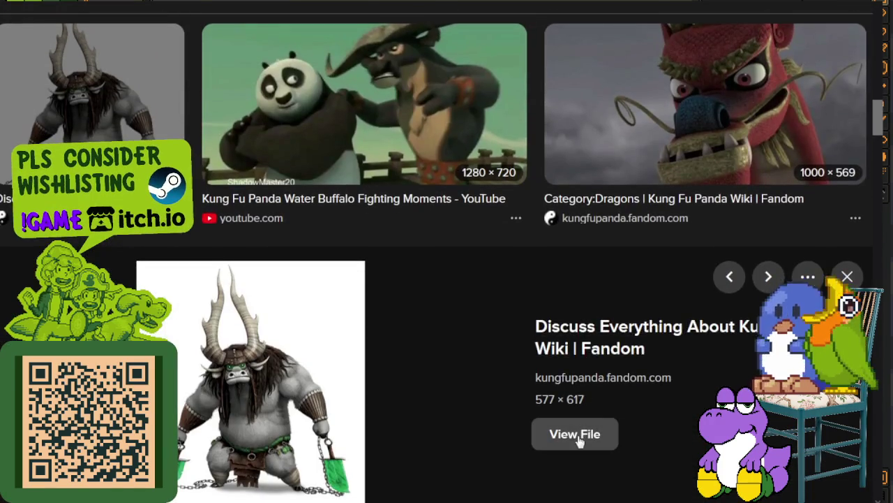
click(574, 433)
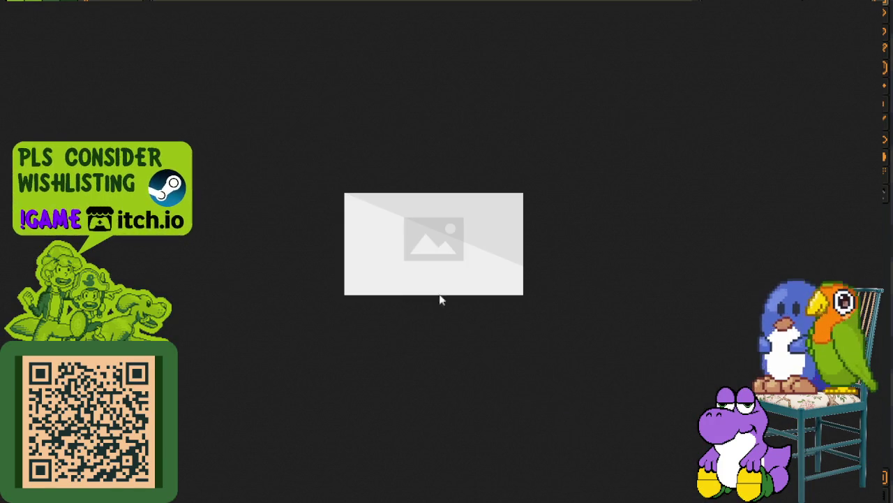
key(alt+Left)
Step: Scroll further through the buffalo results, then return to Aseprite
scroll(199, 223, down, 3)
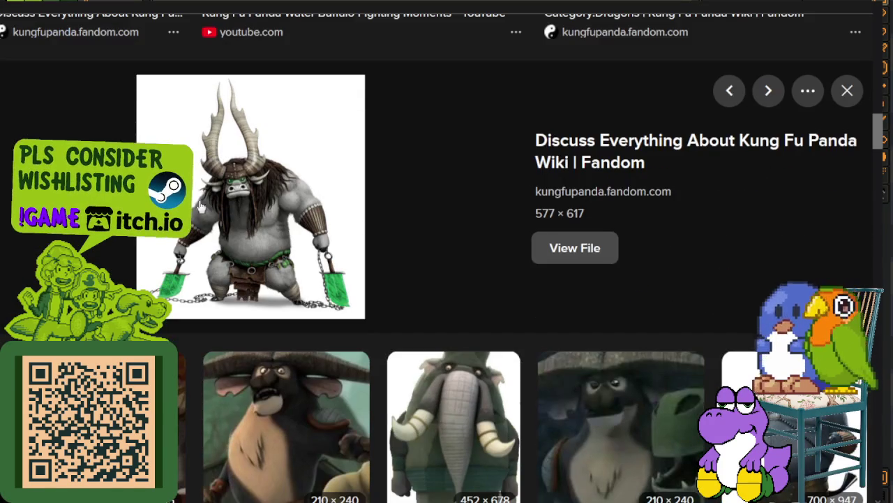
scroll(243, 201, down, 3)
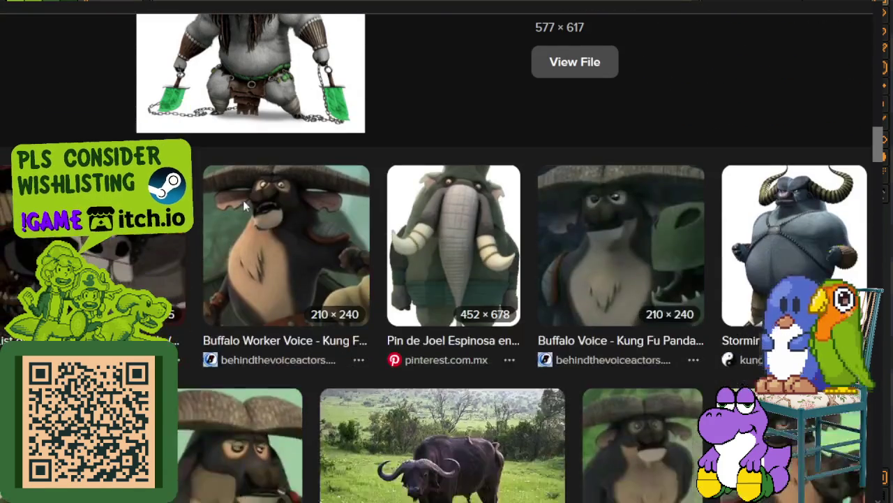
scroll(243, 201, up, 3)
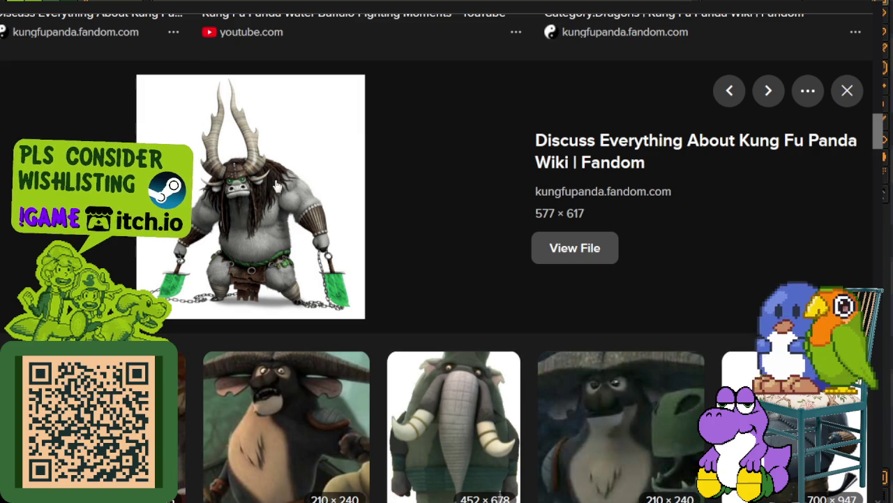
scroll(474, 178, down, 3)
scroll(521, 224, down, 4)
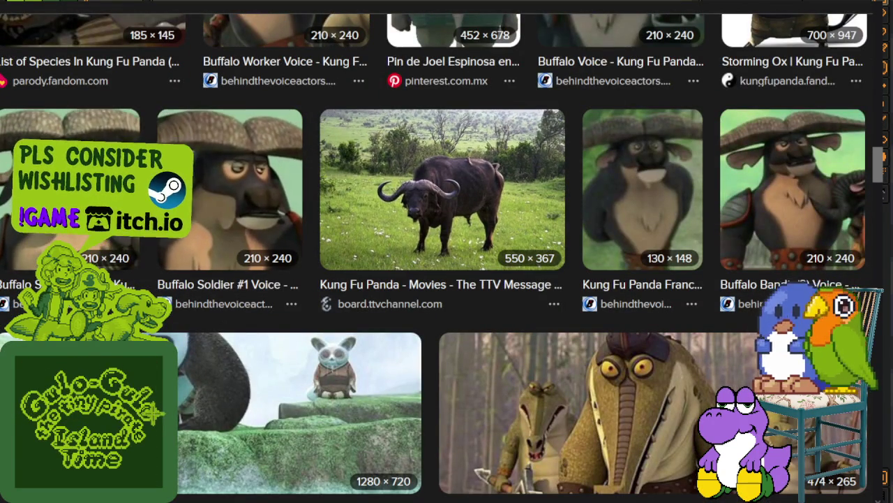
key(alt+Tab)
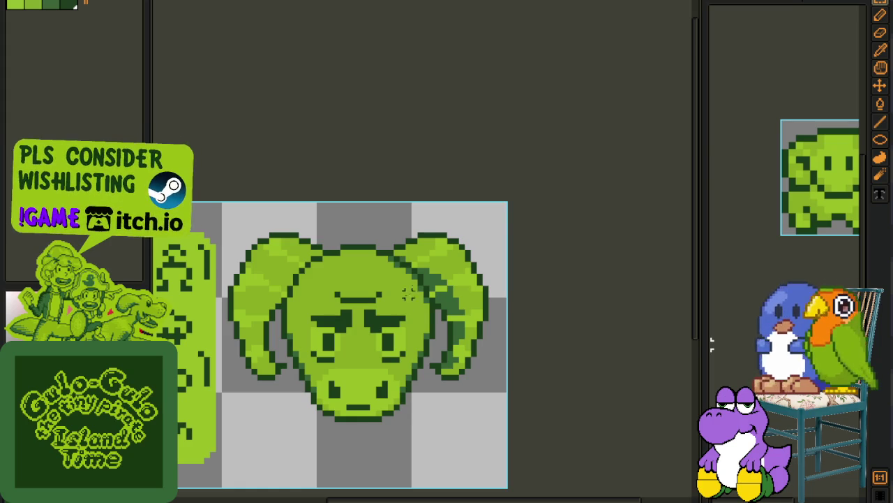
Step: Duplicate Layer 1, move the copy up, then delete Layer 1 Copy
scroll(402, 299, down, 1)
scroll(400, 287, up, 1)
scroll(356, 265, up, 1)
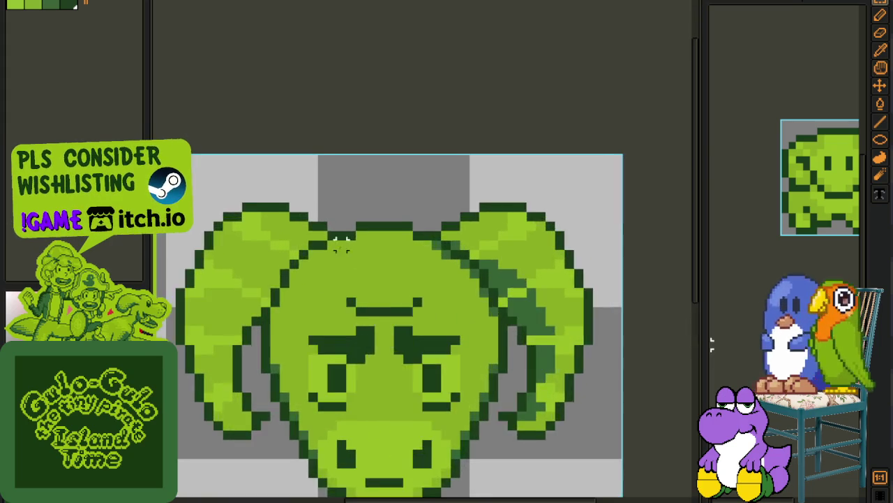
scroll(341, 244, up, 1)
scroll(328, 245, down, 2)
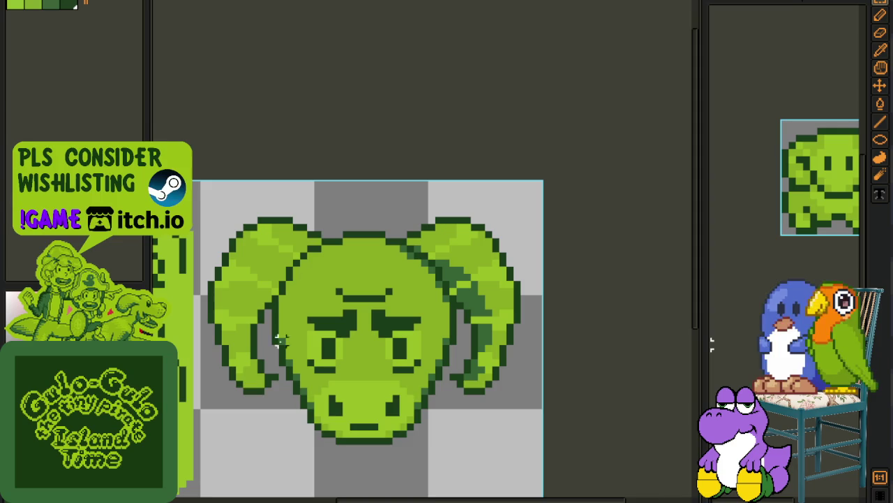
key(Tab)
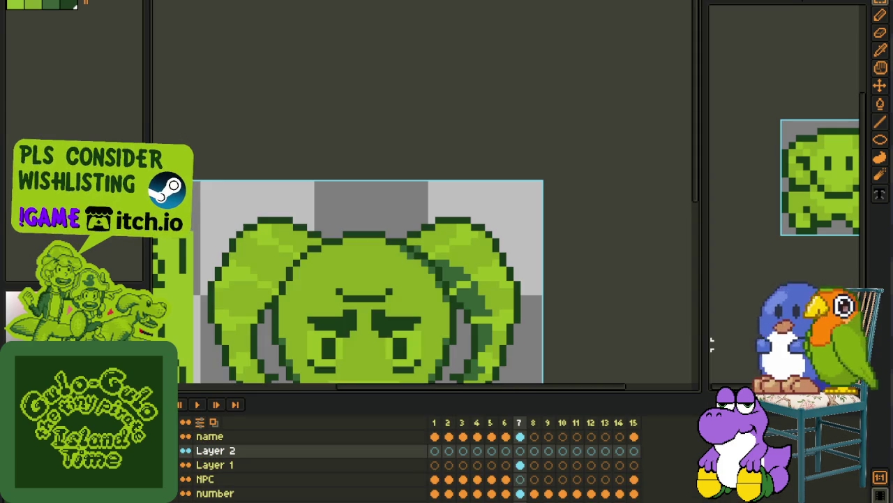
right_click(216, 465)
click(253, 475)
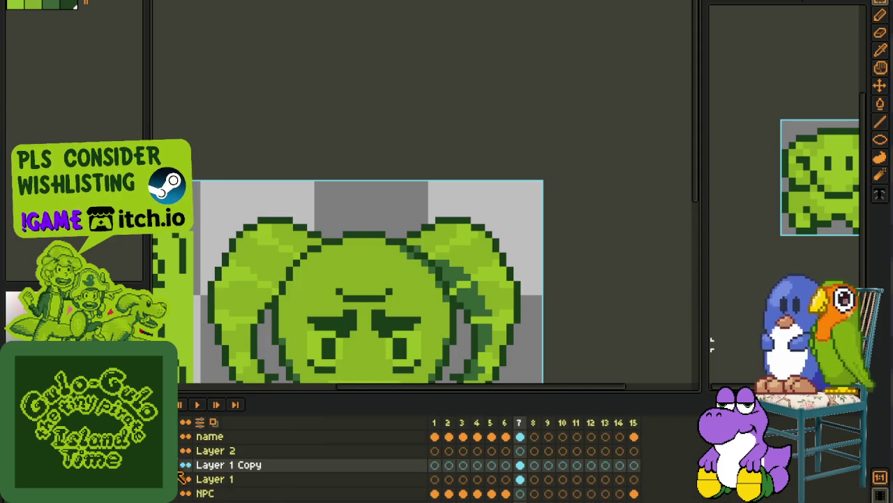
drag(217, 465, 230, 452)
right_click(230, 452)
click(279, 440)
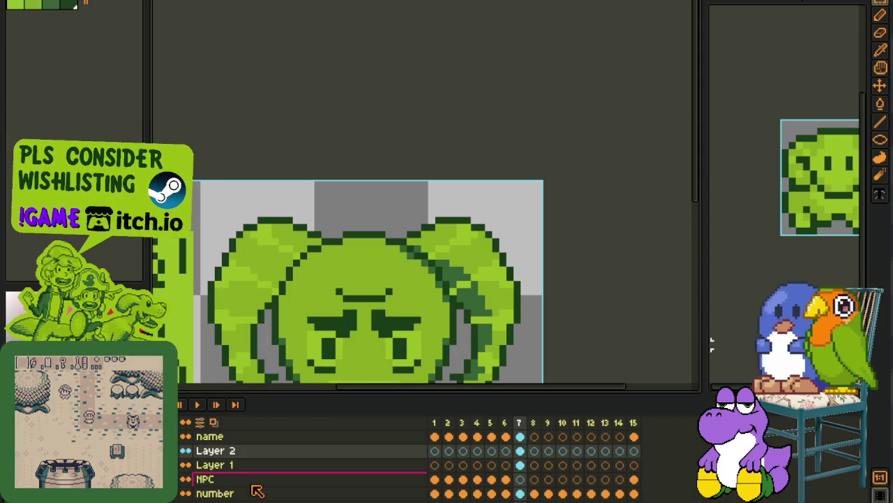
Step: Add a new Layer 3 above Layer 2 and save the file
right_click(231, 453)
click(363, 432)
key(ctrl+s)
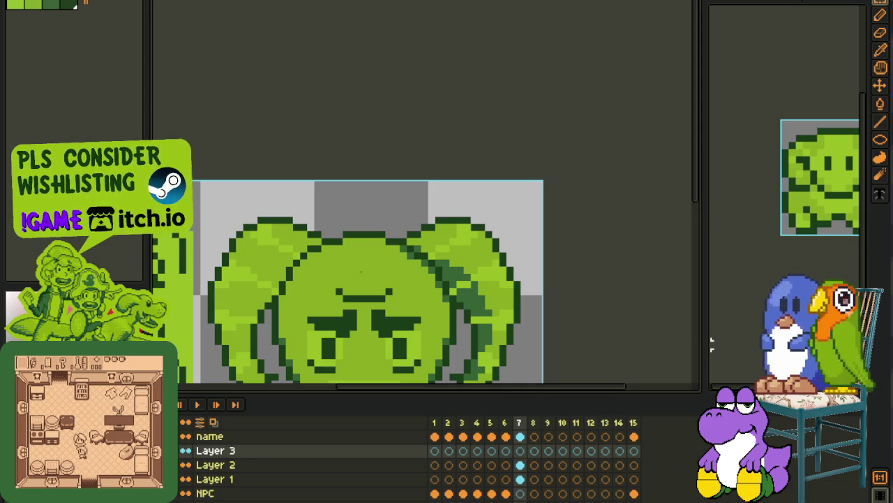
drag(335, 297, 333, 293)
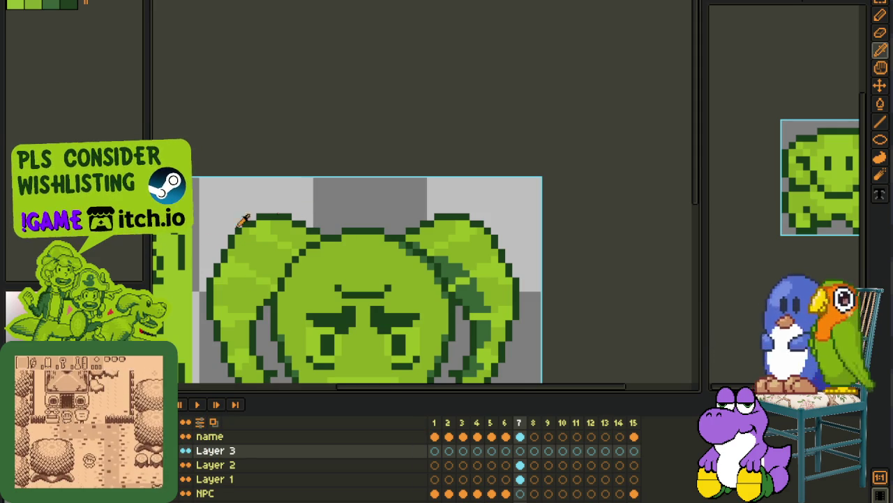
scroll(351, 238, up, 1)
scroll(351, 237, up, 1)
key(Tab)
drag(365, 251, 407, 280)
key(ctrl+s)
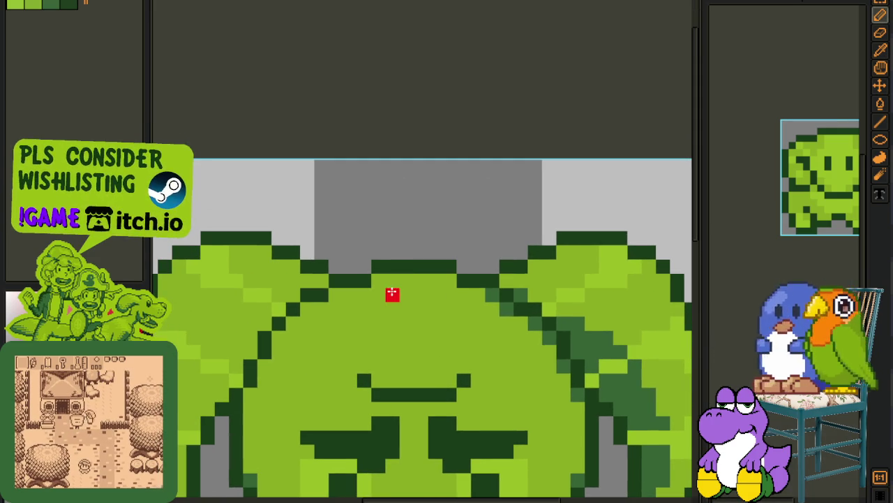
Step: Draw a red sketch line across the top of the ram's head
mouse_move(407, 280)
mouse_down()
mouse_move(398, 250)
mouse_move(301, 206)
mouse_move(218, 208)
mouse_up()
scroll(219, 208, down, 2)
scroll(279, 222, up, 1)
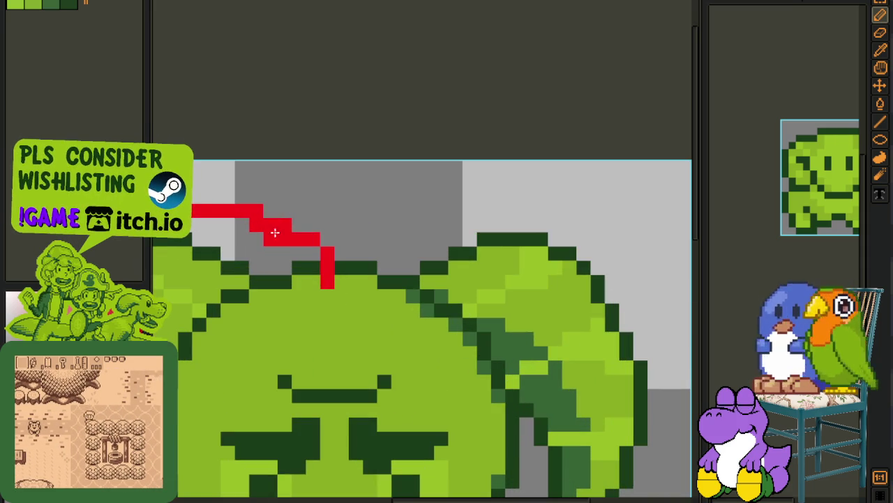
scroll(265, 216, down, 1)
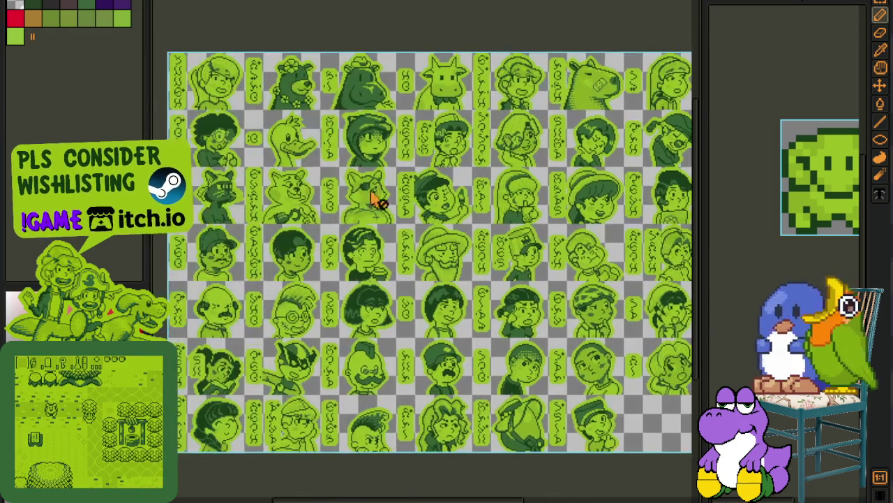
Step: Zoom and pan across the green portrait sheet to close in on the duck's face
scroll(230, 224, up, 2)
drag(229, 223, 274, 251)
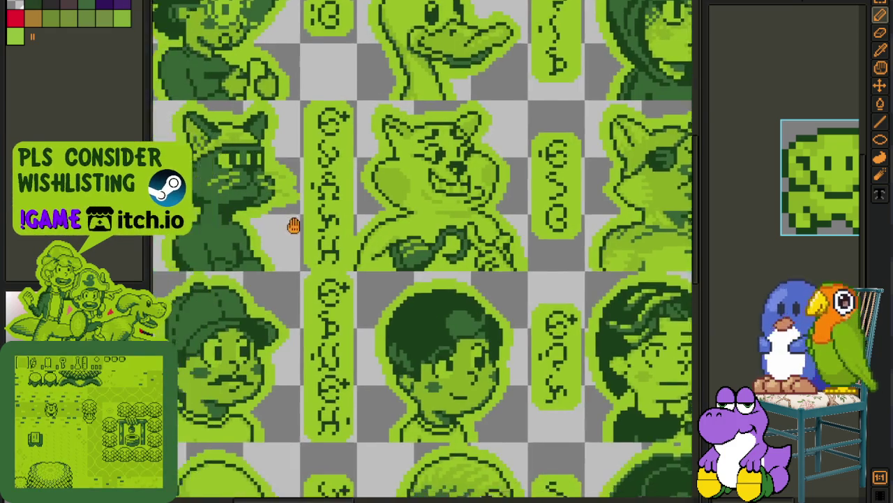
scroll(274, 251, right, 2)
scroll(255, 263, left, 1)
scroll(328, 264, right, 3)
drag(315, 242, 355, 299)
scroll(331, 84, up, 2)
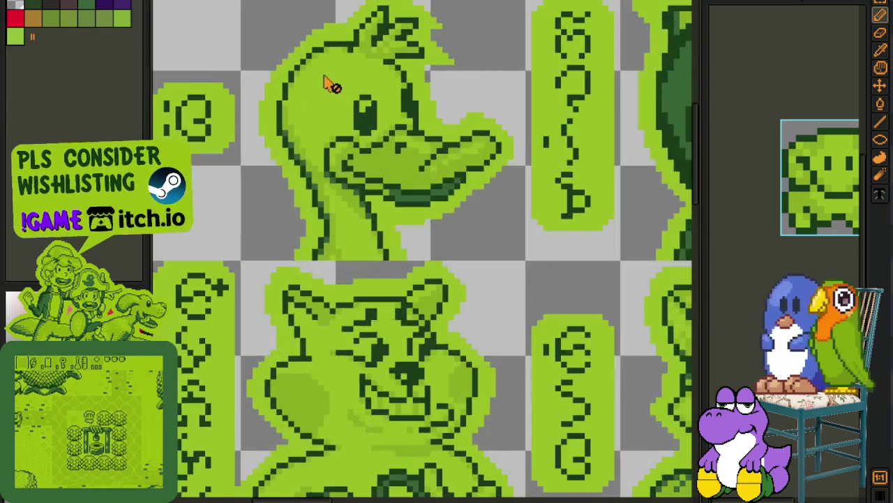
scroll(393, 95, up, 1)
scroll(355, 110, up, 1)
drag(356, 111, 364, 164)
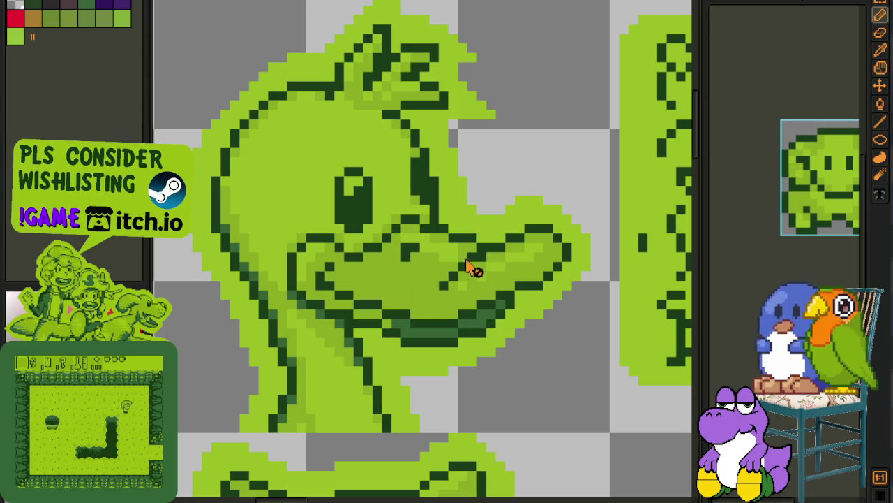
Step: Zoom in and out around the faces, then pan over to the cow portrait
scroll(550, 269, down, 2)
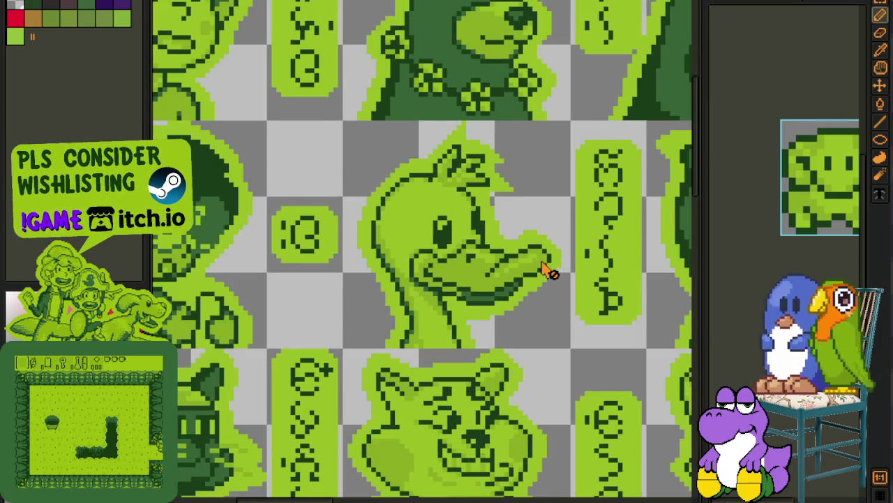
scroll(554, 234, up, 1)
scroll(440, 272, down, 1)
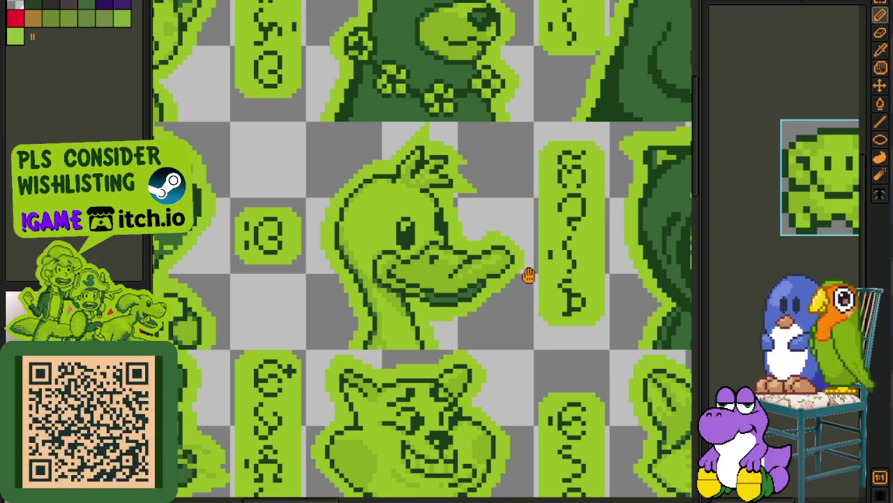
scroll(398, 209, down, 1)
scroll(401, 210, down, 3)
scroll(457, 150, up, 3)
scroll(434, 140, up, 1)
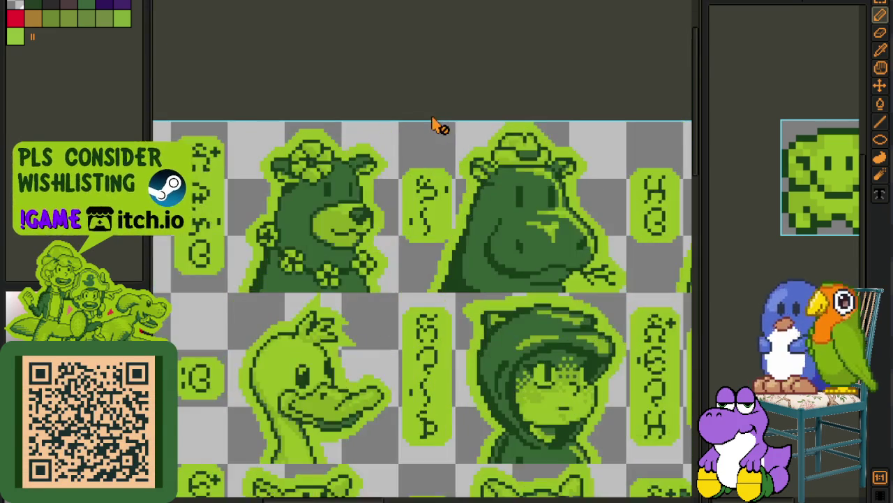
scroll(369, 219, up, 1)
drag(368, 194, 152, 239)
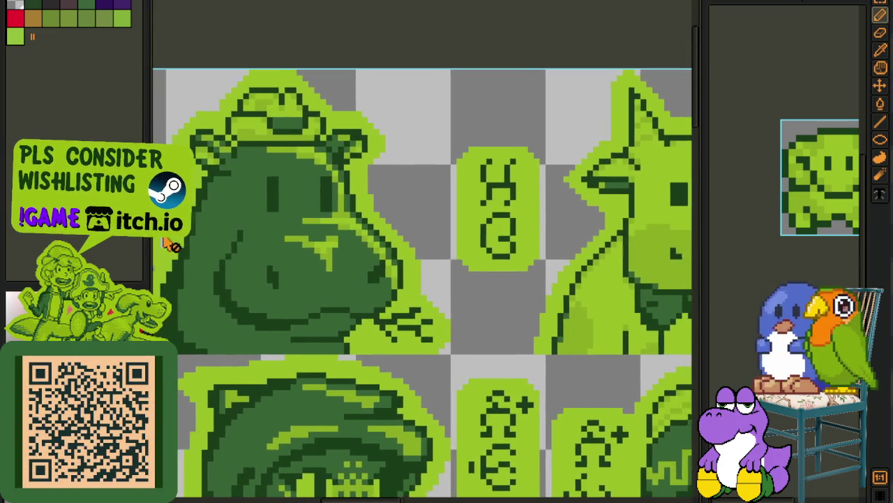
scroll(298, 221, down, 2)
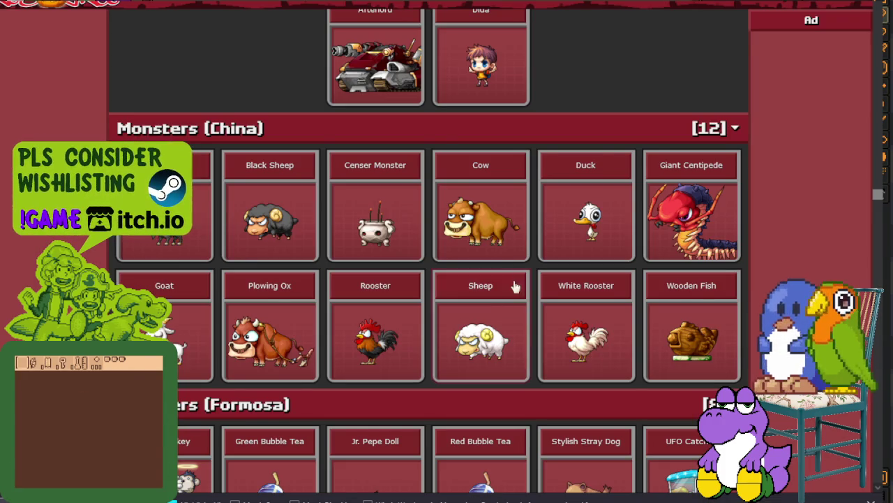
Step: Scroll up through the MapleStory sprite listing on The Spriters Resource
scroll(475, 171, up, 1)
scroll(477, 308, down, 5)
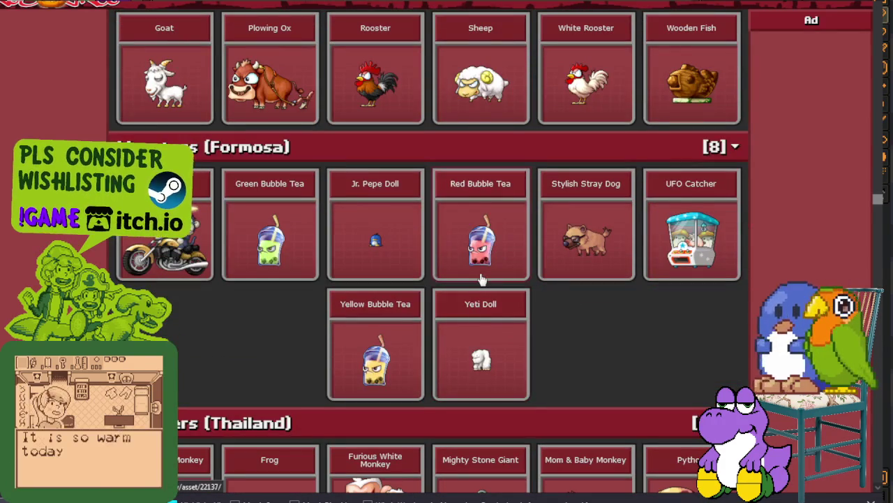
scroll(477, 308, up, 10)
scroll(481, 277, up, 6)
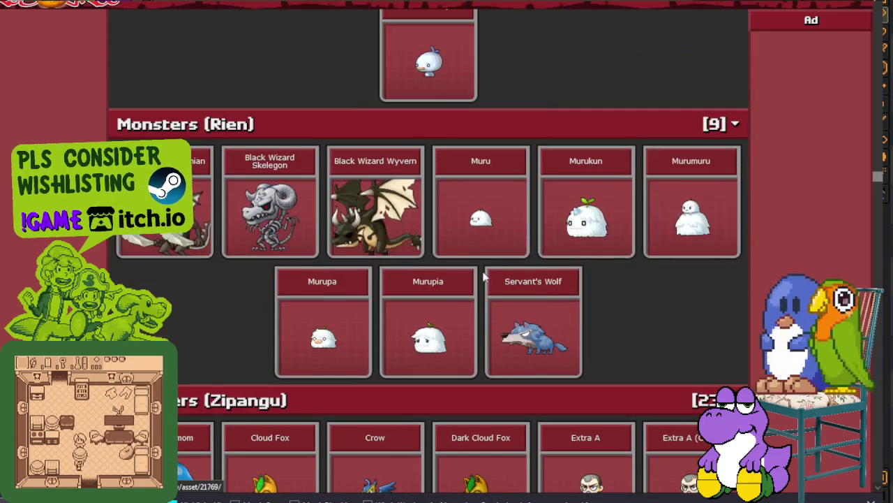
scroll(483, 277, up, 5)
scroll(483, 277, up, 3)
scroll(483, 277, up, 2)
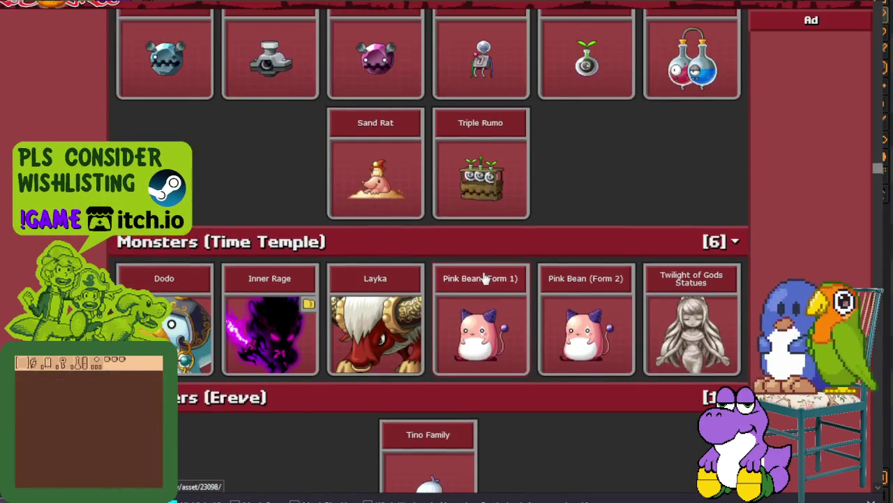
scroll(483, 277, up, 4)
scroll(485, 278, up, 2)
scroll(485, 278, up, 3)
scroll(485, 276, up, 3)
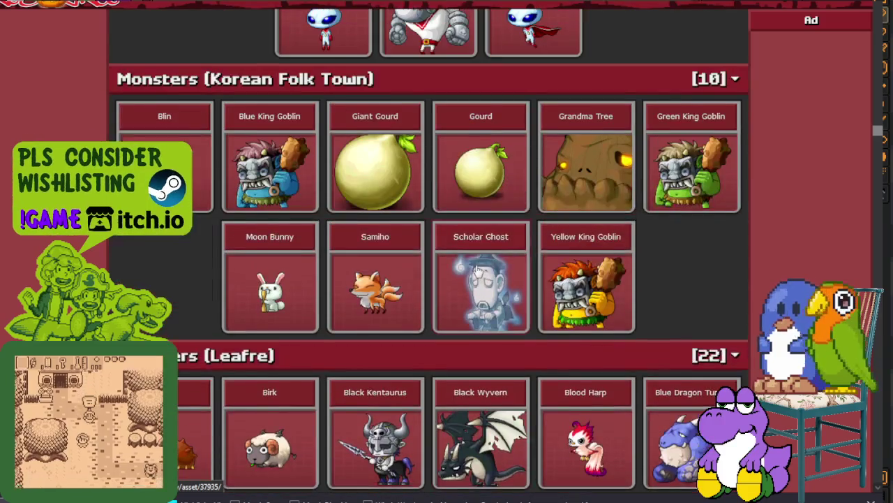
scroll(474, 263, up, 5)
scroll(473, 263, up, 1)
scroll(475, 261, up, 5)
scroll(475, 259, up, 2)
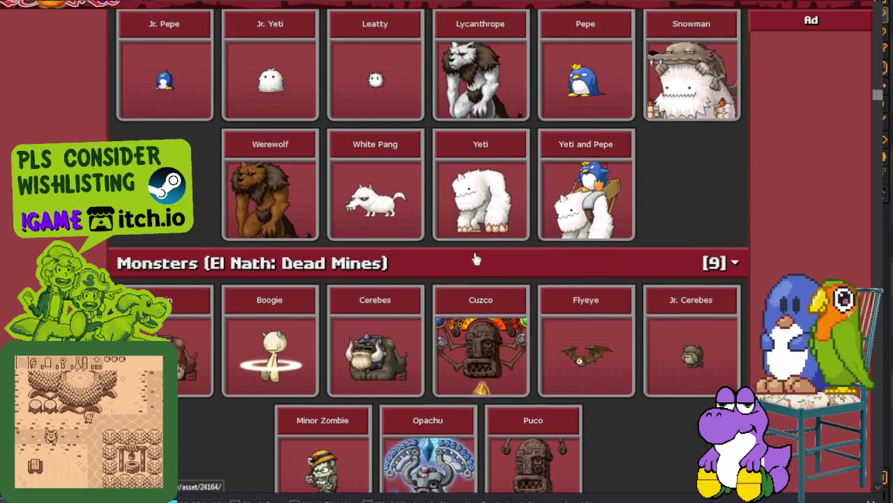
scroll(475, 259, up, 4)
scroll(474, 259, up, 5)
scroll(474, 259, up, 5)
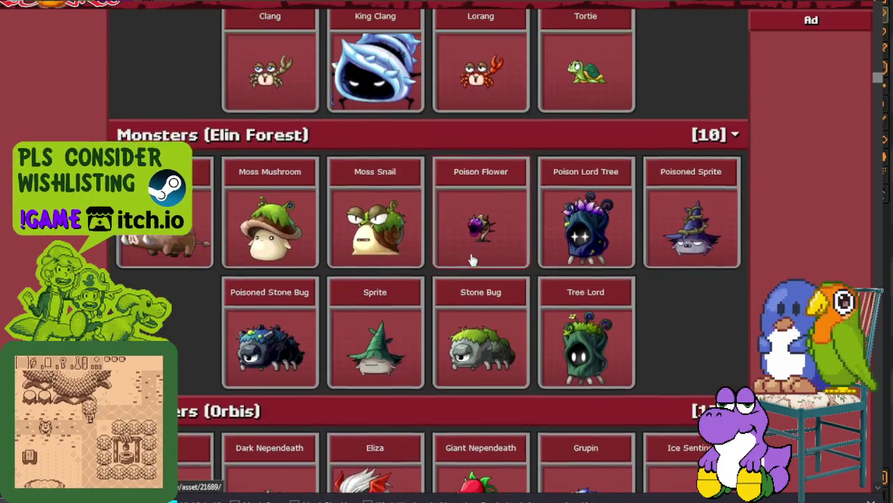
scroll(472, 259, up, 2)
scroll(472, 258, up, 4)
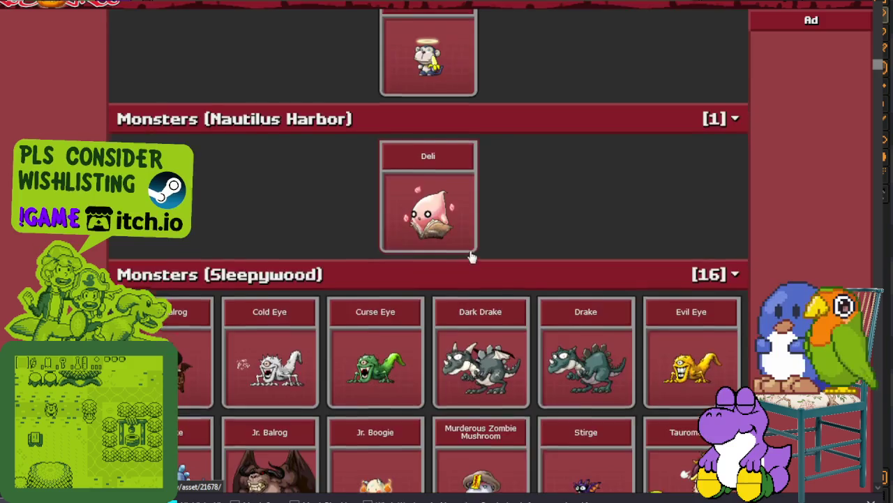
scroll(472, 258, up, 4)
scroll(472, 259, up, 5)
scroll(472, 258, up, 4)
scroll(472, 256, up, 3)
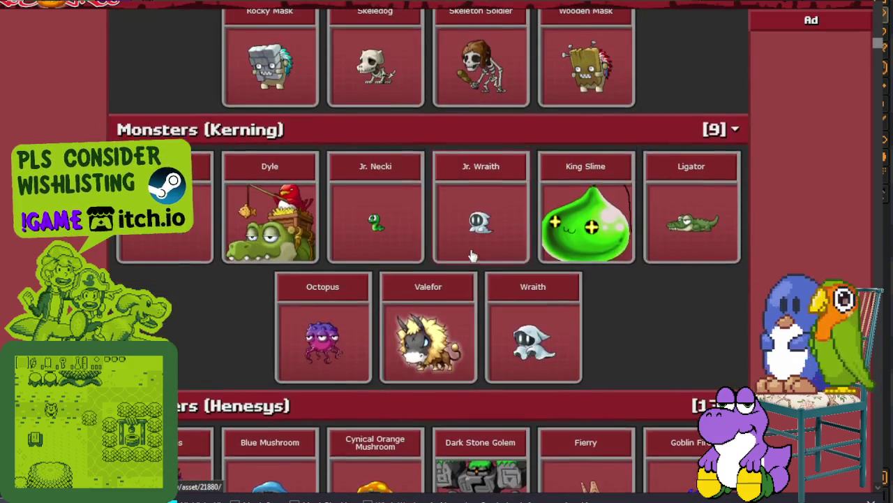
scroll(471, 257, up, 4)
scroll(472, 256, up, 2)
scroll(472, 256, up, 3)
scroll(473, 256, up, 3)
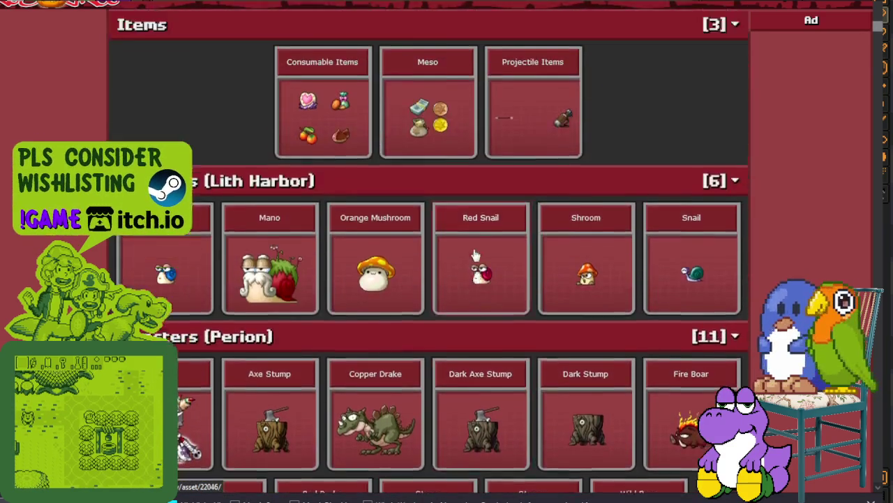
scroll(474, 256, up, 3)
scroll(473, 256, up, 2)
scroll(474, 256, up, 1)
scroll(473, 256, up, 3)
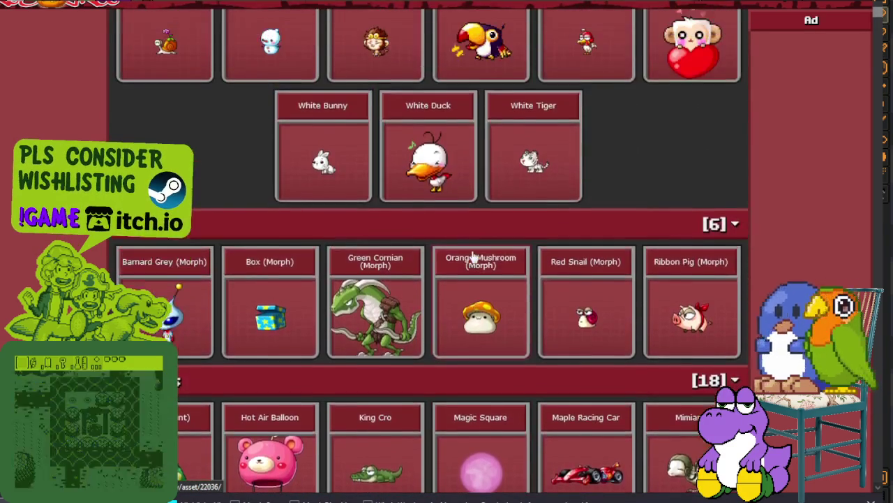
scroll(473, 256, up, 3)
scroll(473, 256, up, 3)
scroll(473, 256, down, 5)
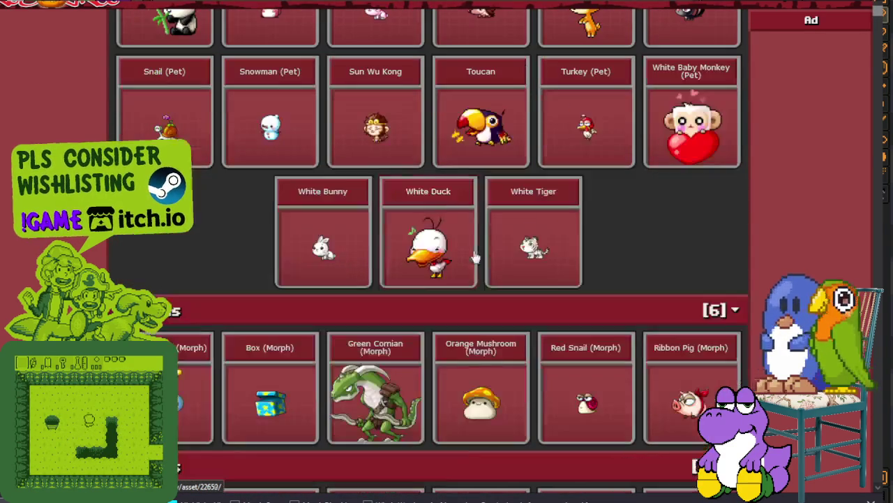
scroll(466, 163, up, 2)
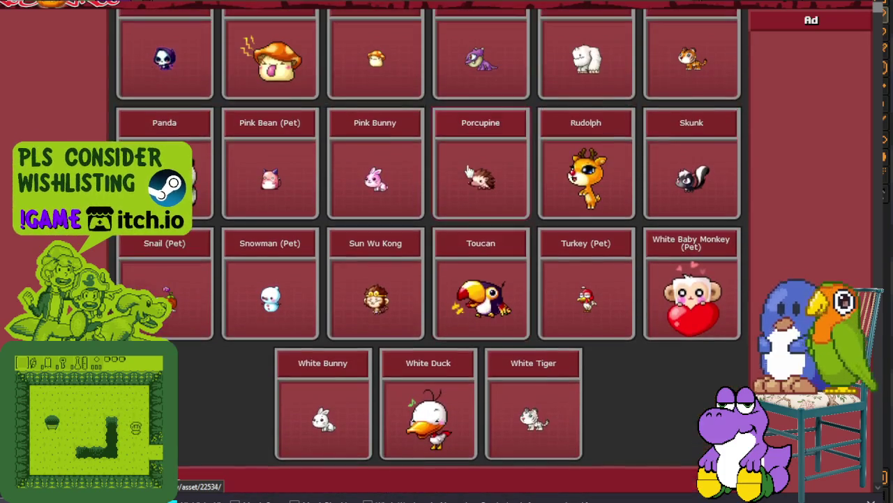
scroll(466, 163, up, 1)
scroll(466, 163, up, 2)
scroll(466, 164, up, 3)
scroll(472, 183, up, 1)
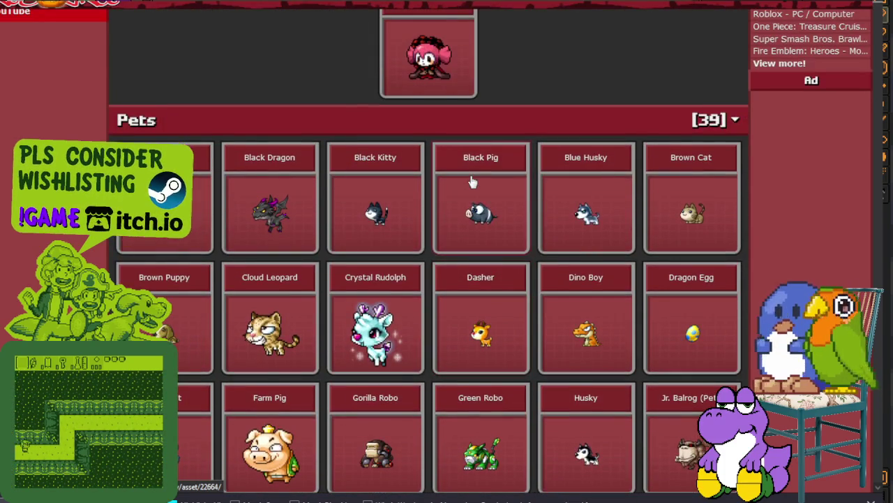
scroll(472, 183, up, 2)
scroll(489, 178, up, 2)
scroll(530, 185, up, 3)
Step: Scroll back down the listing to the Background Tilesets section
scroll(569, 195, down, 10)
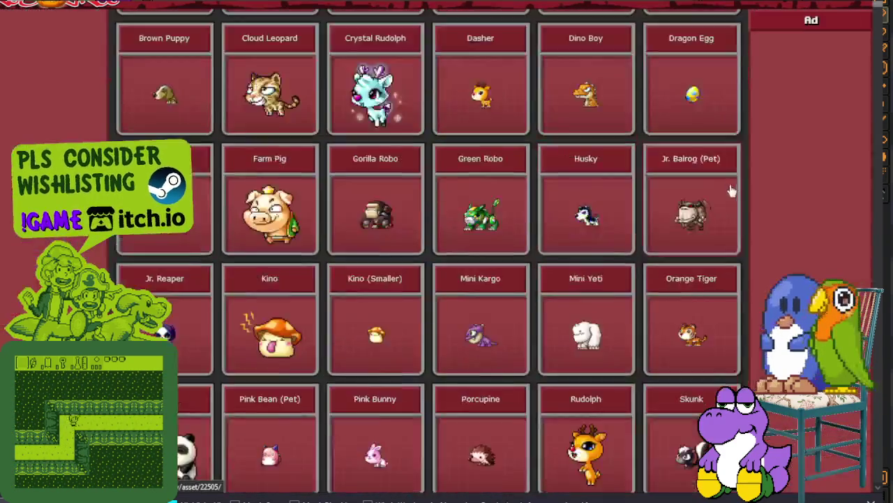
scroll(674, 194, down, 5)
scroll(430, 251, down, 10)
scroll(429, 251, down, 5)
scroll(429, 251, down, 5)
scroll(429, 251, down, 4)
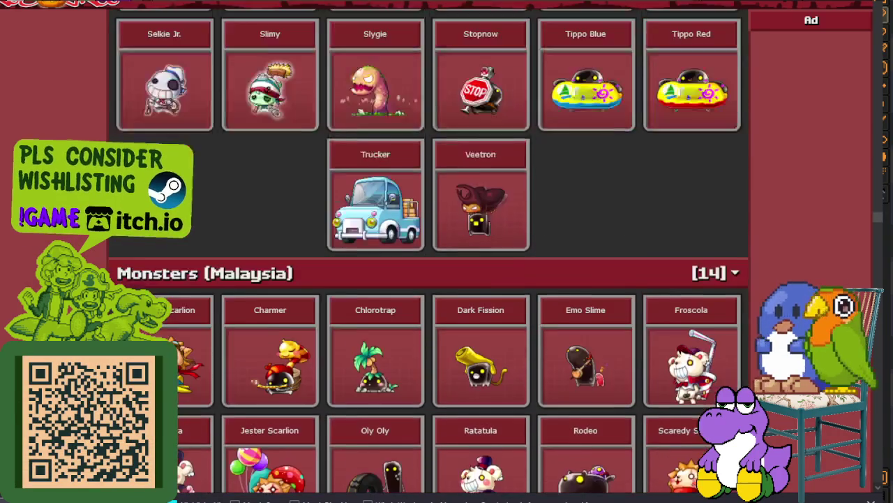
scroll(429, 251, down, 4)
scroll(429, 251, down, 3)
scroll(429, 251, down, 5)
scroll(429, 251, down, 3)
scroll(429, 251, down, 3)
scroll(430, 251, down, 5)
scroll(429, 251, down, 2)
scroll(429, 252, down, 5)
scroll(429, 252, down, 2)
scroll(429, 251, down, 5)
scroll(429, 251, down, 5)
scroll(429, 251, down, 4)
scroll(429, 251, down, 4)
scroll(429, 251, up, 10)
scroll(280, 279, down, 1)
scroll(314, 210, down, 2)
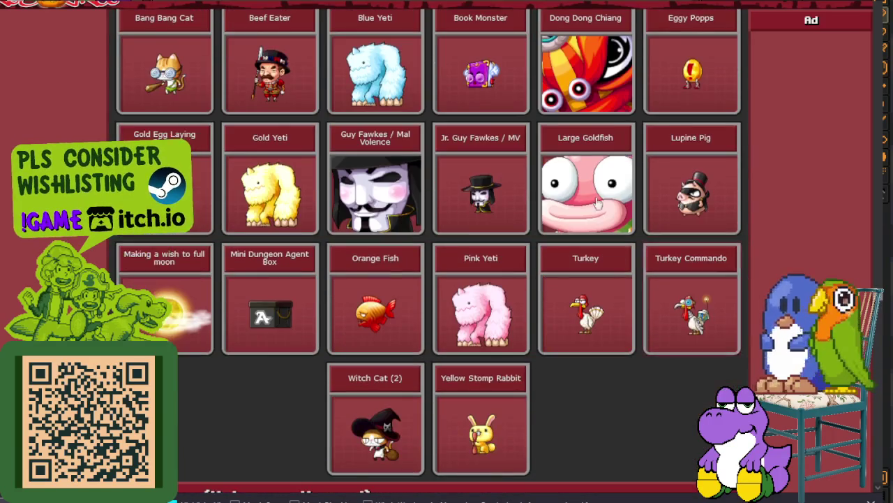
scroll(373, 75, down, 1)
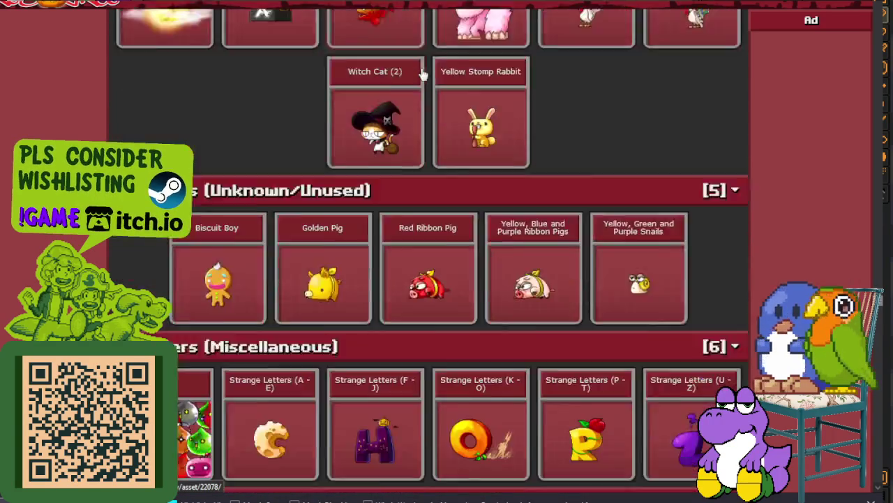
scroll(431, 68, down, 3)
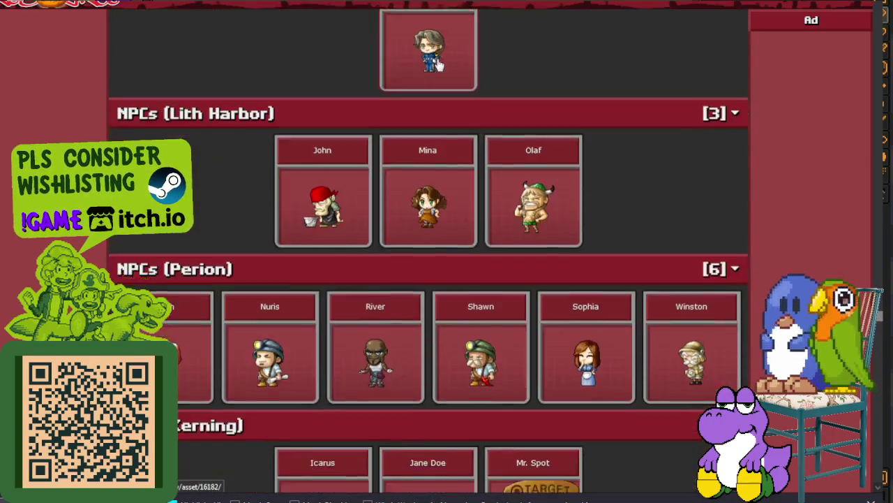
scroll(436, 64, down, 3)
scroll(439, 64, down, 3)
scroll(441, 60, down, 4)
scroll(440, 63, down, 3)
scroll(439, 63, down, 2)
scroll(439, 62, down, 4)
scroll(437, 59, down, 4)
scroll(439, 57, down, 3)
scroll(442, 55, down, 3)
scroll(441, 51, down, 4)
scroll(441, 46, down, 4)
scroll(444, 40, down, 1)
scroll(489, 84, down, 1)
scroll(488, 73, down, 3)
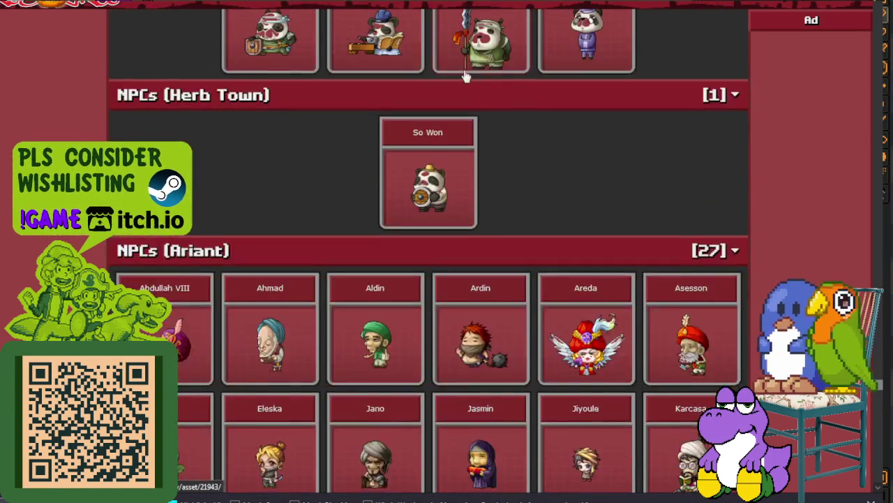
scroll(475, 78, down, 5)
scroll(480, 80, down, 1)
scroll(478, 98, down, 4)
scroll(477, 112, down, 3)
scroll(478, 130, down, 3)
scroll(478, 133, down, 3)
scroll(475, 131, down, 4)
scroll(475, 131, down, 3)
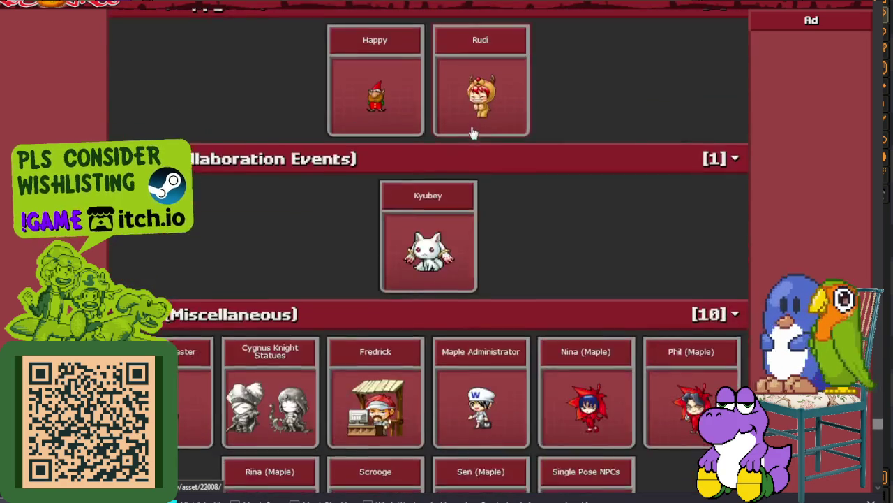
scroll(473, 133, down, 3)
scroll(473, 132, down, 3)
scroll(473, 130, down, 3)
scroll(474, 130, down, 6)
scroll(473, 130, down, 3)
scroll(482, 146, up, 5)
scroll(475, 133, up, 5)
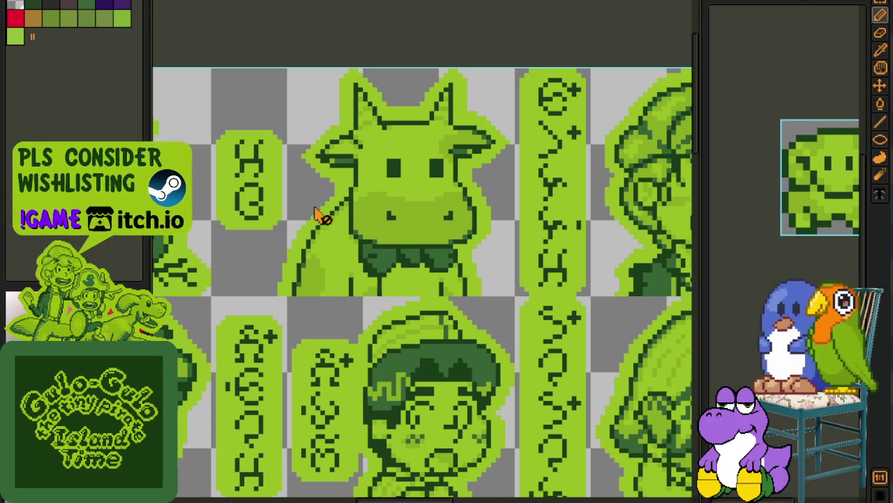
Step: Zoom and reposition the view over the ram head's upper-left area
scroll(356, 196, down, 1)
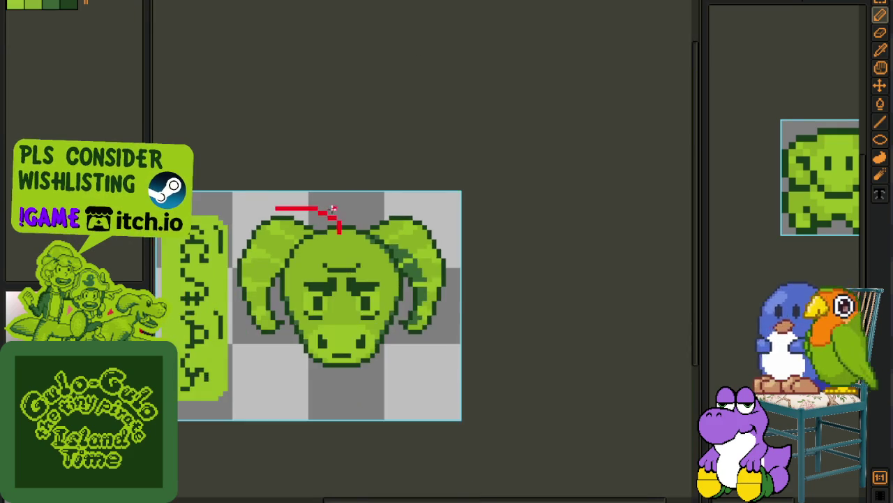
scroll(359, 231, up, 1)
scroll(362, 242, up, 1)
scroll(331, 194, left, 2)
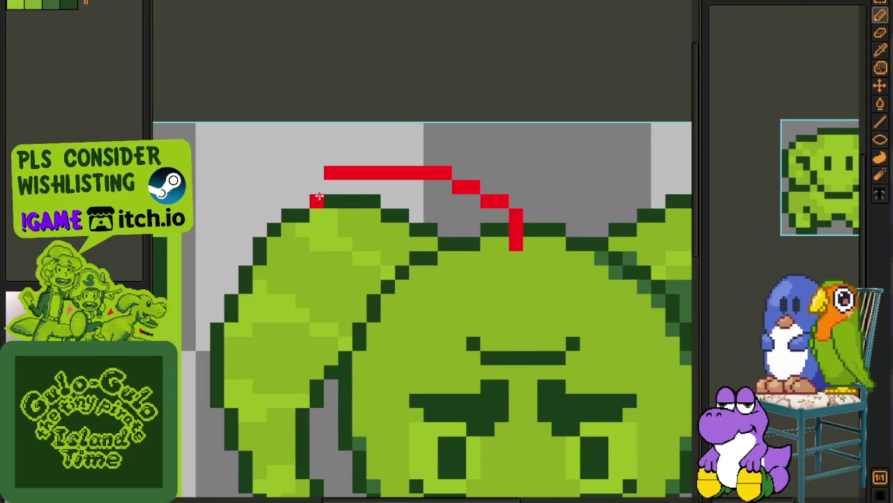
drag(316, 191, 260, 240)
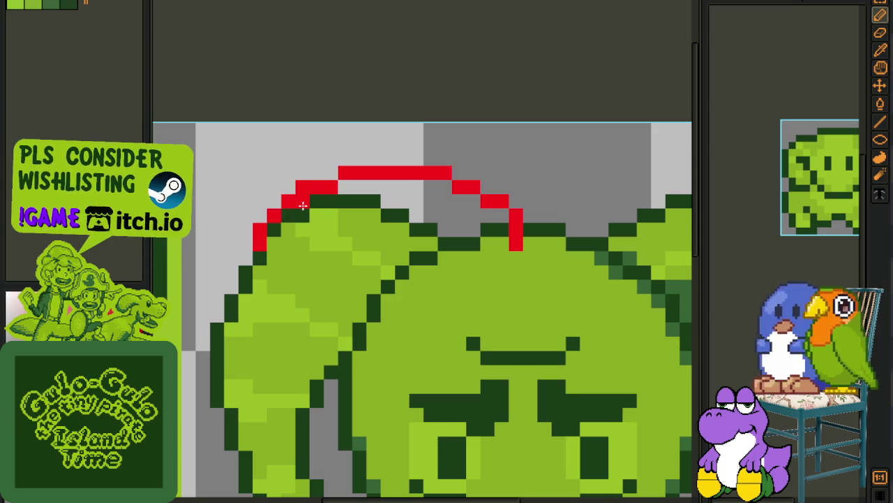
scroll(242, 273, down, 1)
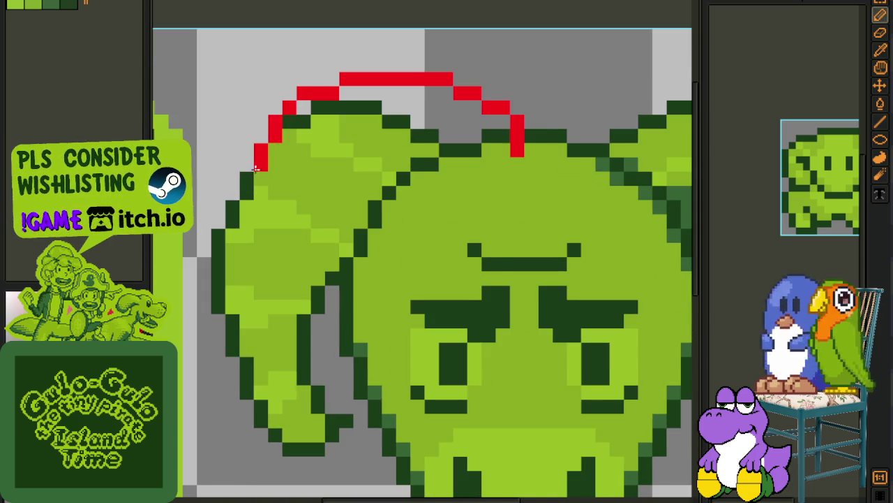
scroll(375, 179, down, 1)
scroll(459, 147, up, 1)
Step: Draw red pencil strokes along the face's left edge and across, closing the outline
key(b)
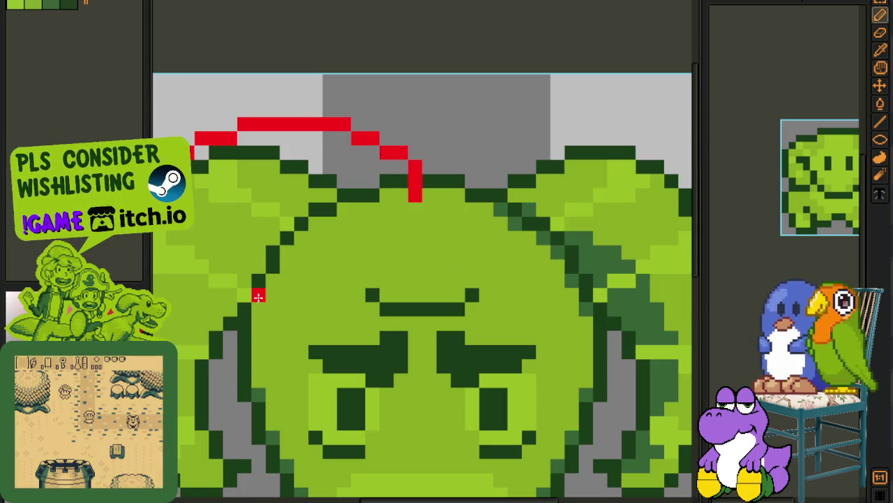
drag(259, 294, 272, 295)
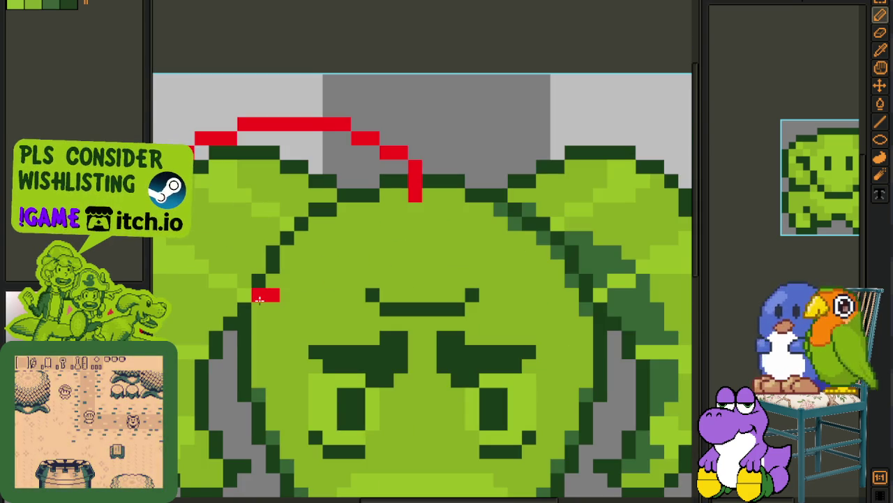
drag(401, 267, 399, 281)
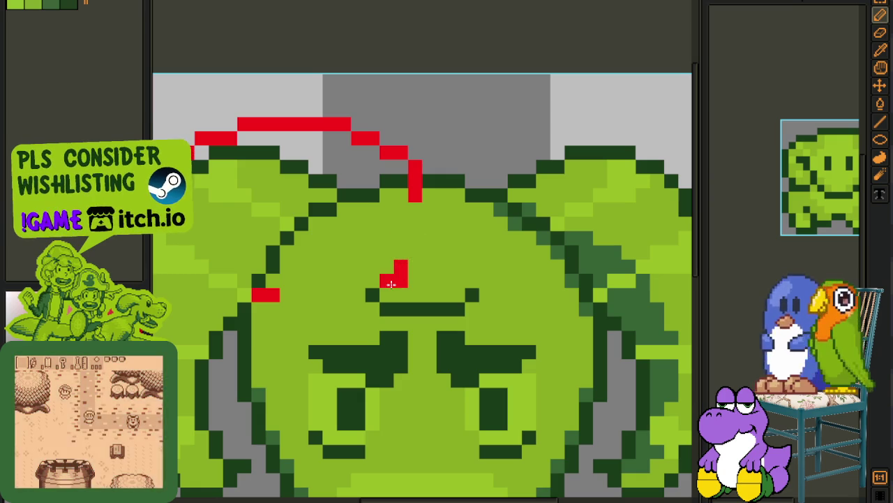
drag(411, 254, 382, 281)
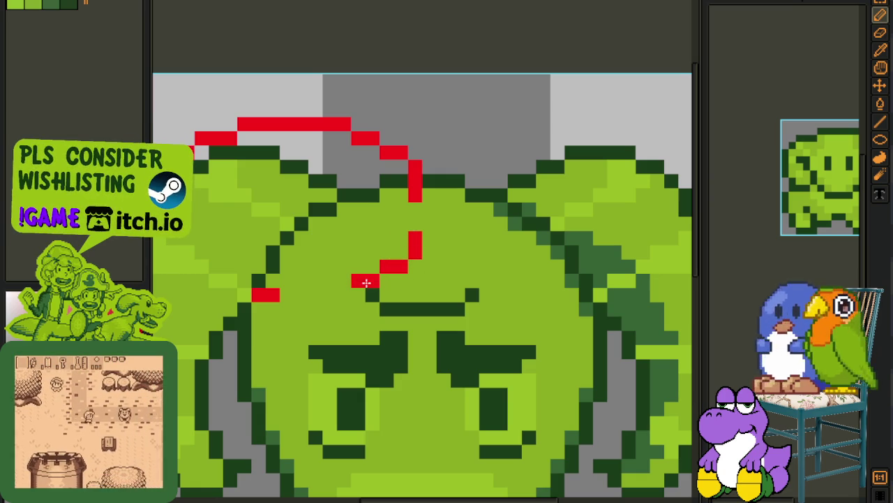
drag(382, 281, 276, 296)
scroll(273, 294, down, 2)
scroll(313, 241, up, 1)
drag(313, 241, 275, 223)
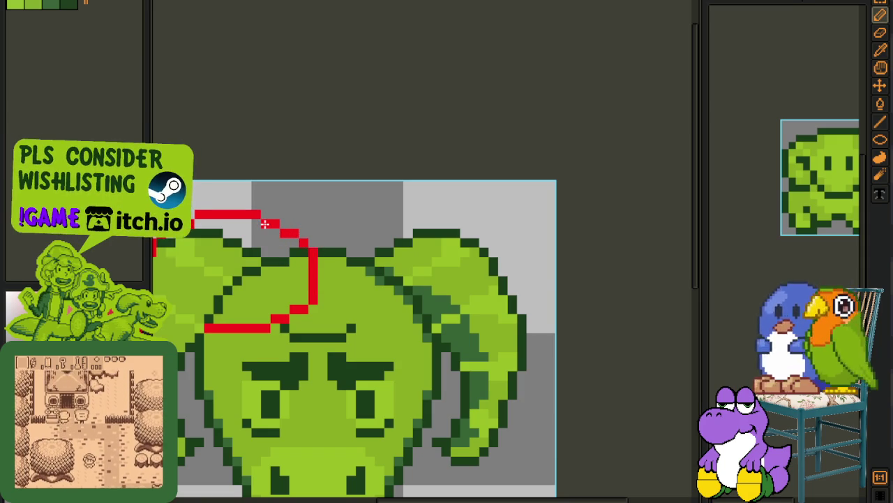
Step: Pan and zoom around the canvas to check the red outline over the left horn
key(space)
scroll(286, 232, down, 2)
scroll(293, 244, up, 1)
scroll(305, 279, up, 2)
scroll(306, 279, up, 2)
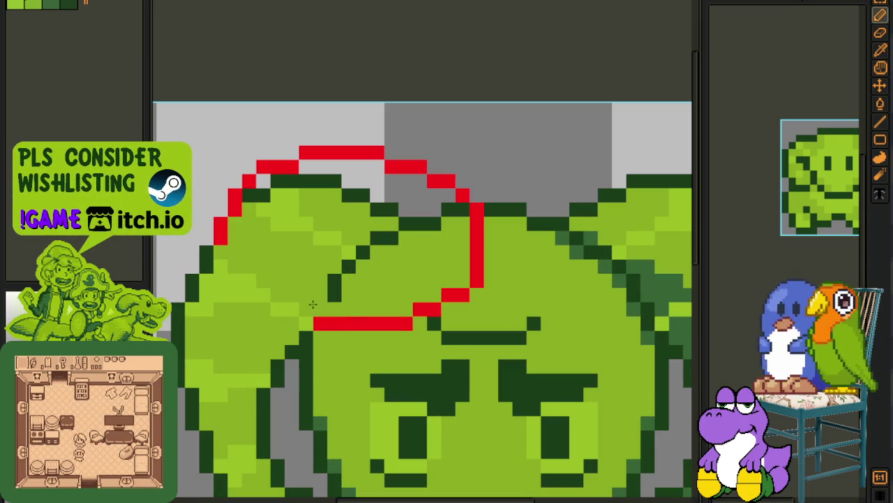
Step: Bucket-fill the inside of the left horn's red dome outline white, clearing the green patches
key(g)
click(363, 291)
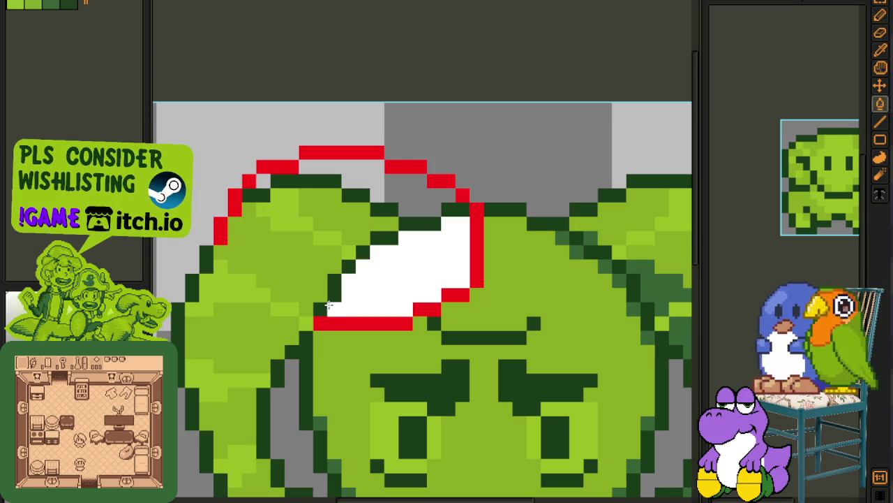
click(426, 224)
click(454, 210)
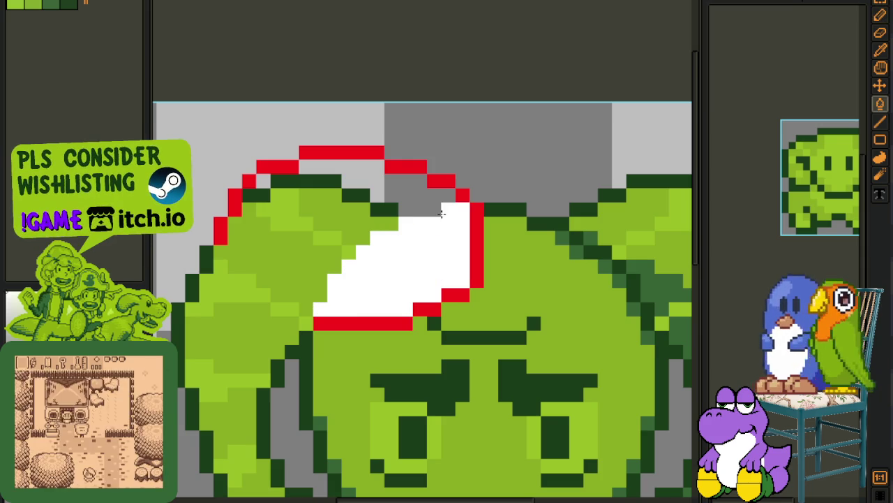
click(405, 209)
click(398, 205)
click(335, 181)
click(312, 180)
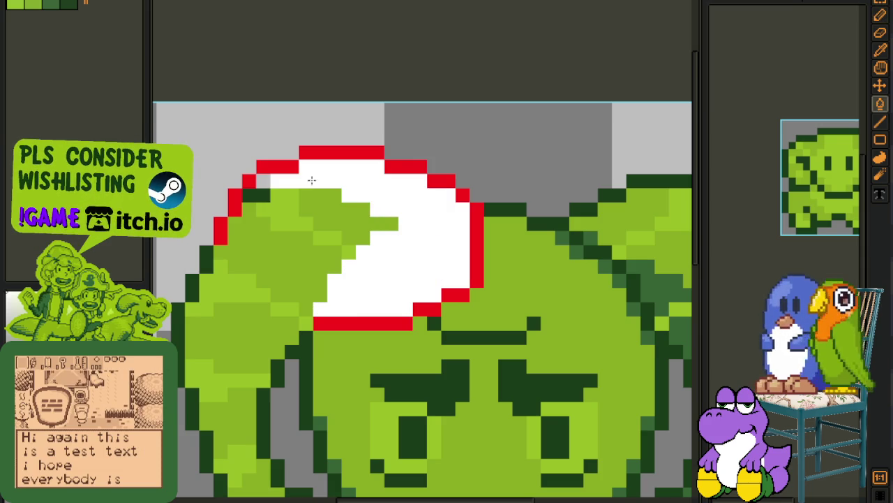
click(270, 199)
click(349, 216)
click(328, 241)
click(341, 245)
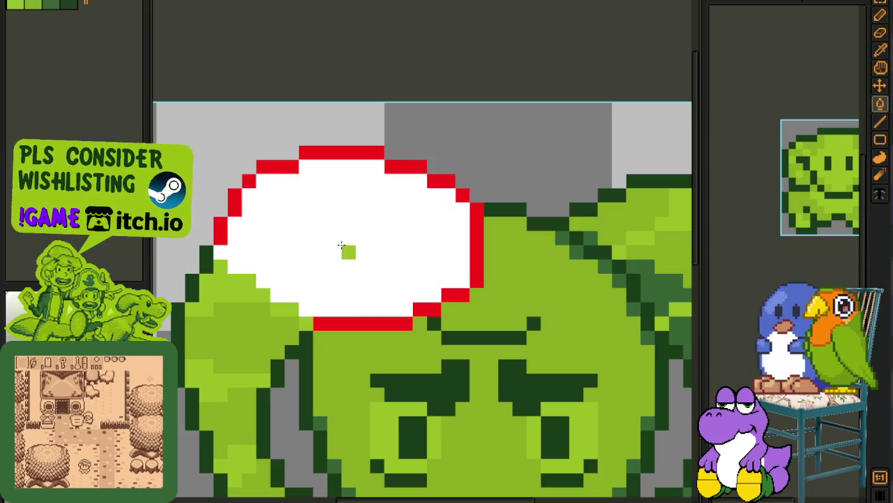
click(348, 252)
Step: Sample the head's light green and add light-green pixels, a line and a diagonal stroke inside the dome
key(i)
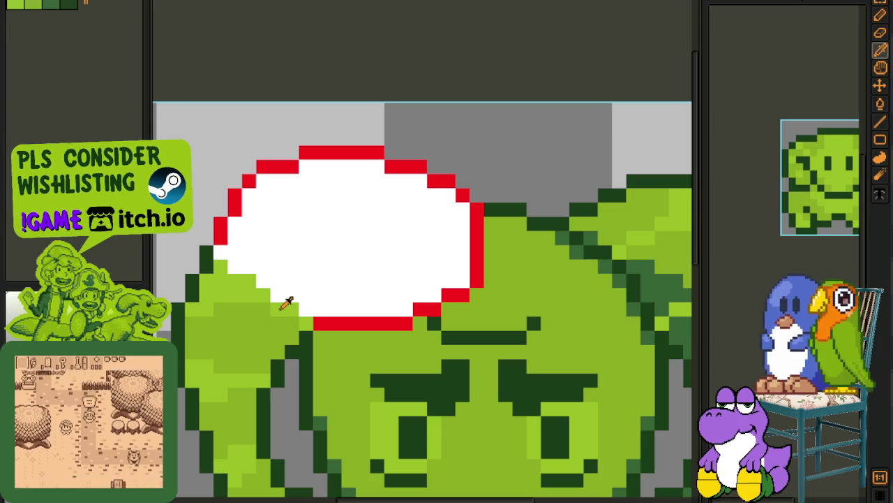
click(277, 323)
key(b)
click(306, 180)
click(292, 181)
click(320, 180)
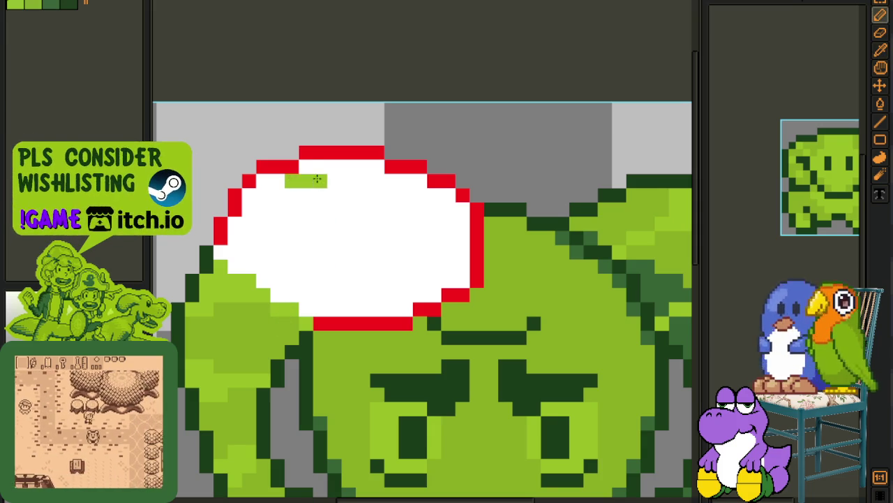
click(347, 166)
key(l)
mouse_move(306, 181)
mouse_down()
mouse_move(334, 294)
mouse_move(335, 183)
mouse_up()
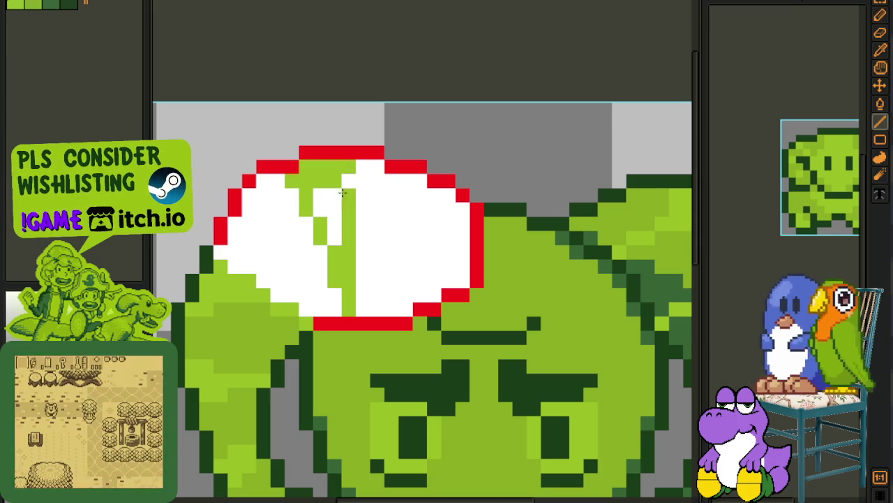
key(g)
click(322, 204)
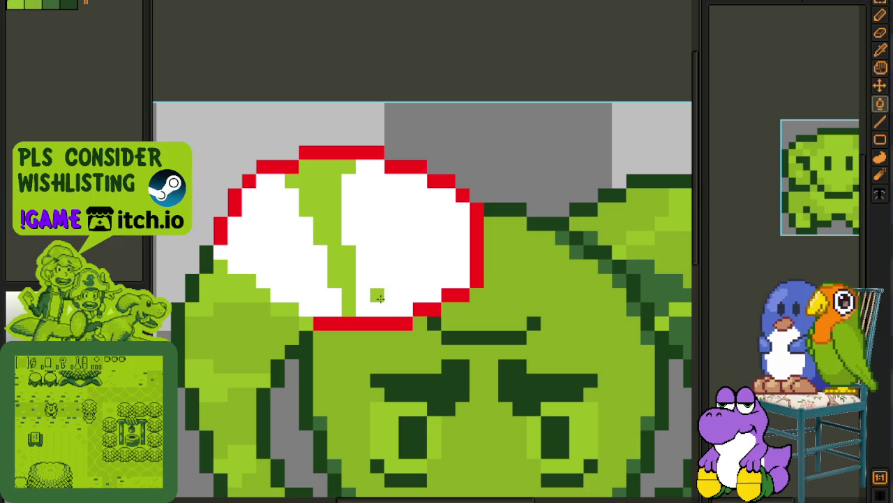
key(b)
mouse_move(385, 311)
mouse_down()
mouse_move(437, 196)
mouse_move(406, 189)
mouse_move(405, 202)
mouse_up()
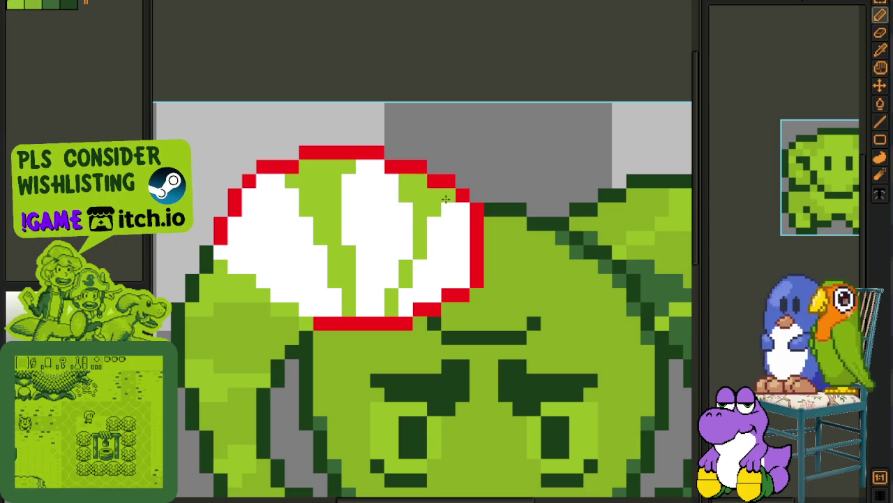
Step: Bucket-fill the three remaining white areas of the dome green
scroll(450, 191, down, 2)
scroll(368, 254, up, 2)
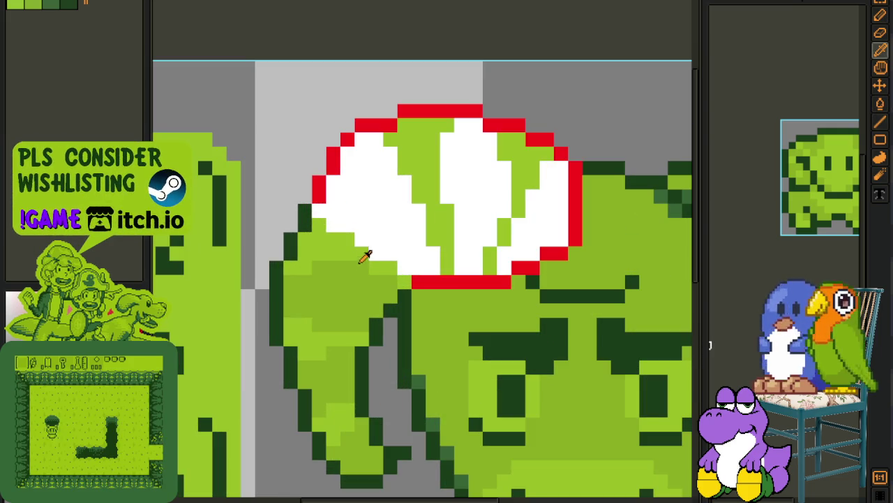
key(g)
click(377, 209)
click(472, 203)
click(541, 195)
scroll(555, 205, down, 3)
drag(555, 205, 423, 200)
scroll(419, 201, up, 2)
Step: Recentre on the dome and add a red pixel left of its outline
key(b)
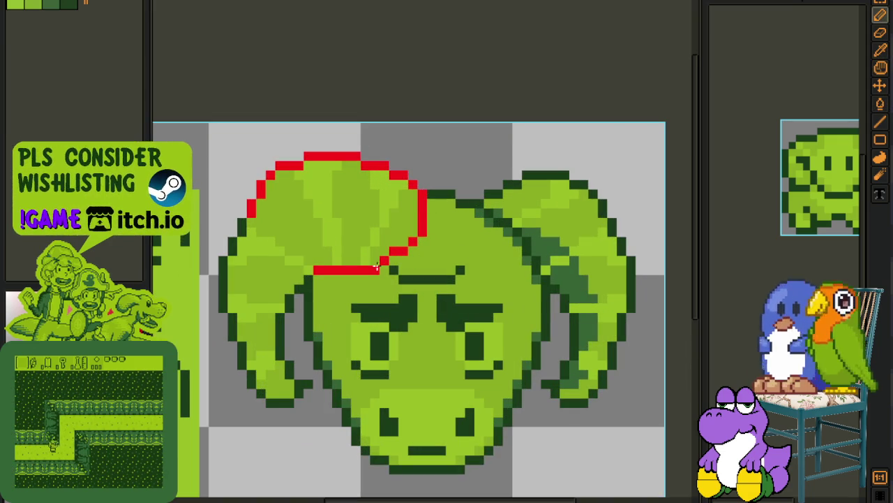
scroll(388, 253, down, 2)
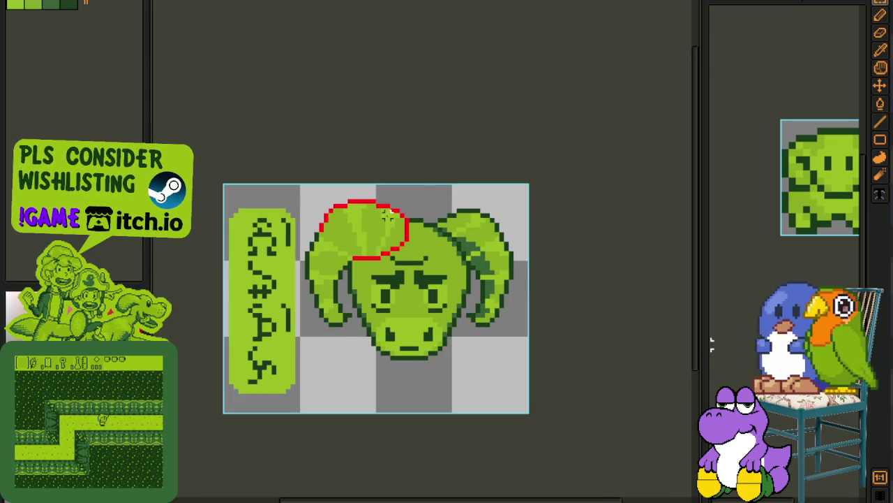
scroll(388, 221, up, 2)
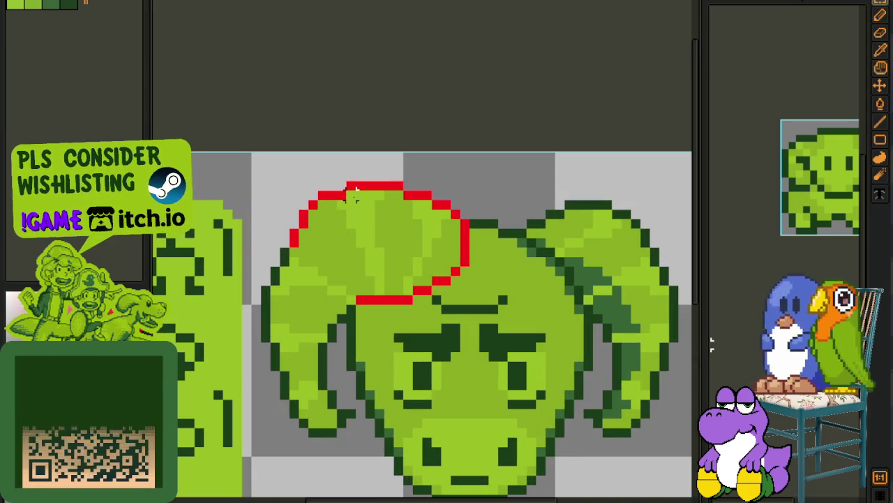
key(space)
drag(388, 199, 363, 209)
scroll(289, 194, down, 1)
scroll(279, 234, up, 2)
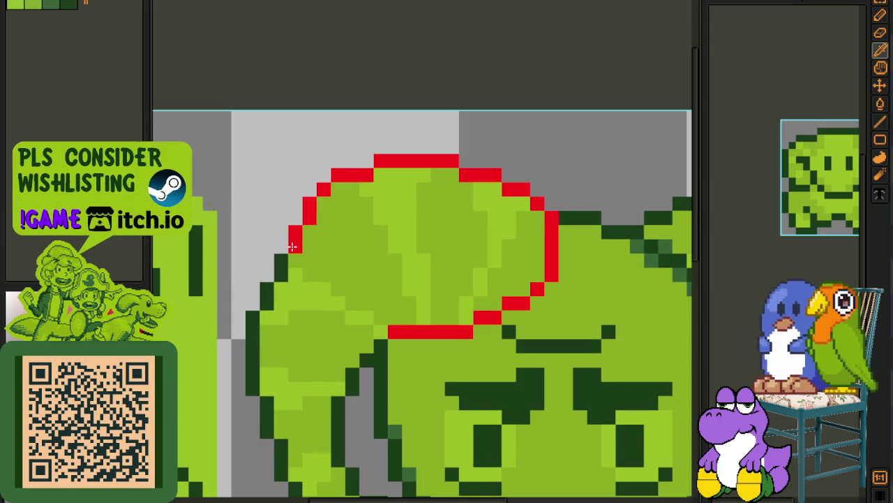
click(282, 245)
Step: Copy the head and horns area, paste it flipped horizontally onto the right horn, and nudge left
key(alt)
scroll(330, 199, down, 2)
scroll(343, 182, up, 1)
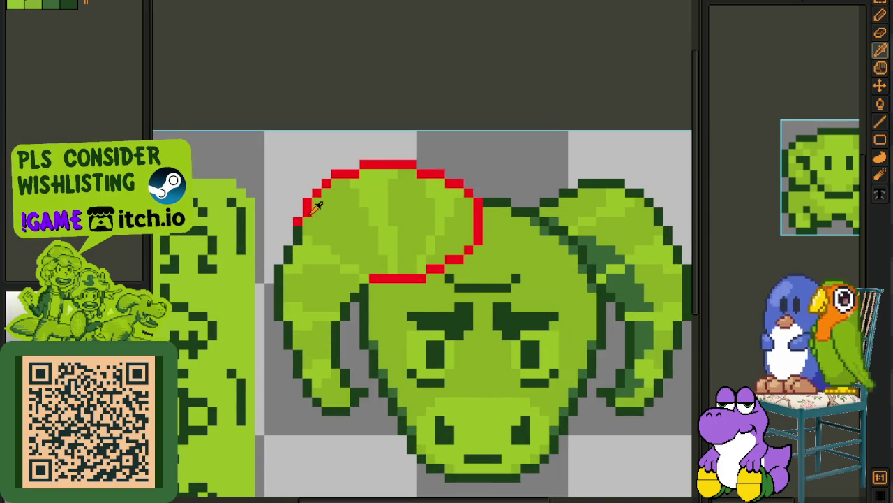
scroll(316, 207, down, 1)
key(r)
drag(279, 157, 632, 405)
key(ctrl+c)
key(ctrl+v)
key(shift+h)
key(Left)
key(Left)
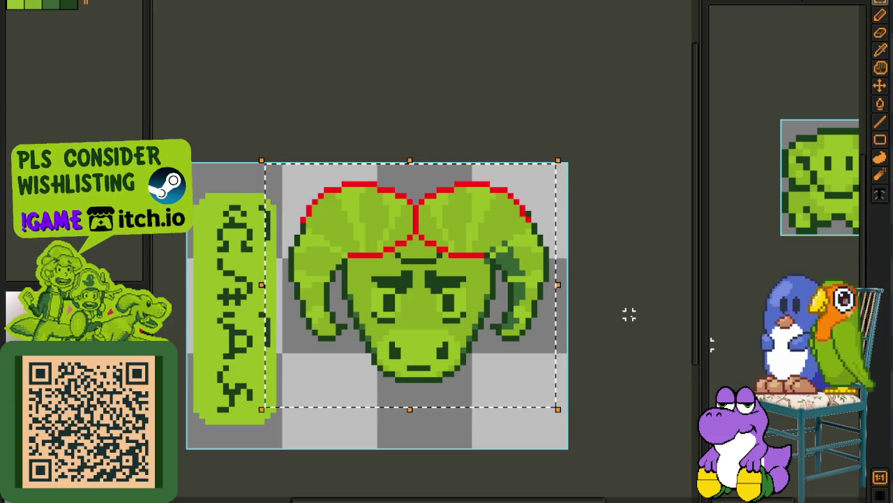
Step: Drop the first mirrored copy and inspect where it landed
key(ctrl+d)
scroll(551, 253, up, 1)
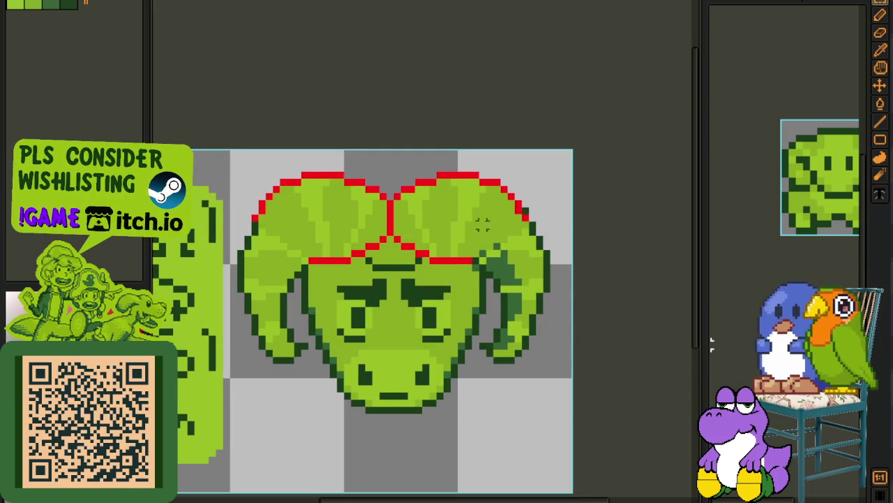
scroll(418, 219, up, 2)
scroll(419, 219, down, 1)
scroll(482, 237, down, 1)
Step: Re-paste the flipped dome, nudge it left against the left dome, and commit it
key(ctrl+a)
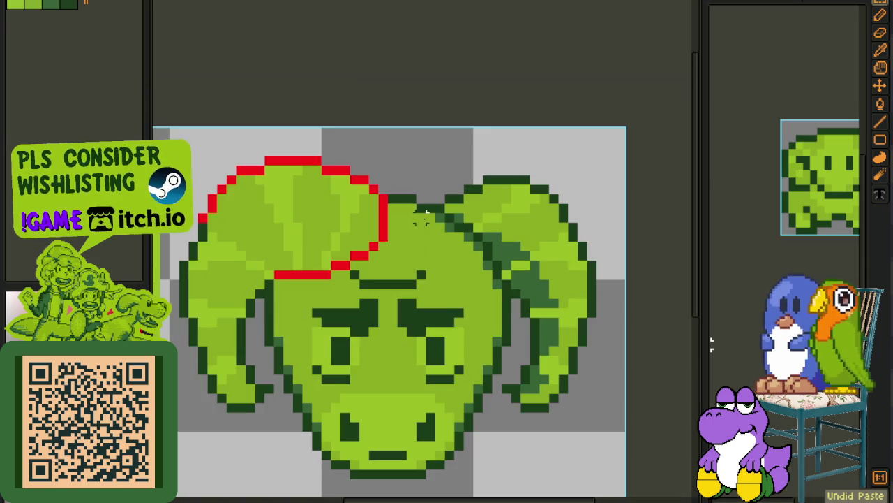
key(ctrl+c)
key(ctrl+v)
key(shift+h)
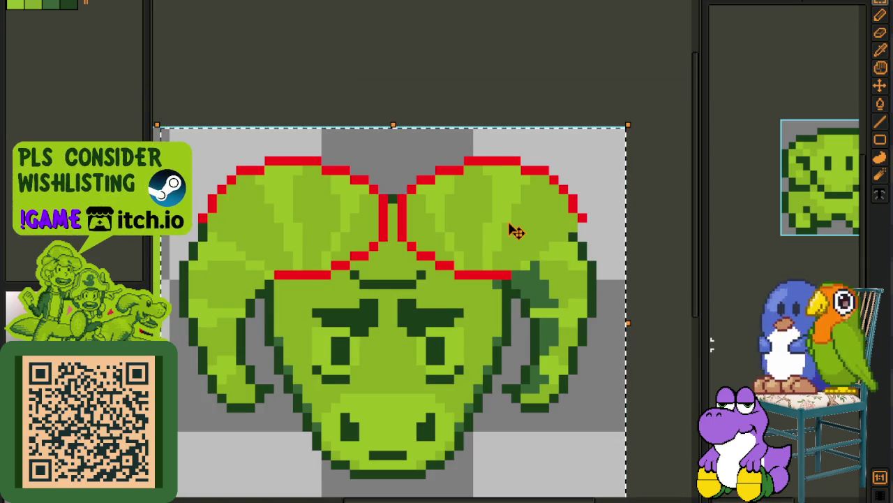
key(Left)
key(Left)
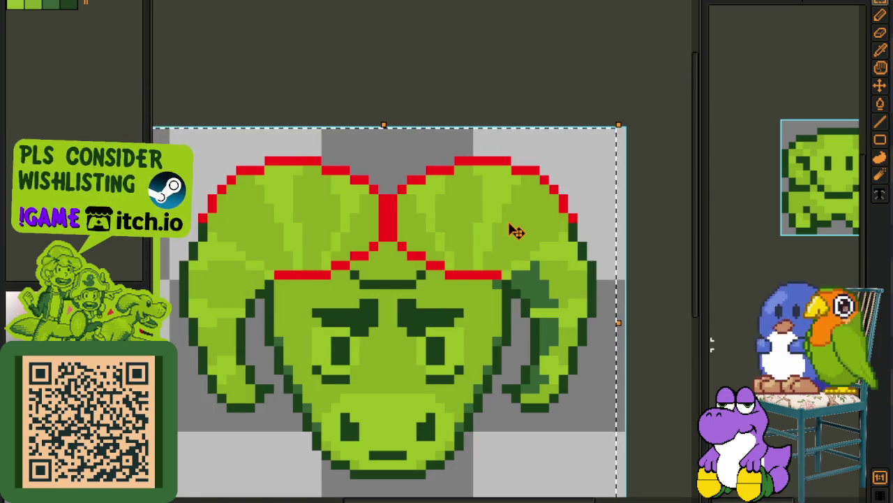
click(478, 38)
scroll(467, 110, down, 1)
scroll(472, 128, down, 1)
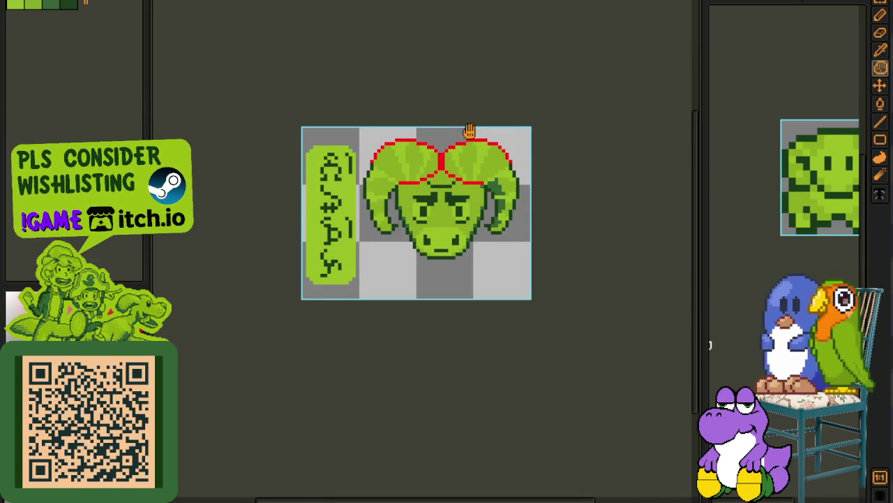
scroll(452, 183, down, 2)
scroll(453, 183, up, 1)
scroll(457, 180, up, 1)
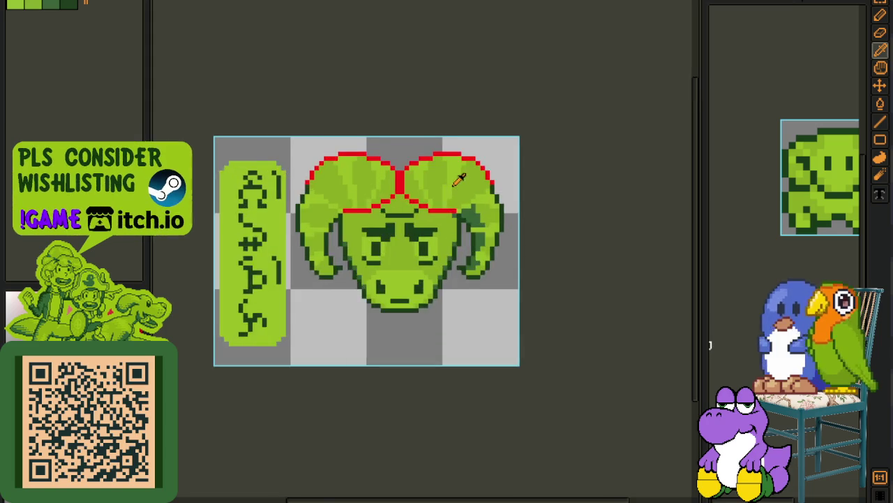
scroll(453, 209, up, 1)
scroll(454, 230, up, 1)
key(shift+r)
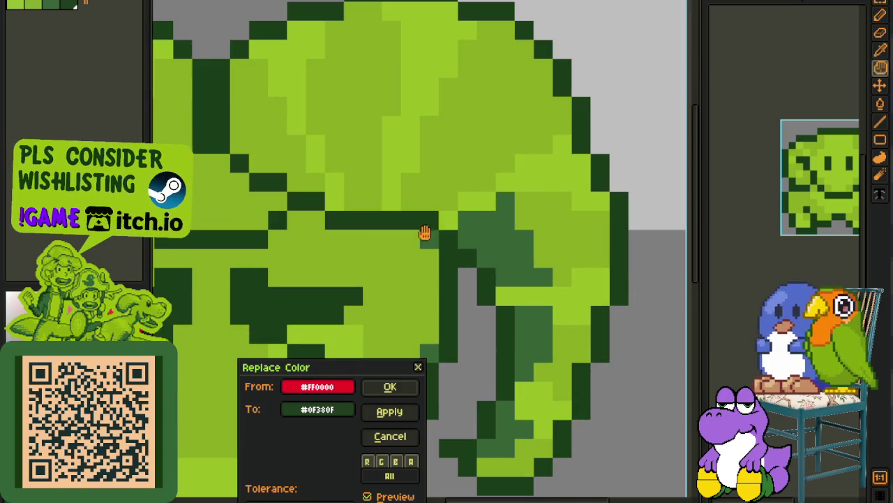
click(403, 386)
scroll(395, 389, down, 3)
scroll(410, 256, up, 3)
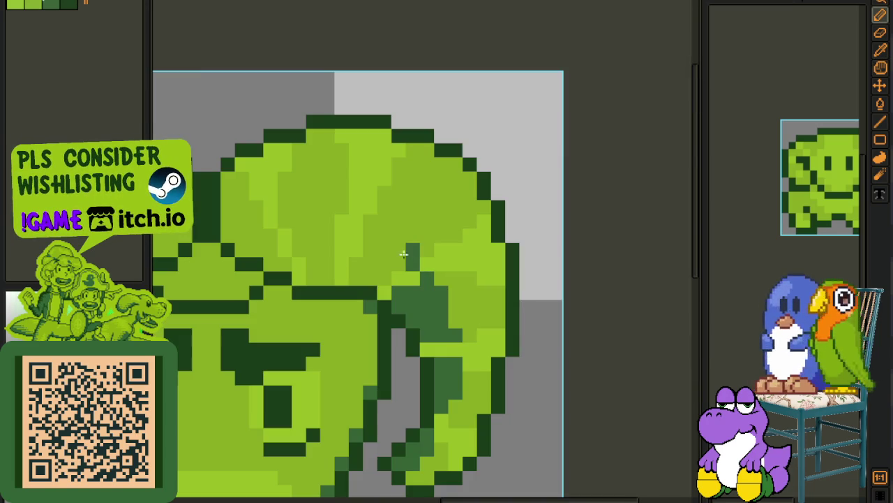
click(388, 259)
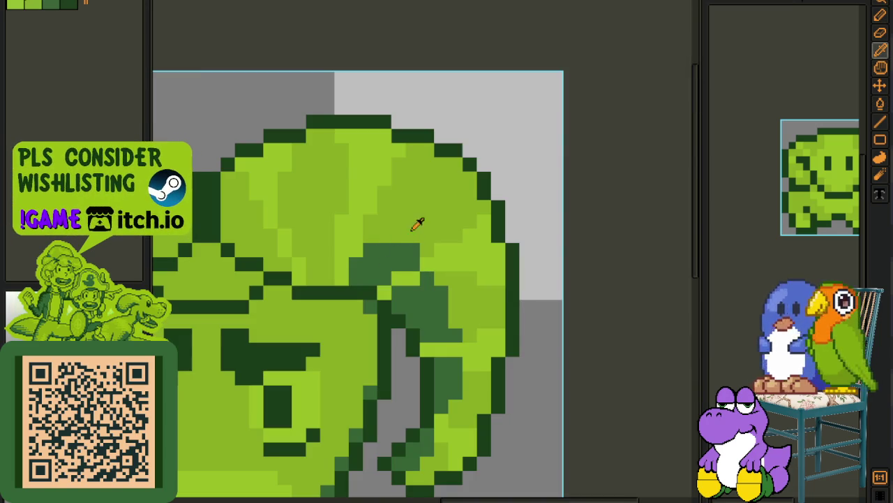
click(312, 255)
scroll(387, 252, down, 3)
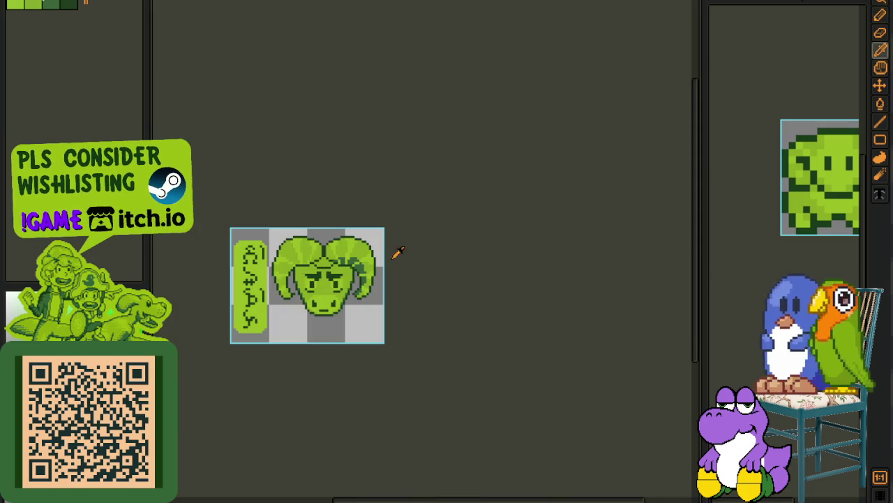
scroll(361, 250, up, 2)
scroll(399, 305, up, 1)
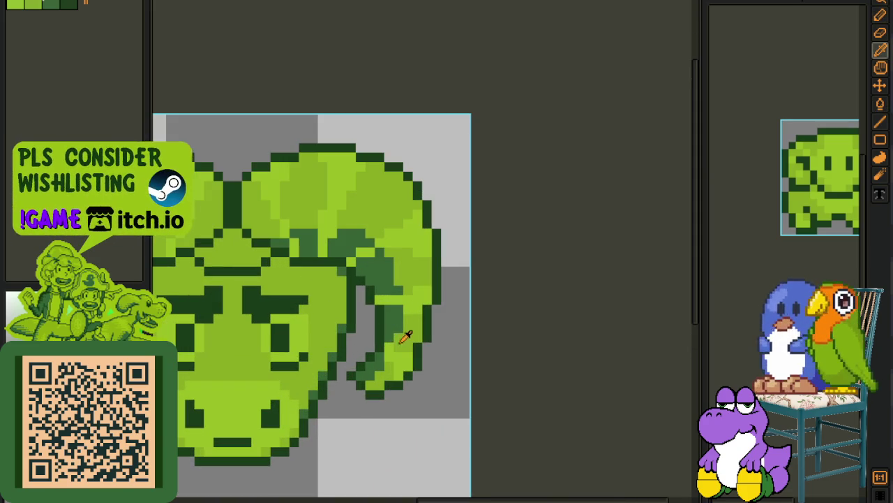
key(b)
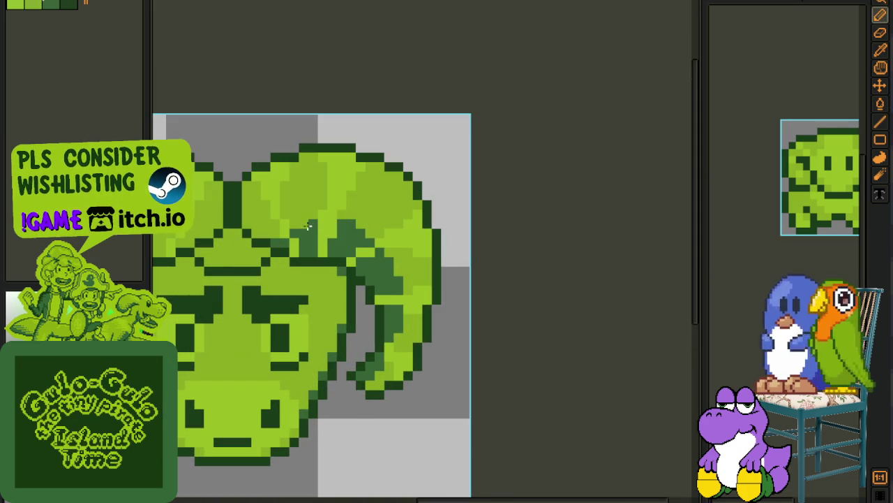
scroll(308, 223, down, 1)
scroll(391, 223, up, 1)
scroll(384, 213, up, 1)
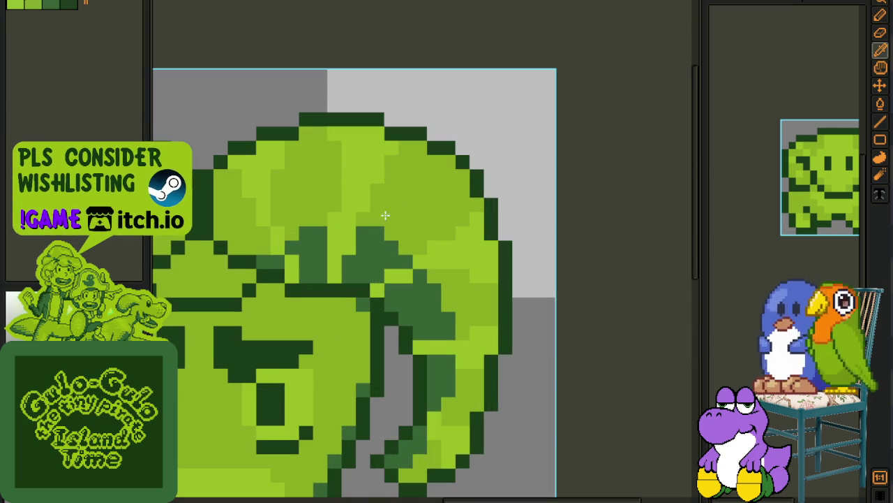
scroll(290, 247, down, 2)
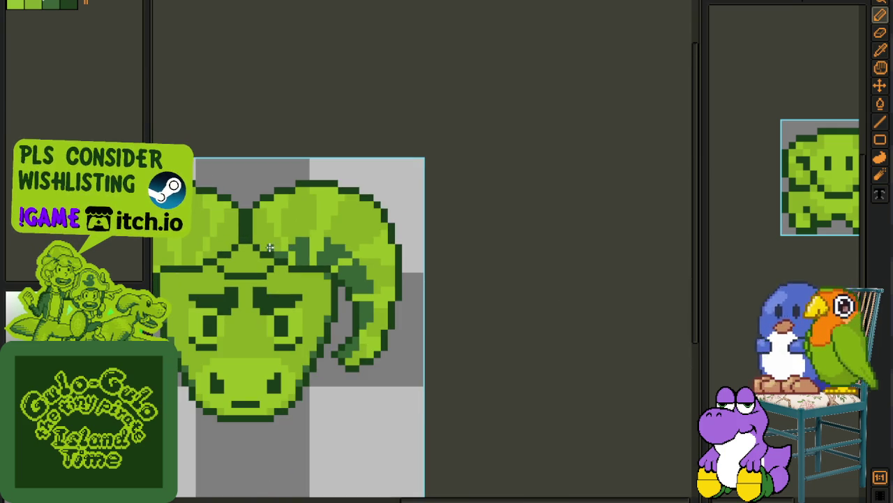
scroll(277, 246, down, 1)
key(i)
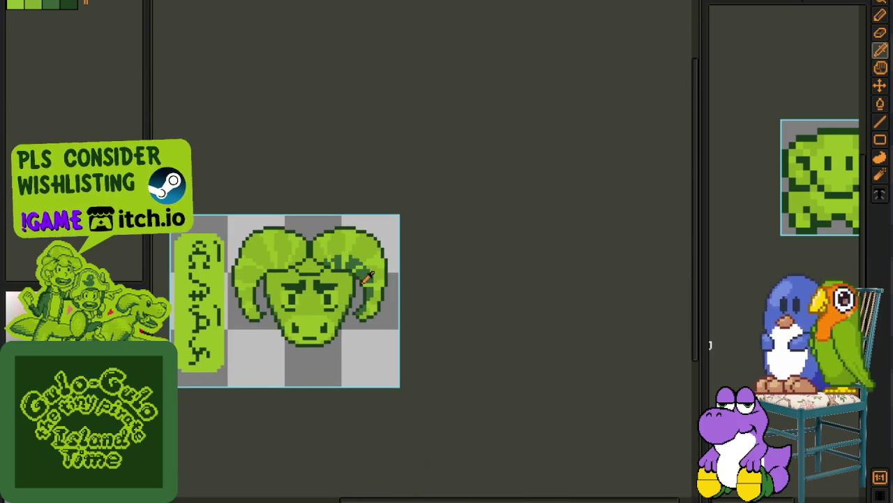
scroll(337, 289, up, 1)
scroll(335, 286, up, 1)
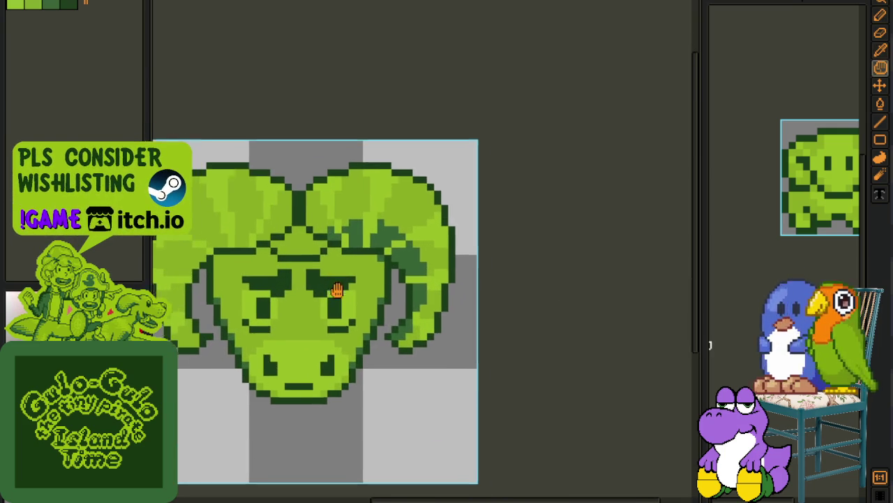
scroll(408, 274, up, 2)
key(g)
scroll(275, 295, down, 1)
scroll(309, 295, down, 1)
scroll(369, 318, down, 2)
key(b)
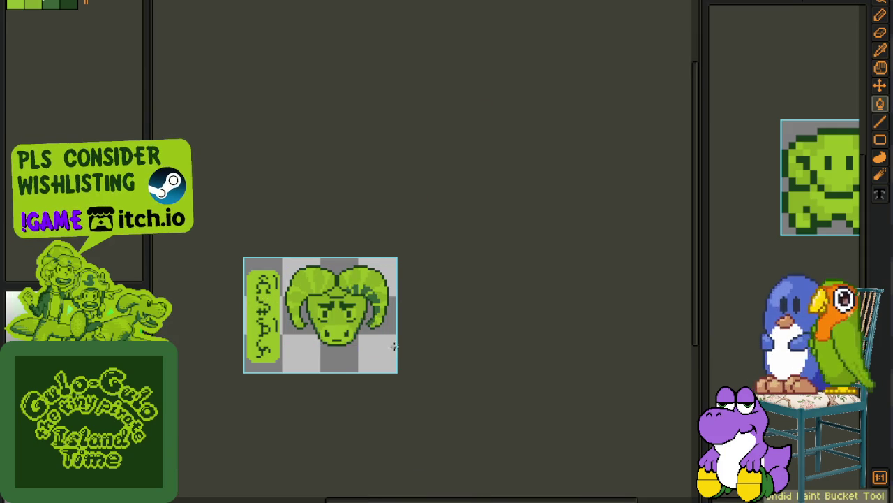
scroll(355, 307, up, 1)
scroll(328, 272, up, 2)
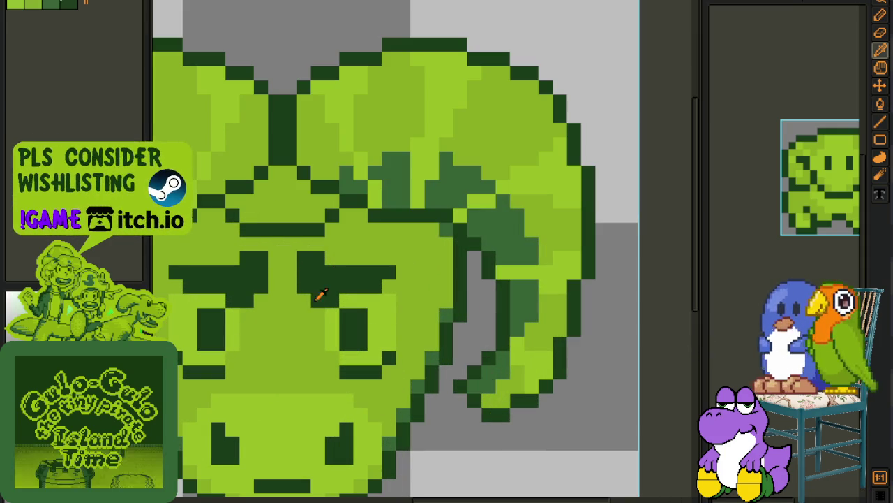
key(m)
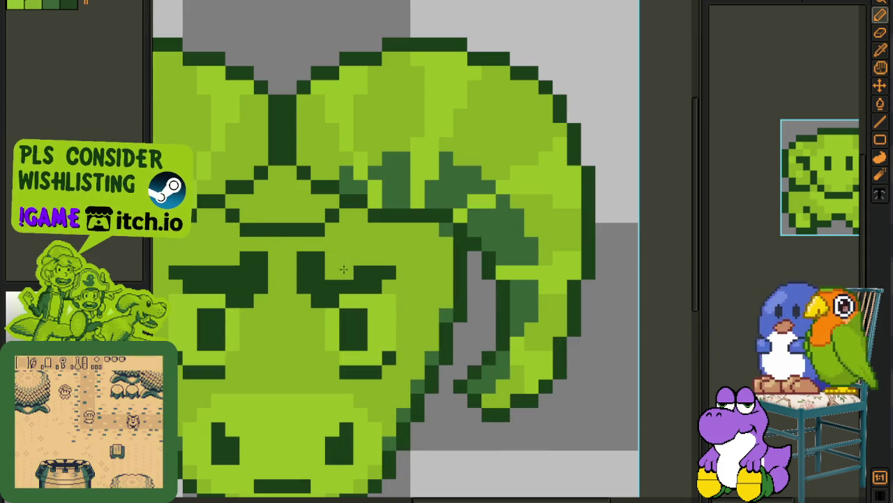
key(b)
key(m)
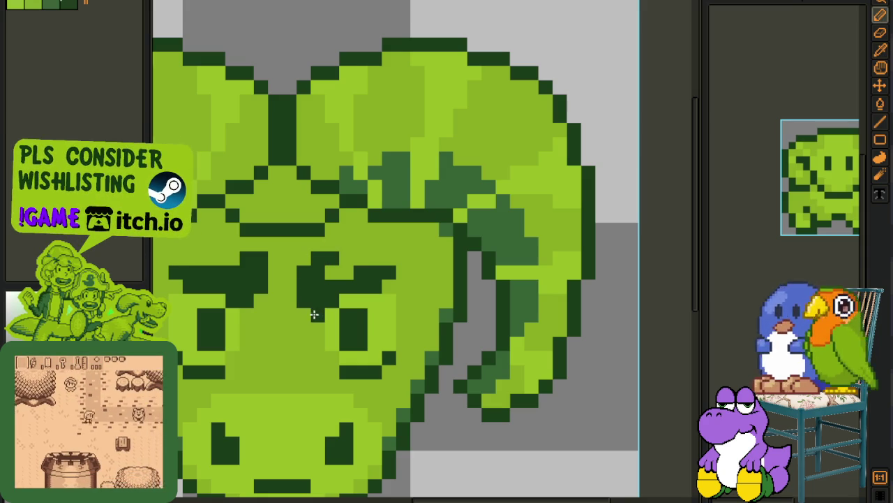
scroll(418, 286, down, 5)
scroll(432, 283, up, 1)
scroll(401, 282, up, 2)
scroll(377, 297, up, 3)
key(b)
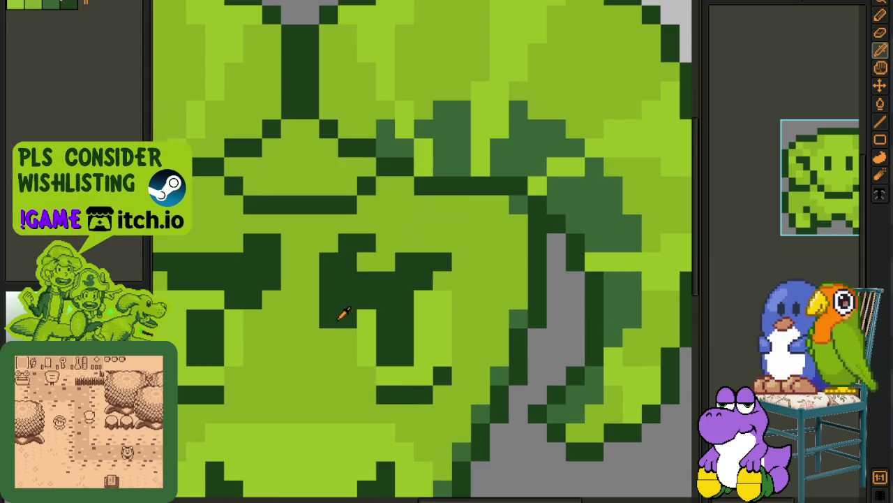
key(b)
scroll(345, 316, down, 3)
key(b)
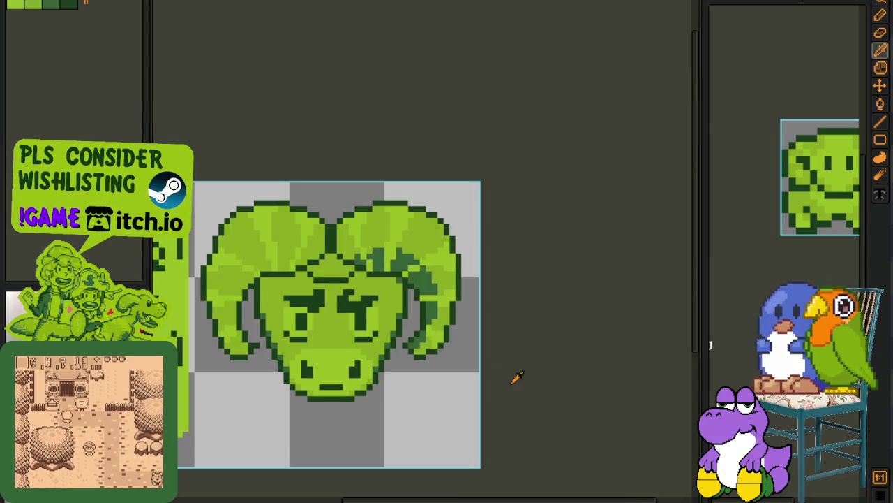
scroll(339, 303, up, 1)
key(b)
key(alt)
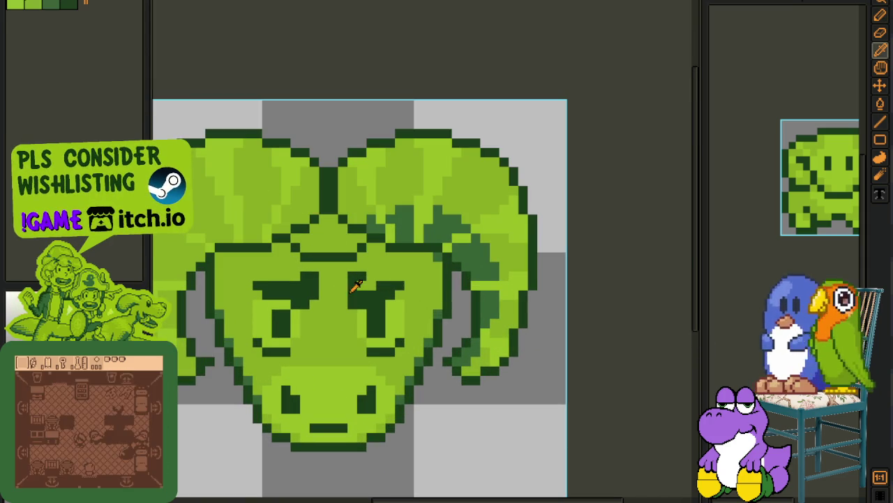
key(alt)
scroll(345, 285, down, 3)
scroll(380, 274, up, 2)
scroll(382, 272, down, 1)
scroll(413, 277, down, 2)
scroll(416, 277, up, 1)
scroll(322, 245, up, 2)
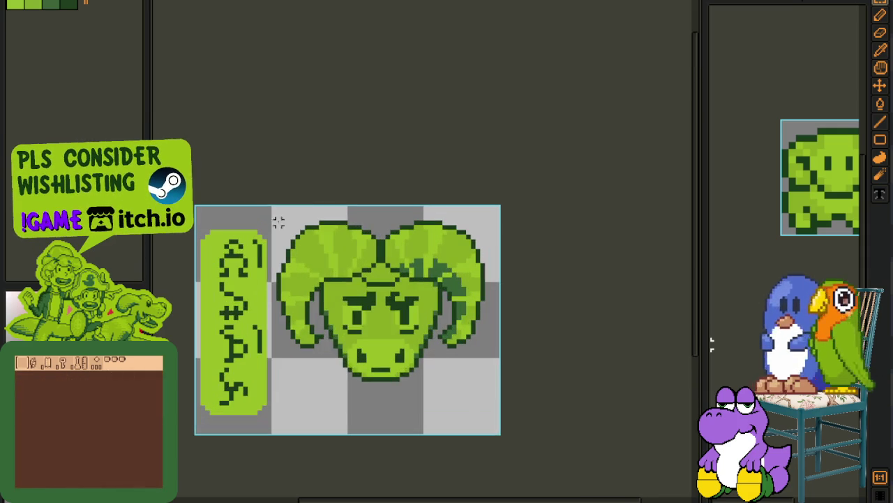
Step: Replace one half of the ram head with a horizontally flipped copy of the other half
drag(239, 205, 377, 421)
key(Delete)
drag(244, 205, 371, 309)
key(ctrl+d)
key(ctrl+a)
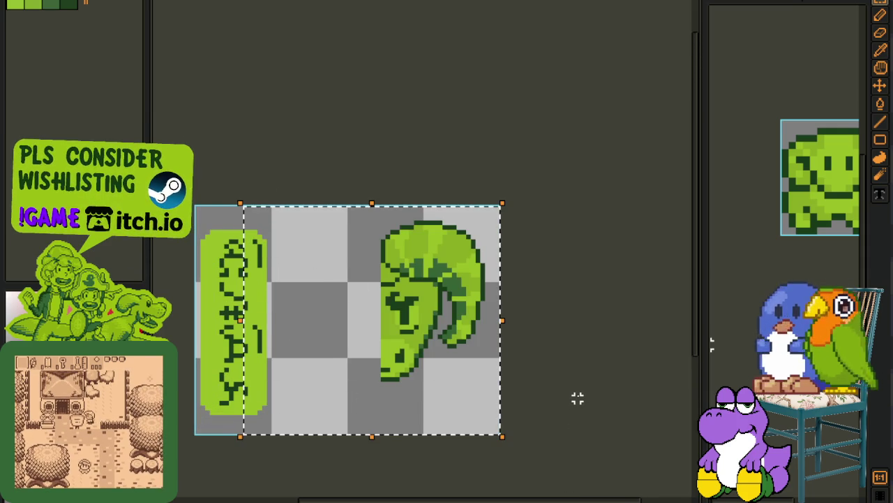
key(ctrl+c)
key(ctrl+v)
key(shift+h)
key(Right)
key(Right)
key(Right)
key(Right)
key(Right)
key(Right)
key(Right)
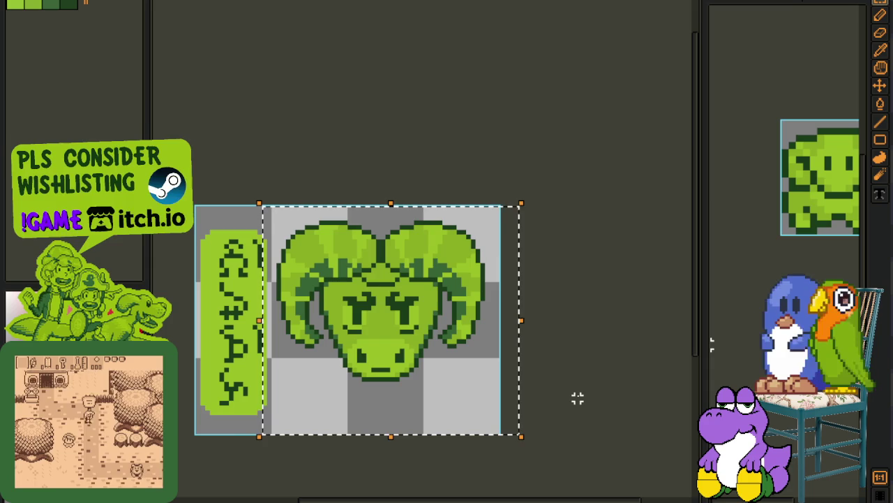
key(Right)
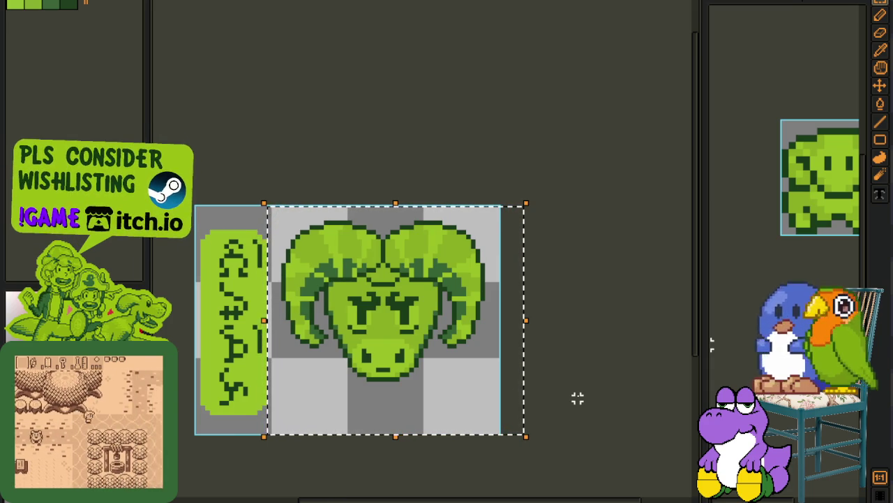
key(Return)
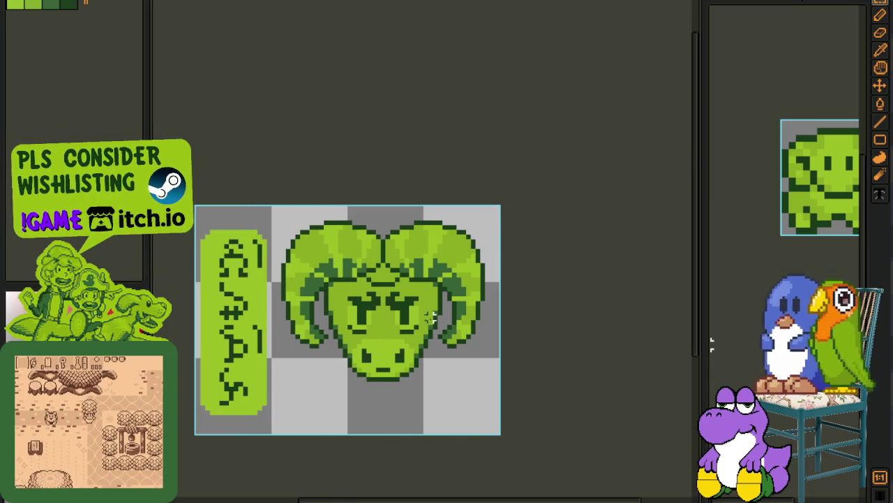
Step: Move the right eye one pixel right so the eyes are evenly spaced
scroll(372, 310, up, 1)
scroll(382, 319, up, 1)
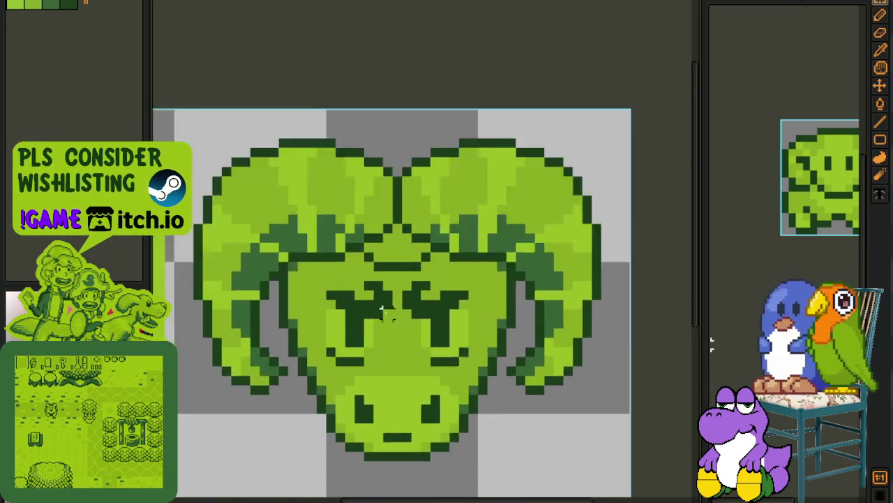
scroll(349, 300, up, 1)
drag(288, 381, 380, 261)
click(401, 292)
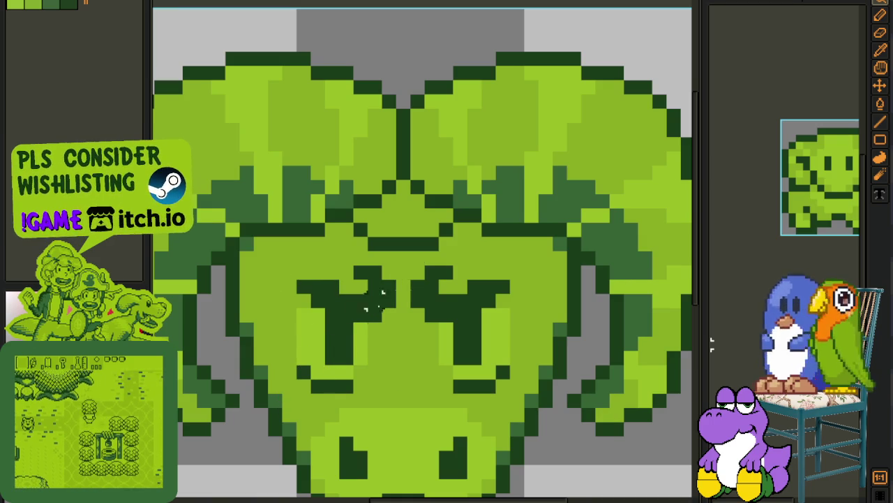
mouse_move(286, 390)
mouse_down()
mouse_move(401, 274)
mouse_move(522, 391)
mouse_up()
click(488, 272)
key(Right)
key(Escape)
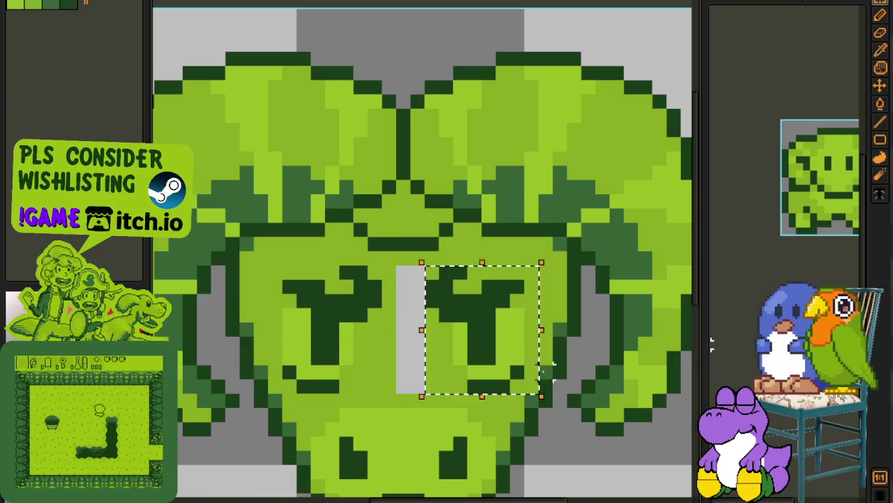
Step: Fill the grey gap between the eyes green and reposition the sprite preview window
key(g)
click(412, 372)
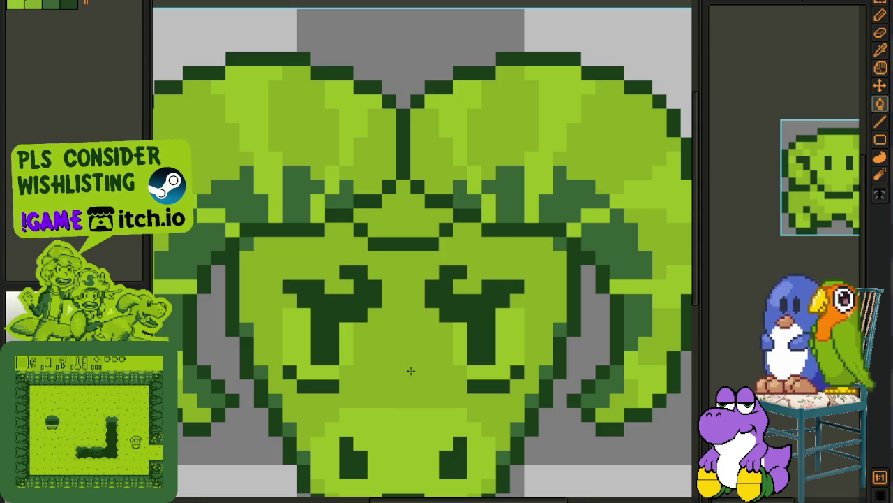
scroll(411, 372, down, 3)
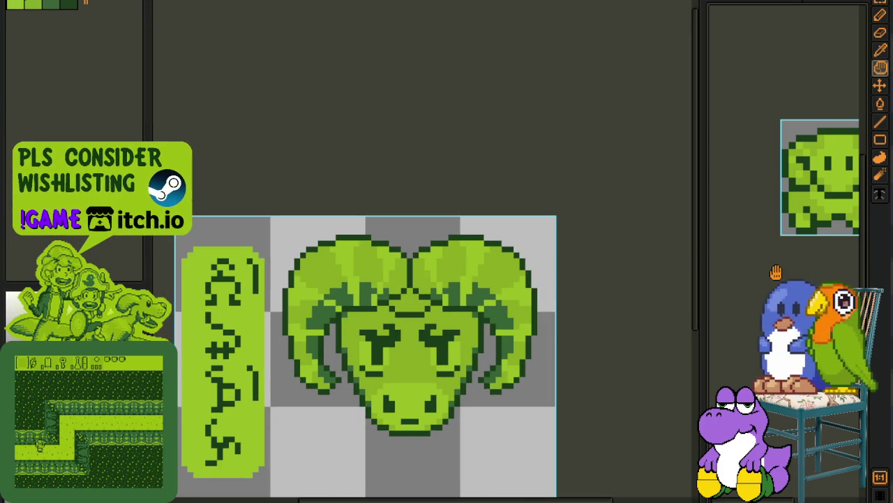
drag(776, 272, 724, 227)
key(i)
scroll(571, 376, down, 2)
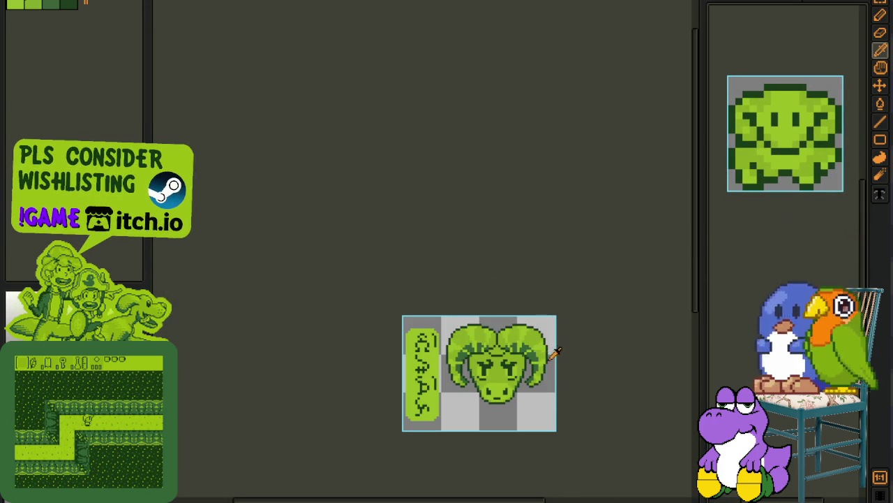
scroll(499, 325, up, 2)
scroll(424, 256, up, 3)
scroll(436, 283, up, 2)
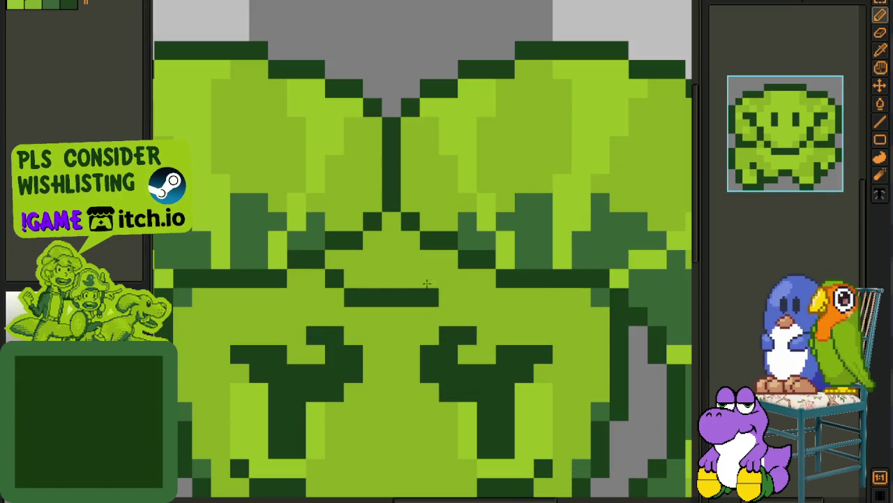
scroll(425, 304, down, 3)
scroll(446, 310, down, 1)
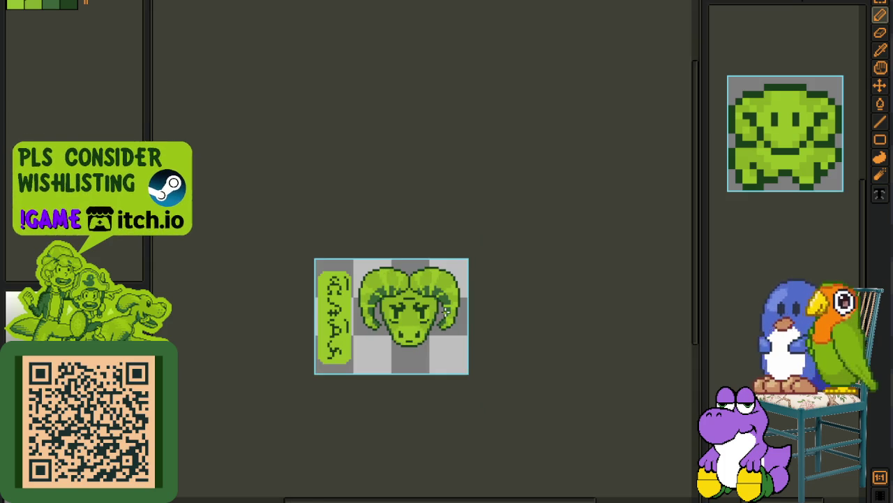
Step: Fill the gap inside the left horn curl with dark-green pixels
key(i)
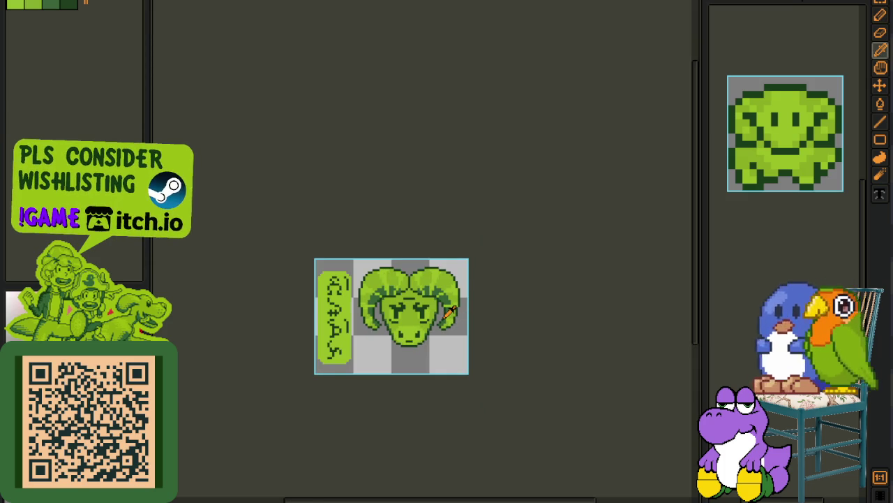
scroll(441, 314, up, 1)
scroll(419, 307, up, 1)
key(b)
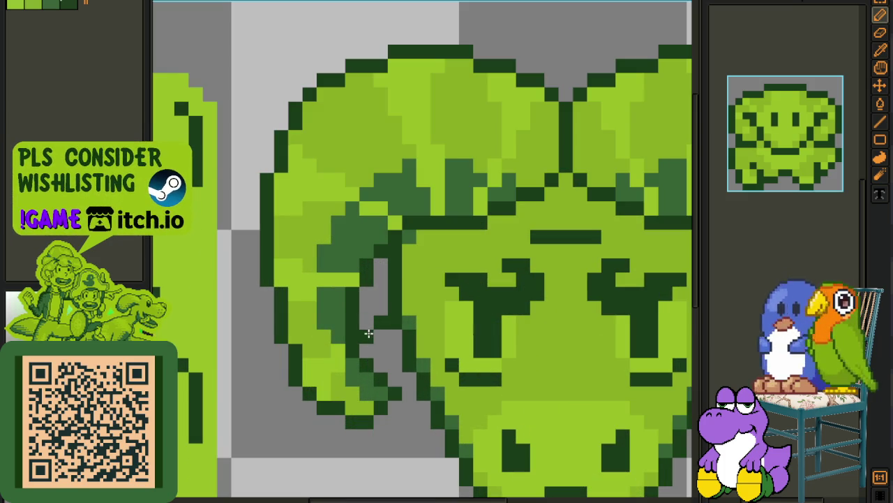
click(380, 307)
key(i)
click(381, 302)
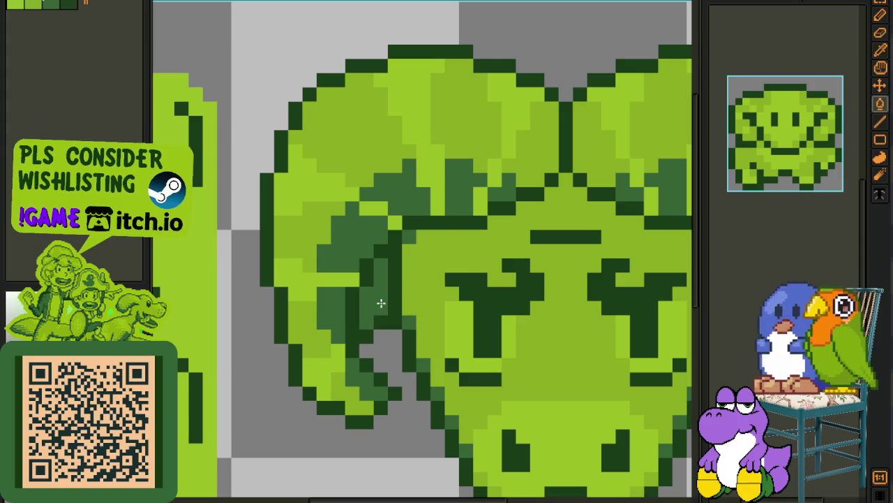
Step: Save the ram portrait file
scroll(391, 314, down, 3)
scroll(401, 326, up, 1)
scroll(405, 322, up, 1)
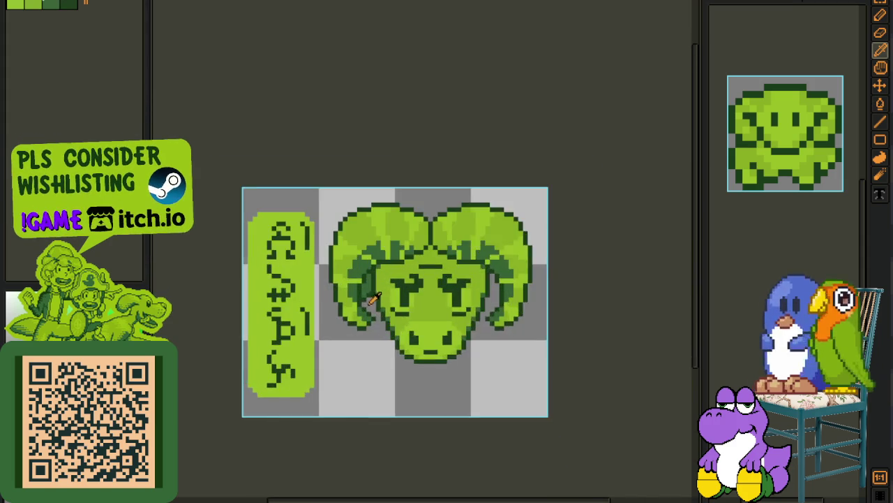
scroll(394, 325, up, 1)
key(ctrl)
scroll(383, 313, down, 1)
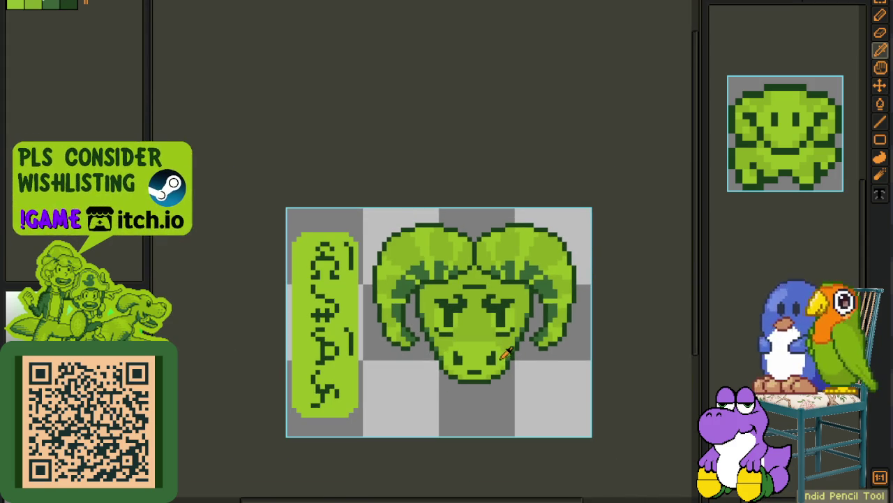
key(ctrl+s)
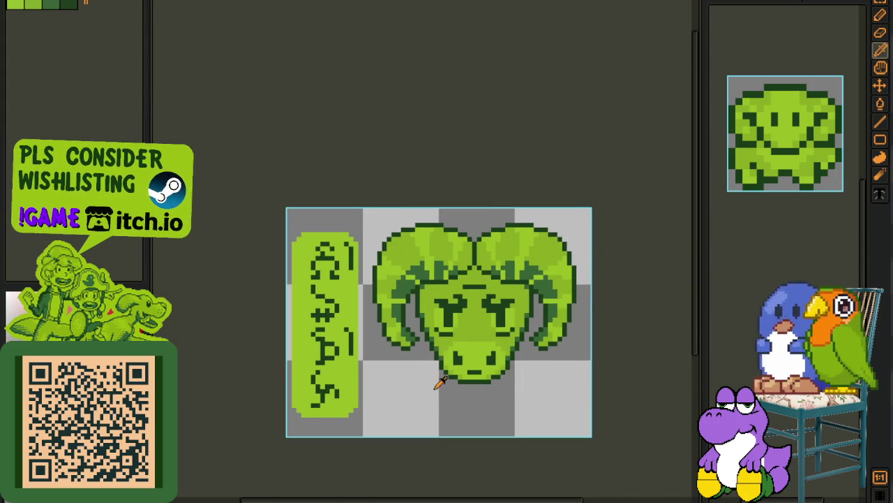
key(ctrl+Tab)
Step: Pan across the portrait sheet, play its animation, and cycle through the other open sprite files
scroll(352, 132, down, 2)
scroll(410, 212, up, 1)
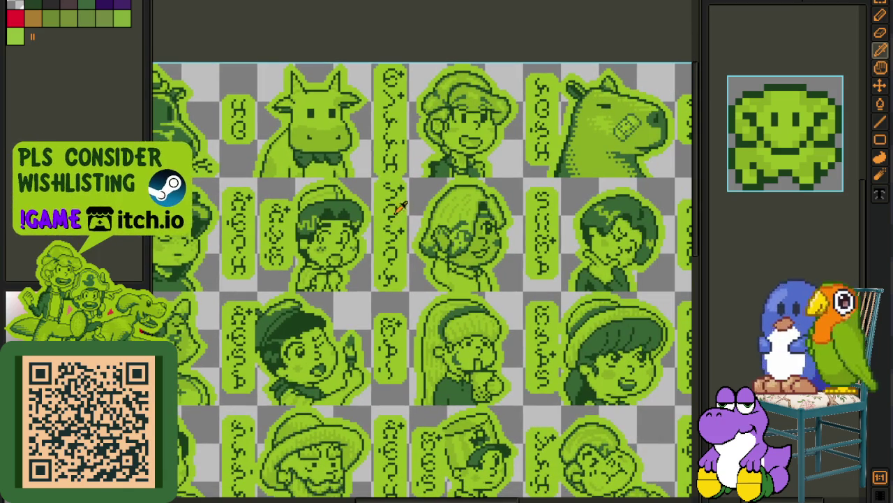
scroll(377, 210, down, 1)
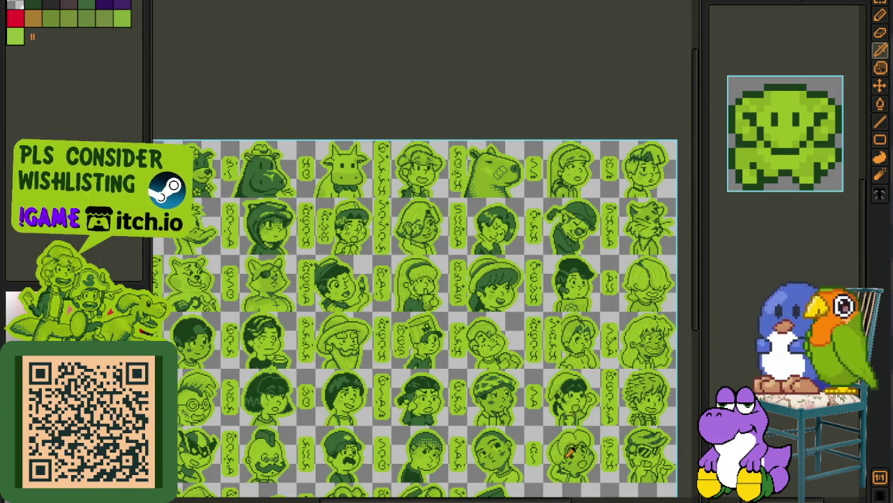
drag(571, 452, 532, 372)
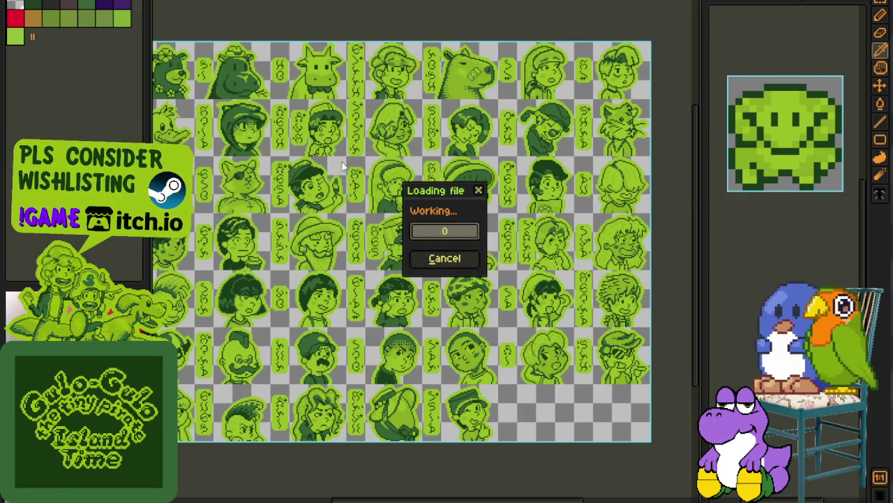
scroll(422, 255, up, 4)
key(Return)
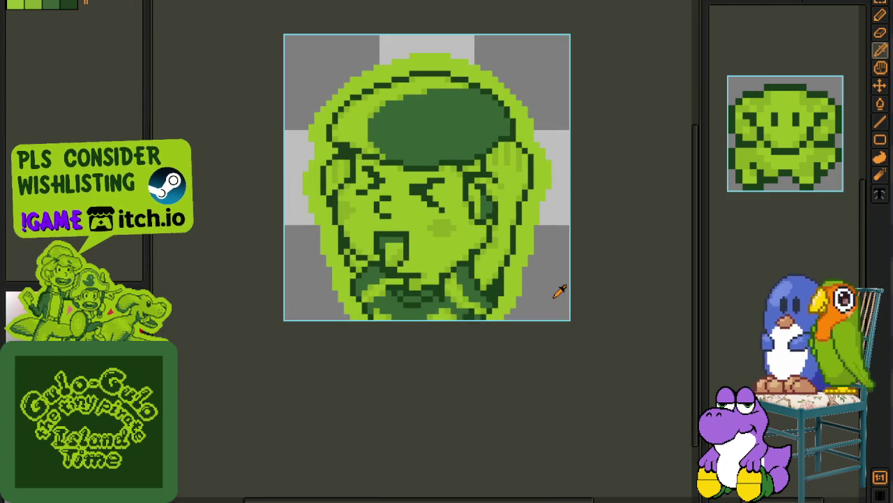
key(Tab)
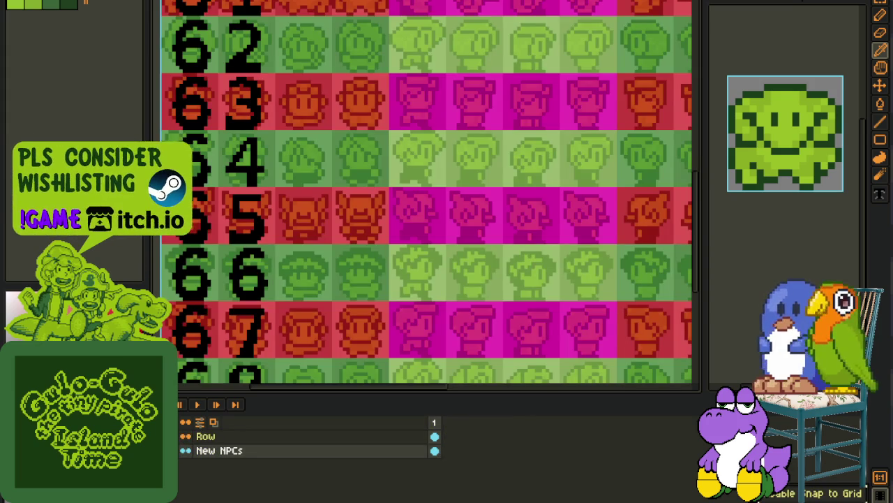
key(ctrl+Tab)
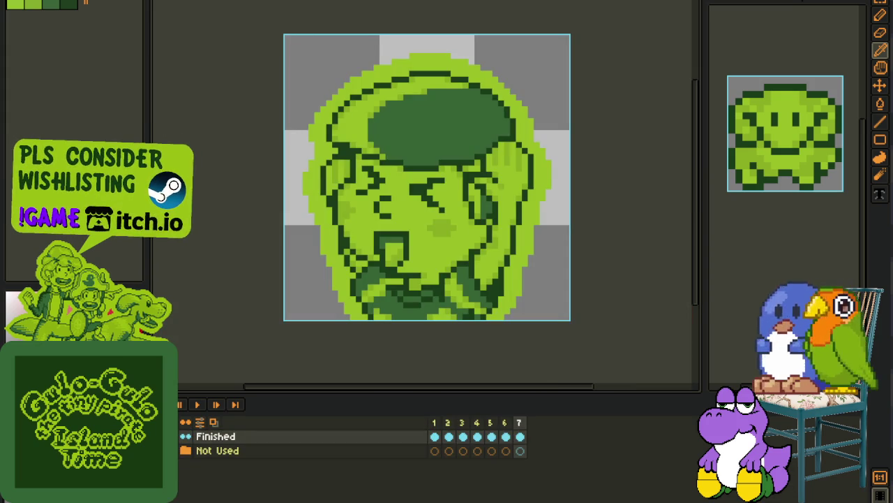
key(ctrl+Tab)
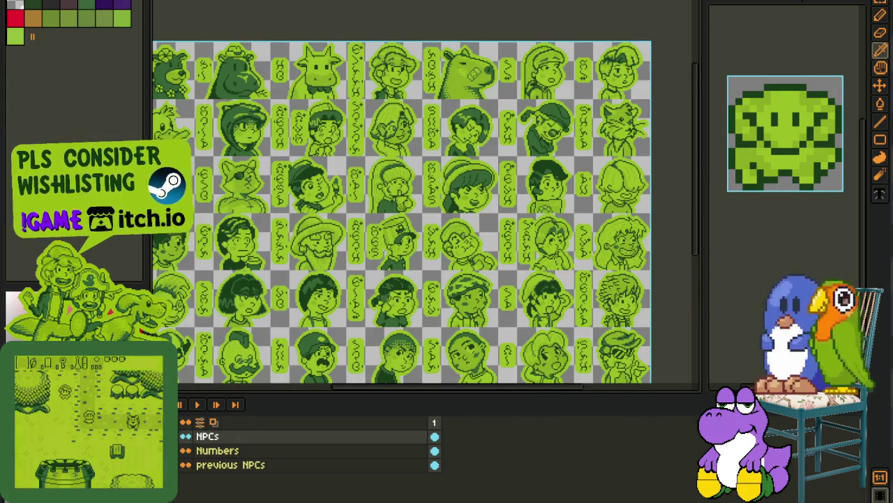
key(ctrl+Tab)
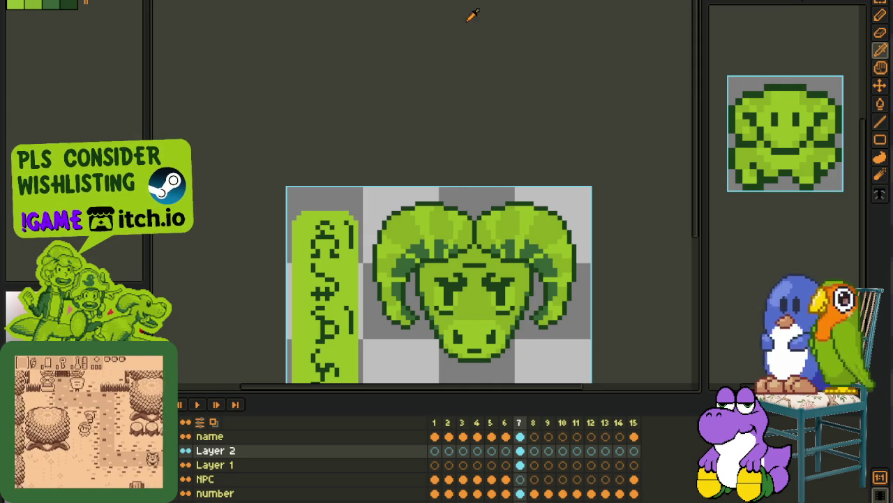
Step: Marquee the ram's eyes and brows, move them higher on the face, and make Layer 2 active
scroll(535, 232, down, 1)
drag(521, 271, 467, 220)
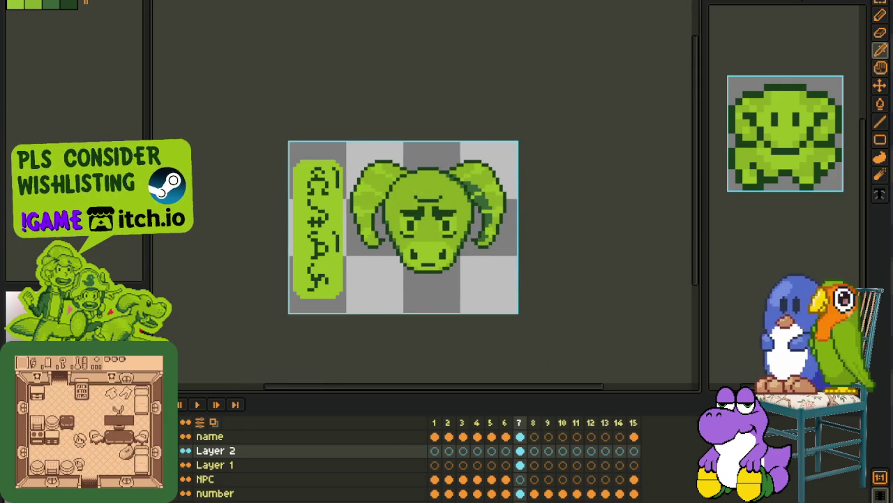
scroll(328, 260, up, 1)
scroll(473, 157, up, 1)
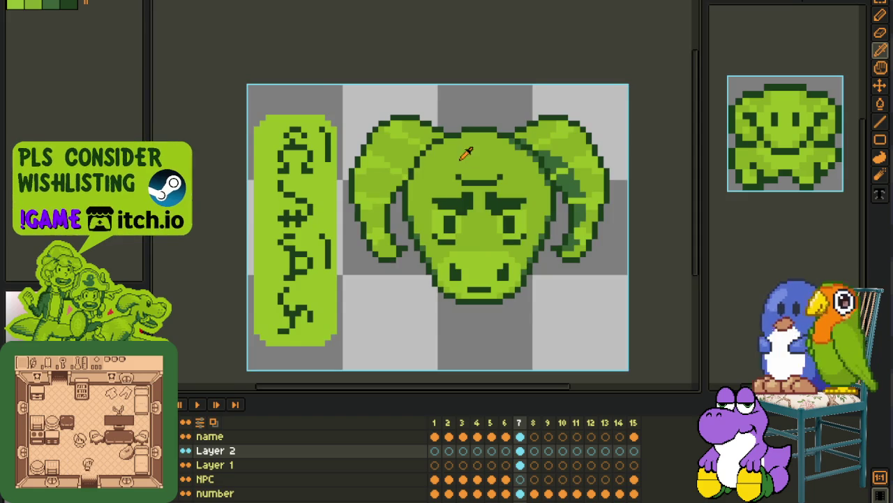
scroll(384, 170, up, 1)
drag(296, 123, 487, 267)
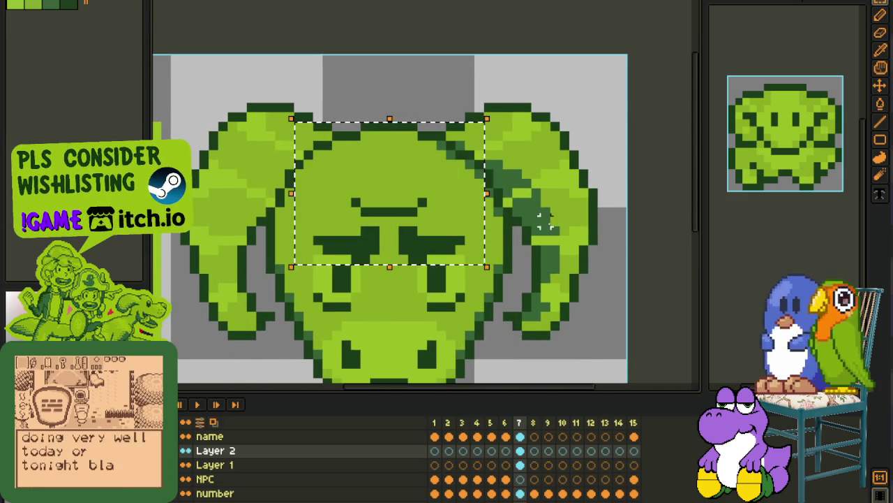
scroll(390, 209, down, 1)
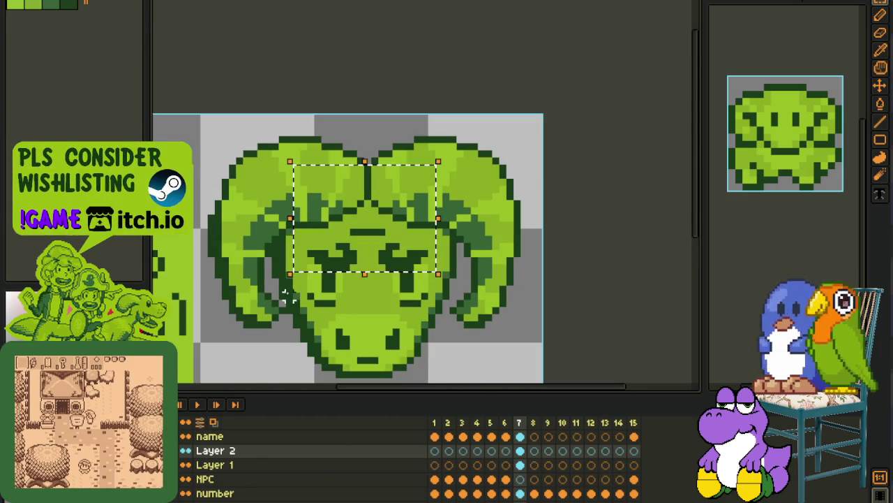
drag(300, 133, 495, 255)
key(ctrl+z)
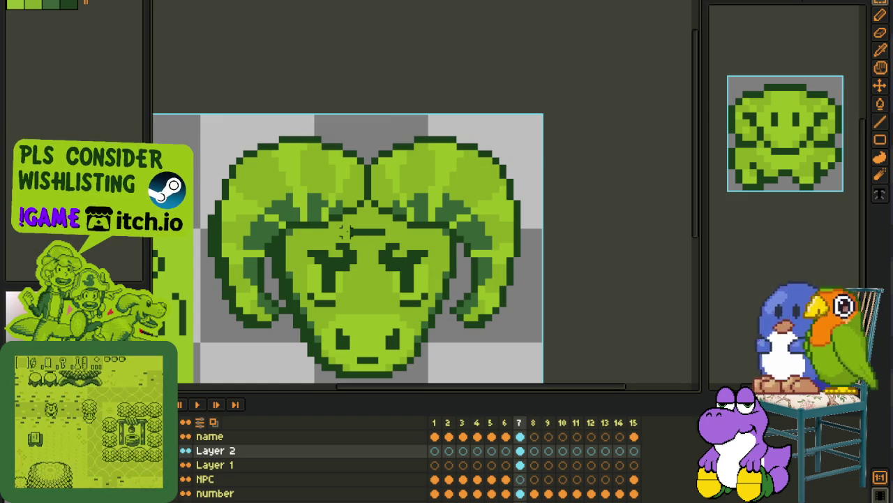
click(198, 452)
scroll(414, 297, down, 1)
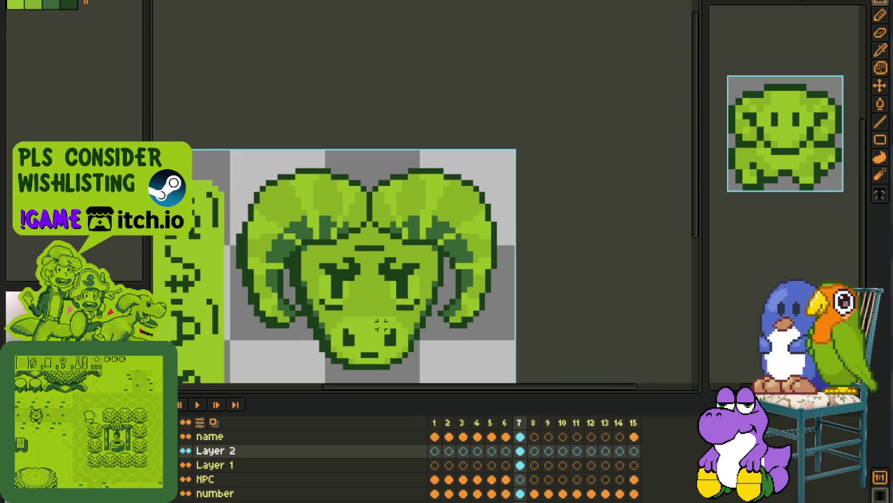
Step: Rename Layer 1 to 'Attempt 1' and Layer 2 to 'Attempt 2', then save the sprite
double_click(213, 465)
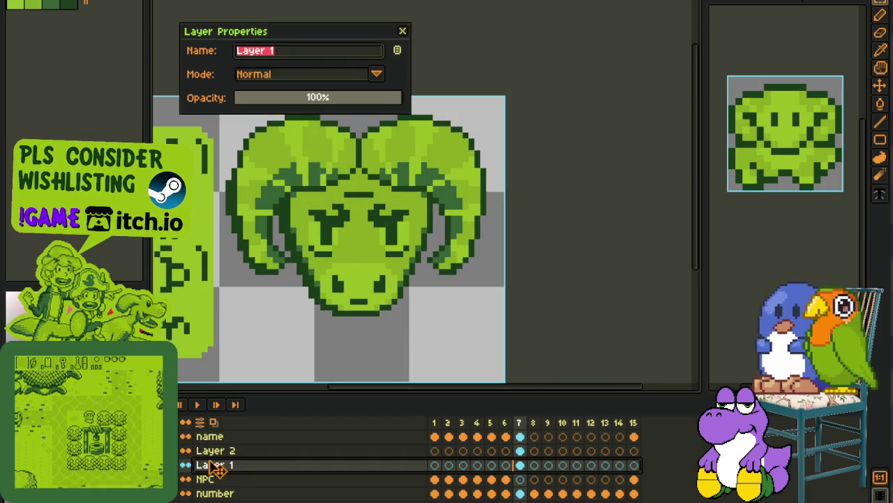
text(Attempt 1)
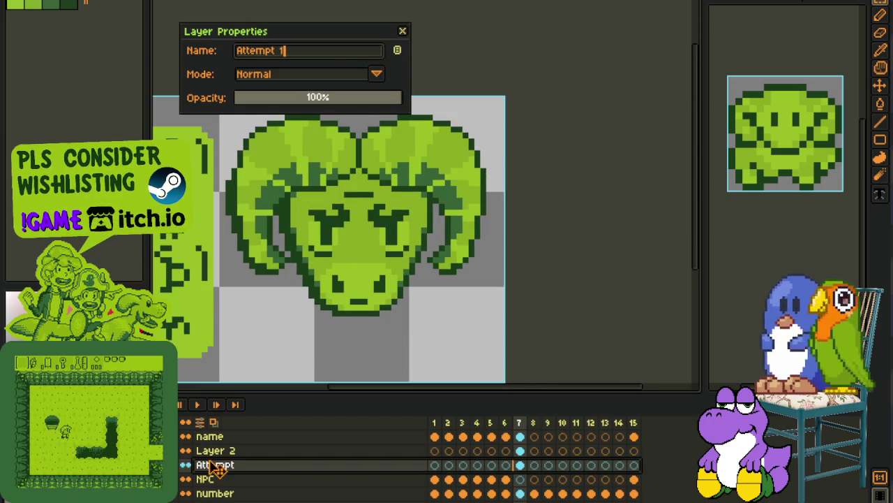
key(Return)
double_click(215, 451)
text(Atte,ü)
key(BackSpace)
key(BackSpace)
key(BackSpace)
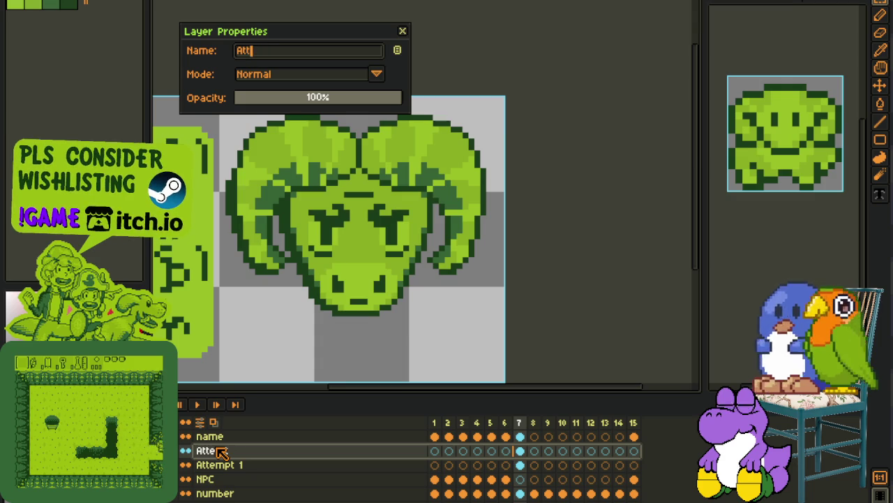
text(2)
key(Return)
key(ctrl+s)
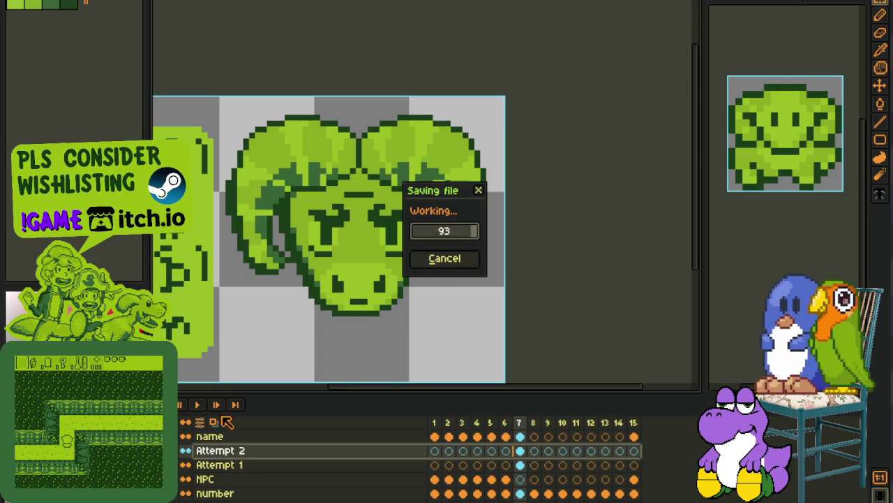
Step: Duplicate the Attempt 2 layer and add a new layer group
right_click(183, 453)
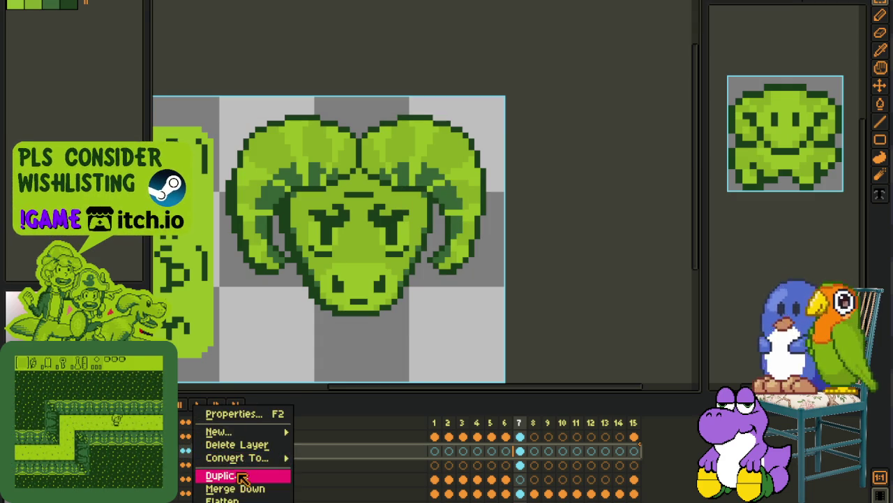
click(216, 472)
right_click(249, 457)
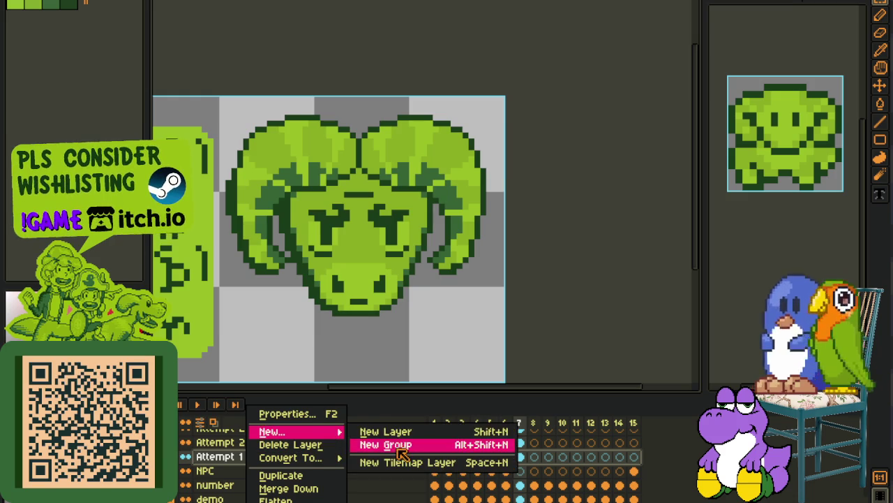
mouse_move(272, 431)
click(397, 445)
Step: Move Attempt 2 into the group, name it 'Not Used', collapse it and place it at the bottom
drag(278, 480, 275, 479)
double_click(269, 466)
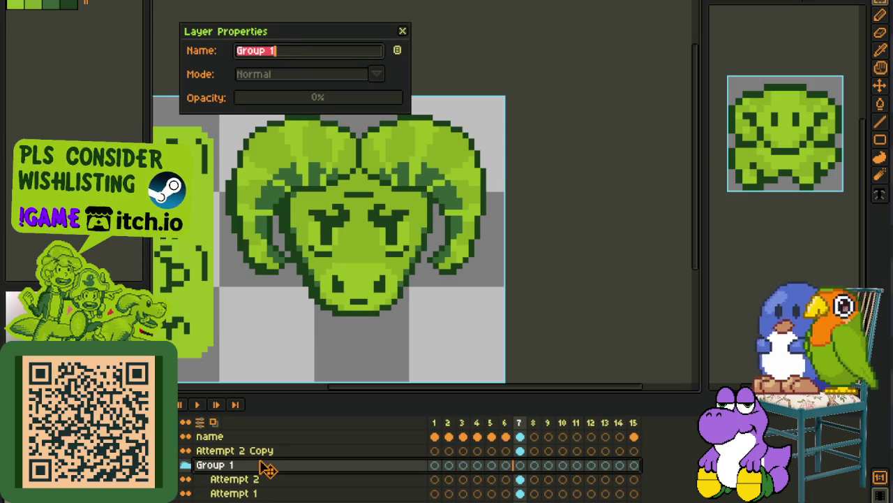
text(Not Used)
key(Return)
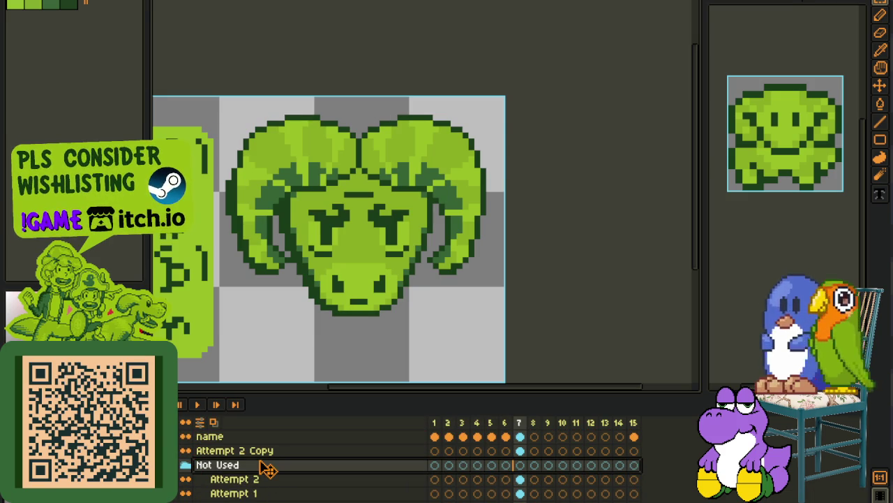
click(186, 464)
scroll(206, 479, down, 1)
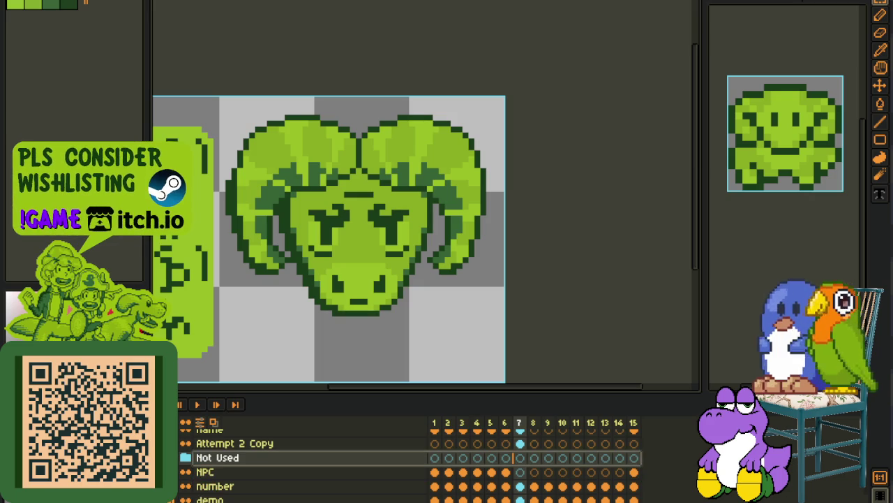
drag(217, 458, 217, 499)
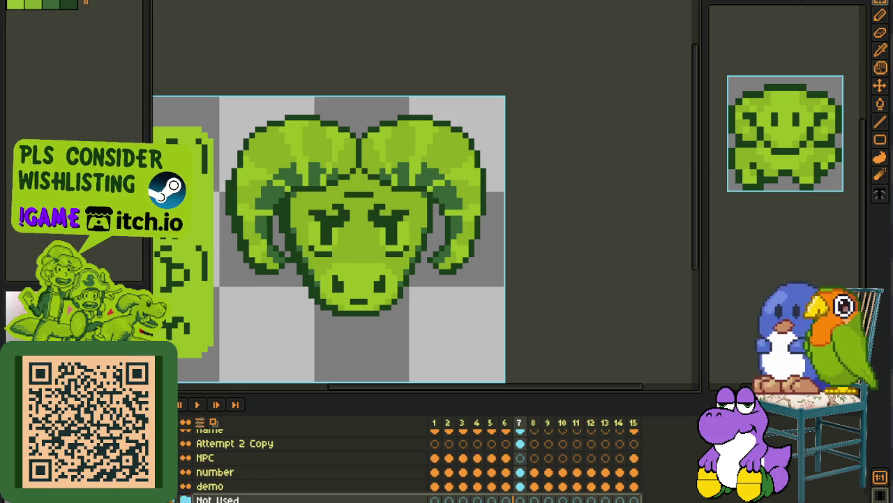
Step: Duplicate the Attempt 2 Copy layer to create 'Attempt 2 Copy Copy'
click(520, 444)
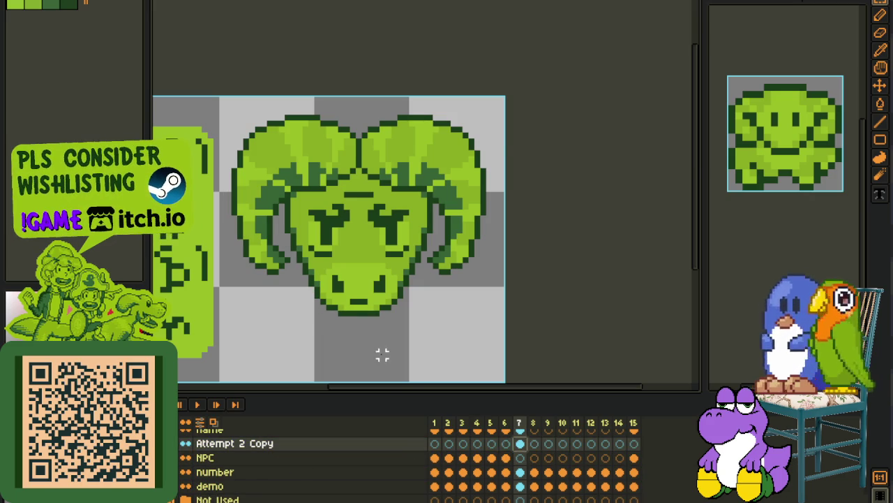
scroll(382, 355, down, 1)
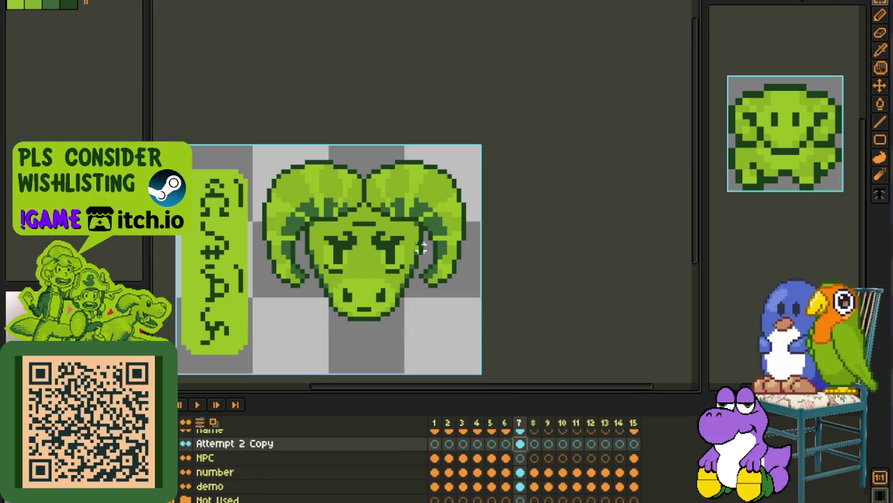
scroll(380, 310, up, 1)
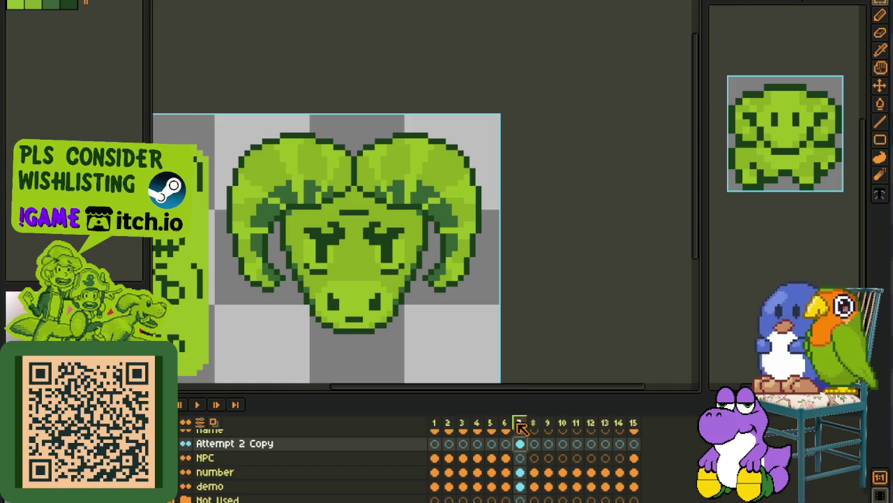
scroll(478, 318, up, 1)
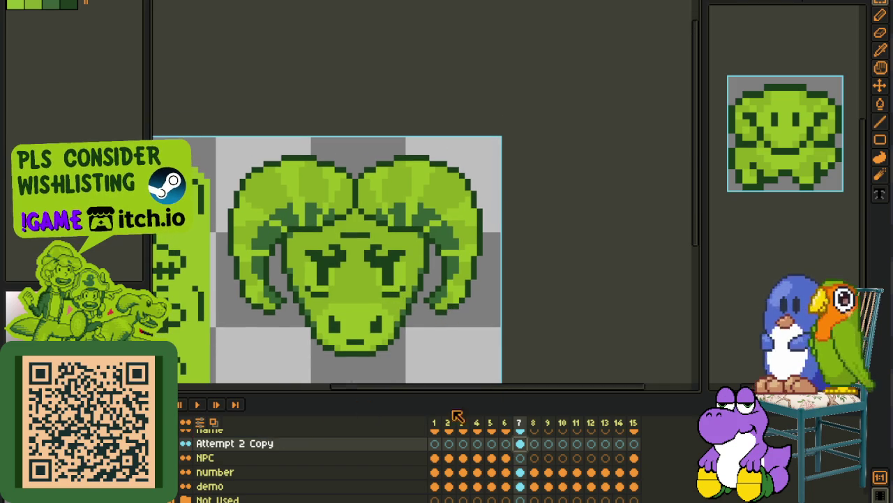
scroll(377, 279, down, 1)
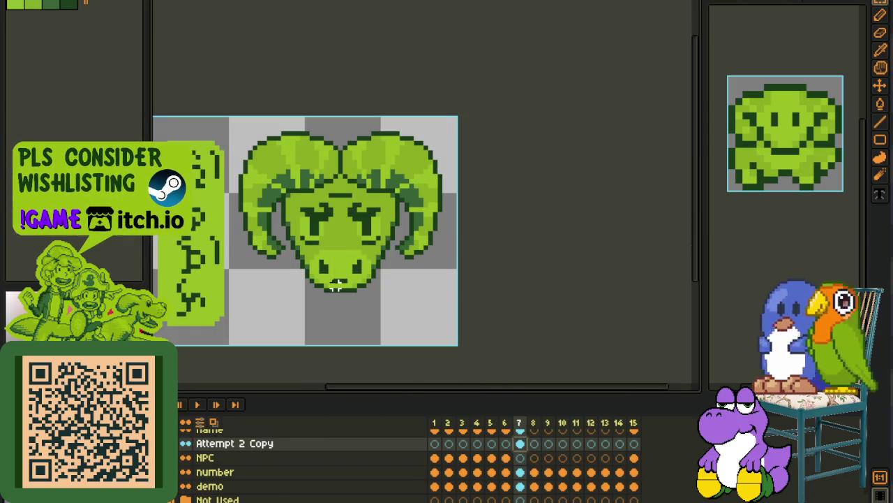
right_click(379, 451)
click(404, 474)
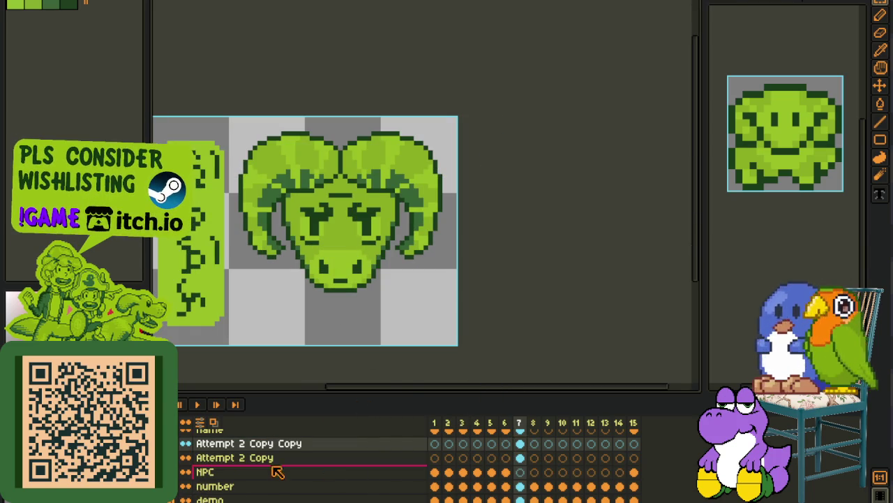
Step: On Attempt 2 Copy Copy, move the ram drawing off the top copy layer and save
click(248, 444)
scroll(333, 182, up, 1)
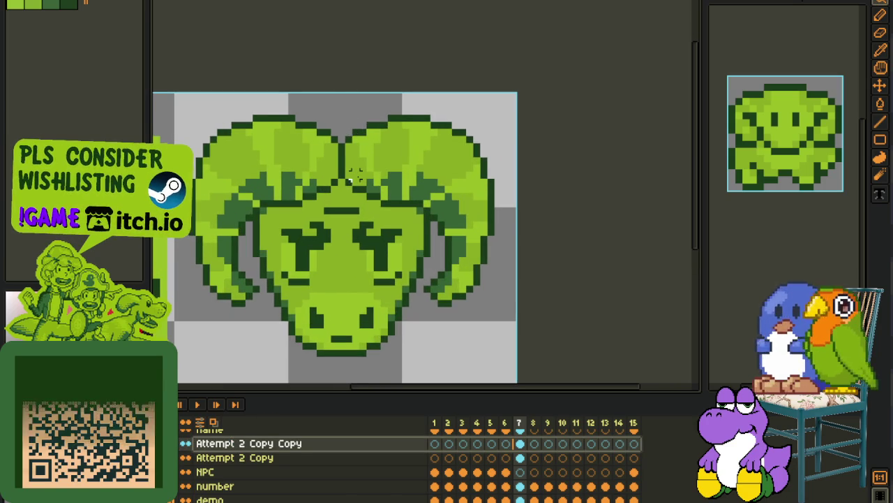
scroll(357, 157, up, 1)
scroll(350, 179, down, 1)
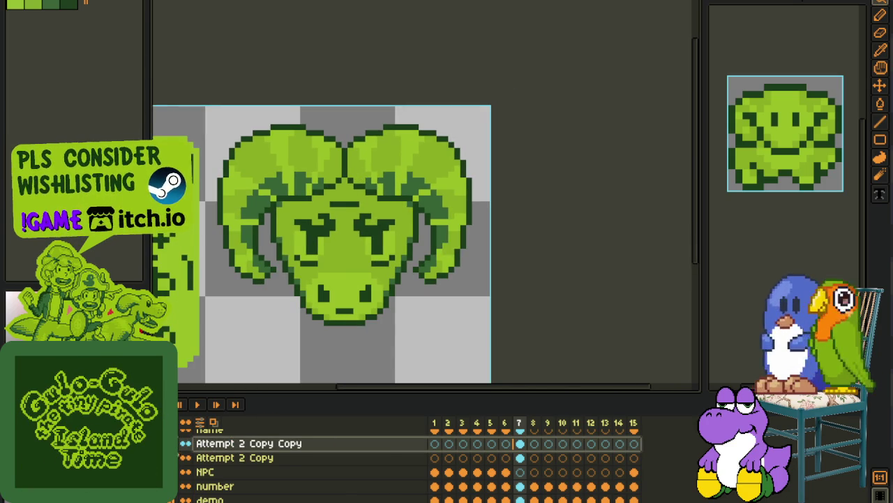
drag(520, 443, 505, 458)
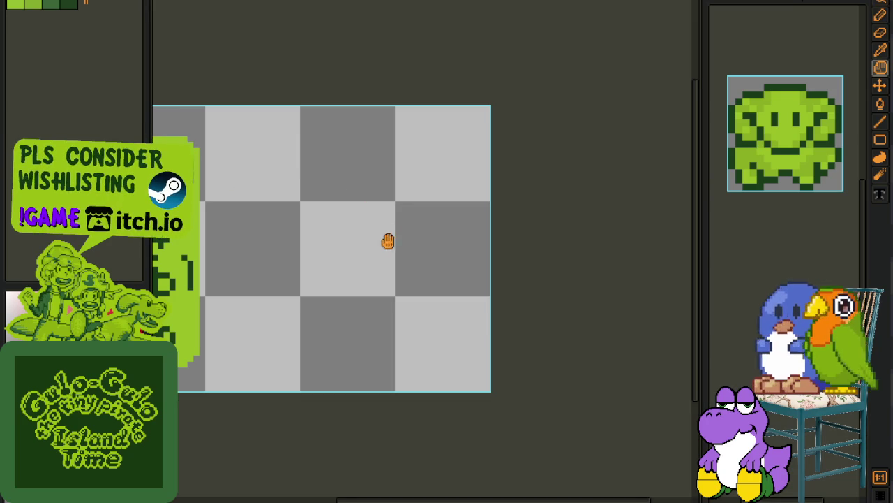
key(ctrl+s)
Step: Draw a red curved top arc, erasing its stray upper-left pixels
scroll(433, 314, up, 1)
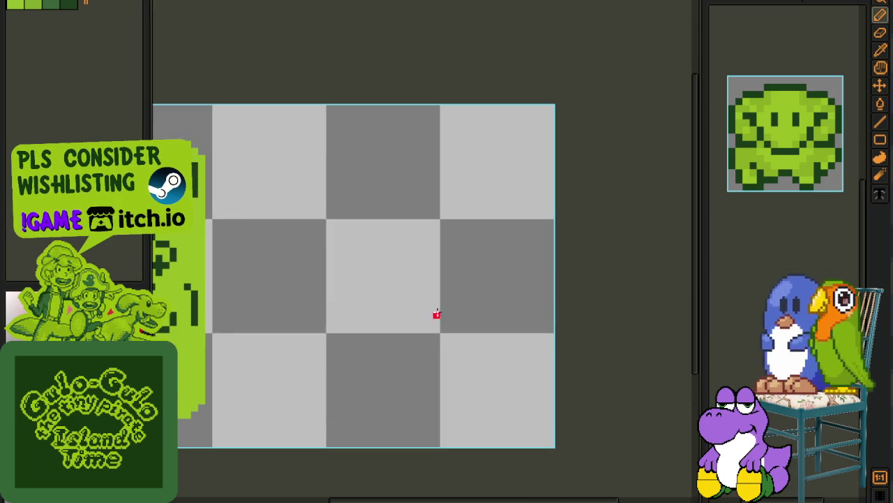
drag(486, 299, 475, 254)
mouse_move(395, 171)
mouse_down()
mouse_move(409, 181)
mouse_move(345, 145)
mouse_up()
scroll(398, 160, left, 2)
mouse_move(443, 176)
mouse_down()
mouse_move(354, 131)
mouse_move(418, 167)
mouse_move(398, 181)
mouse_up()
drag(282, 139, 430, 180)
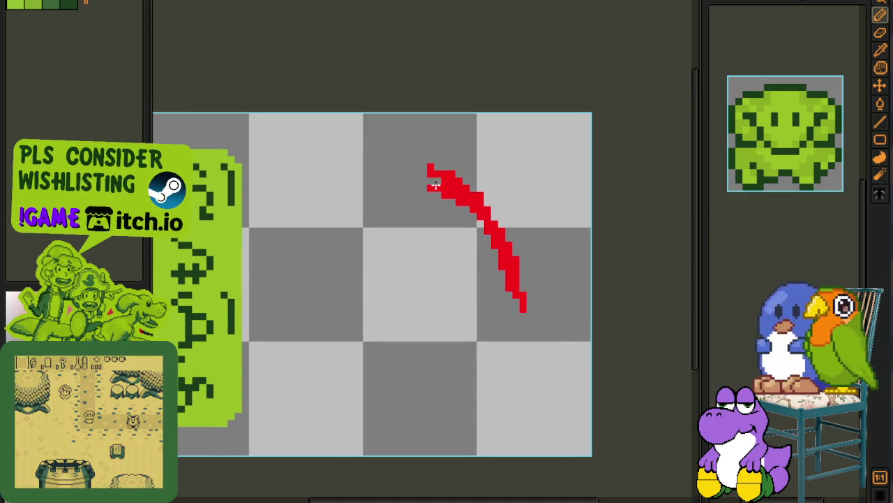
click(428, 165)
click(439, 209)
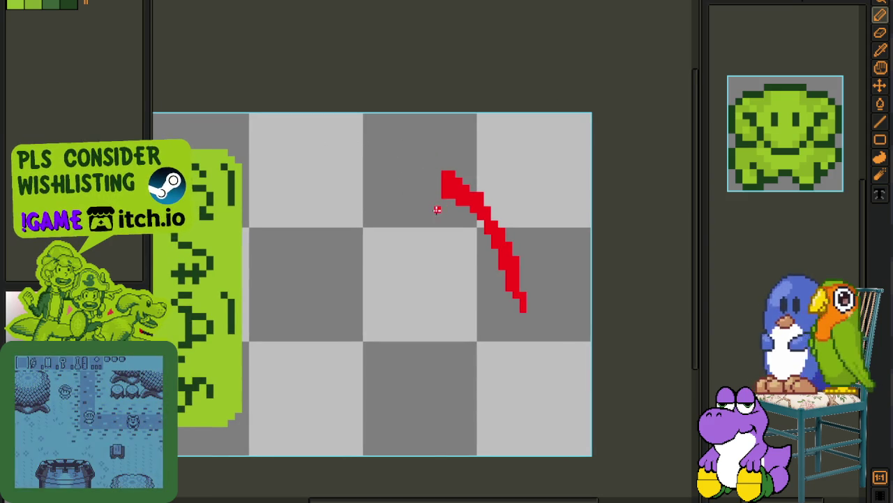
Step: Extend the red arc down the left, then sketch the circle's lower arc and left side
mouse_move(440, 208)
mouse_down()
mouse_move(444, 162)
mouse_move(370, 136)
mouse_move(285, 146)
mouse_move(275, 202)
mouse_up()
mouse_move(300, 132)
mouse_down()
mouse_move(248, 230)
mouse_move(257, 162)
mouse_up()
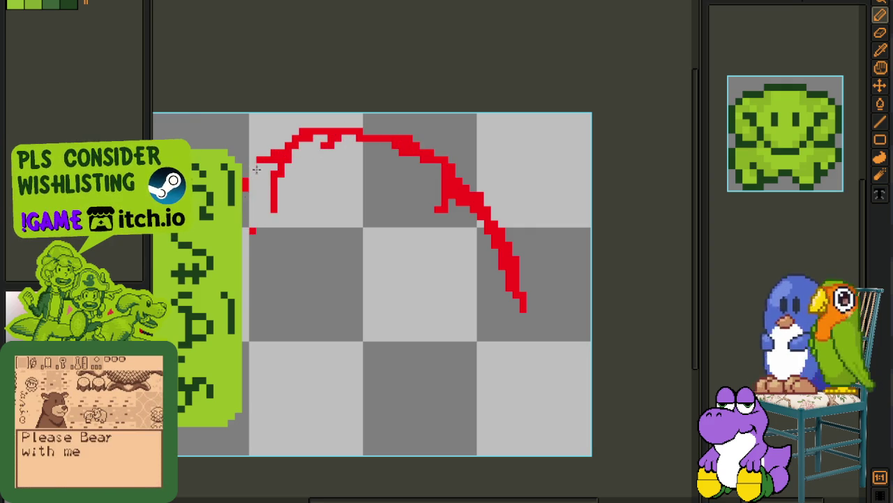
mouse_move(275, 203)
mouse_down()
mouse_move(278, 150)
mouse_move(293, 159)
mouse_move(273, 212)
mouse_up()
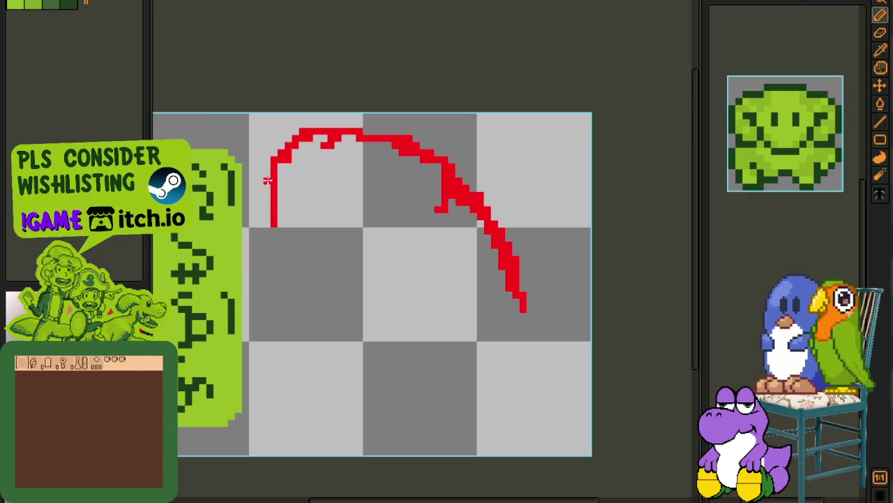
drag(268, 182, 251, 246)
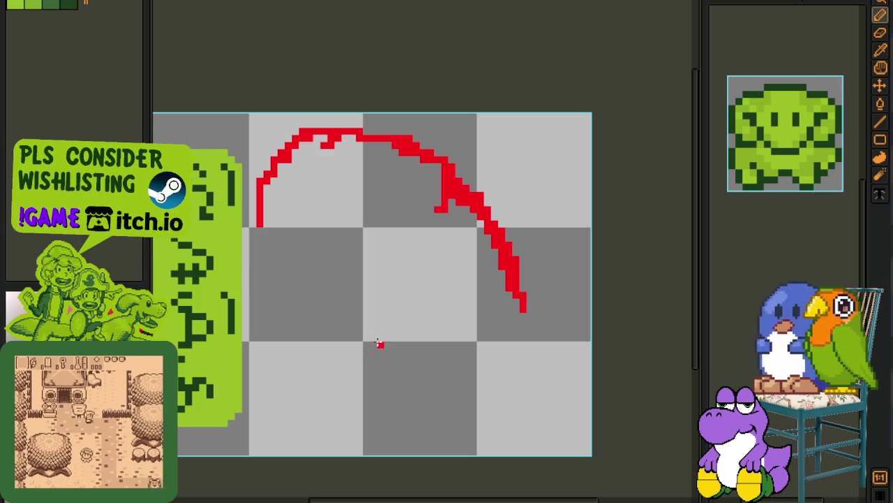
drag(379, 337, 265, 307)
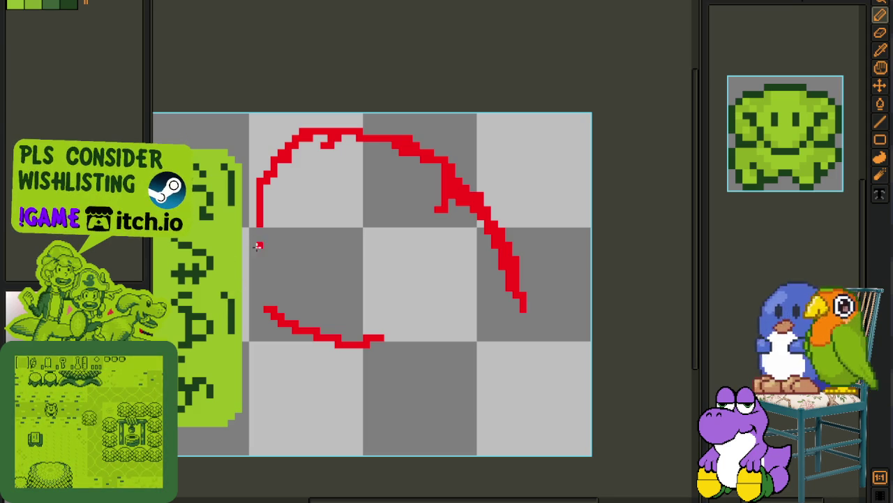
drag(259, 227, 260, 287)
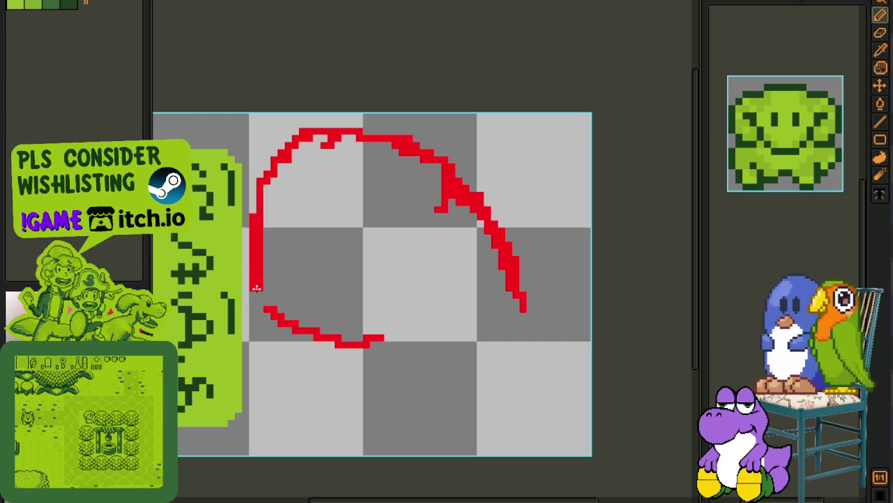
scroll(262, 290, up, 1)
scroll(299, 225, up, 3)
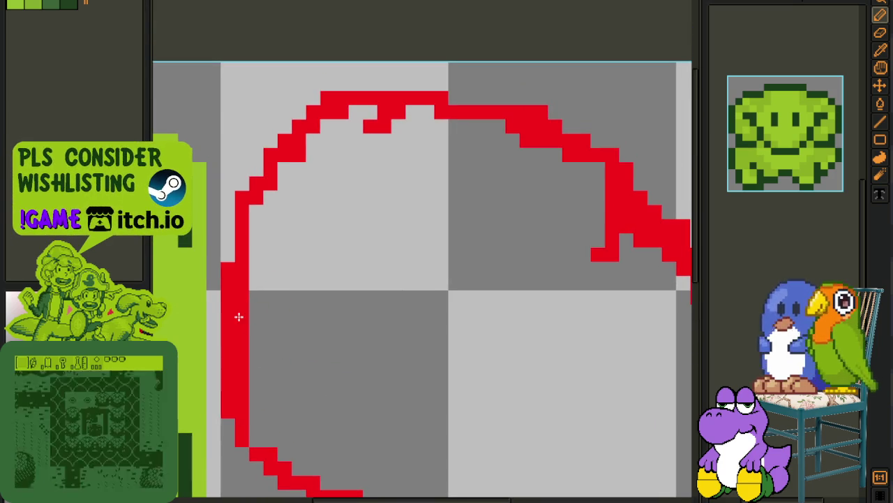
Step: Clean up the red circle's edge, erasing stray pixels along the upper-left, top and bottom hook
click(257, 211)
click(257, 169)
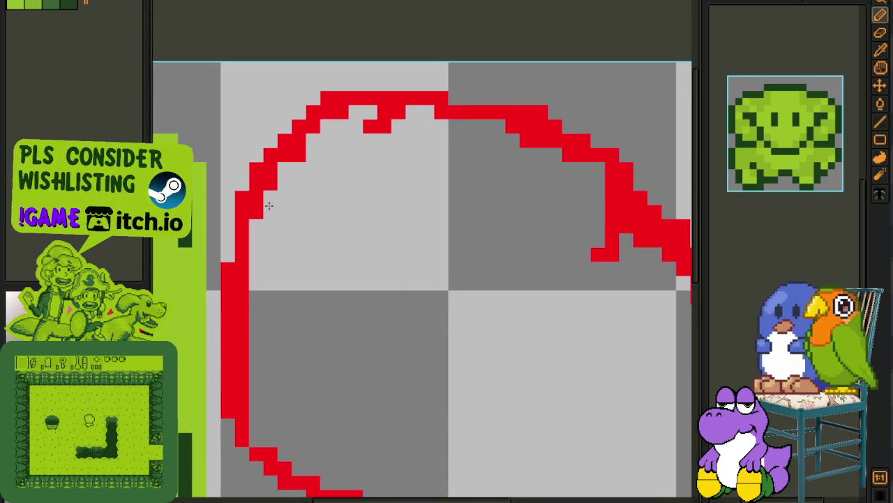
right_click(271, 183)
right_click(256, 211)
right_click(257, 197)
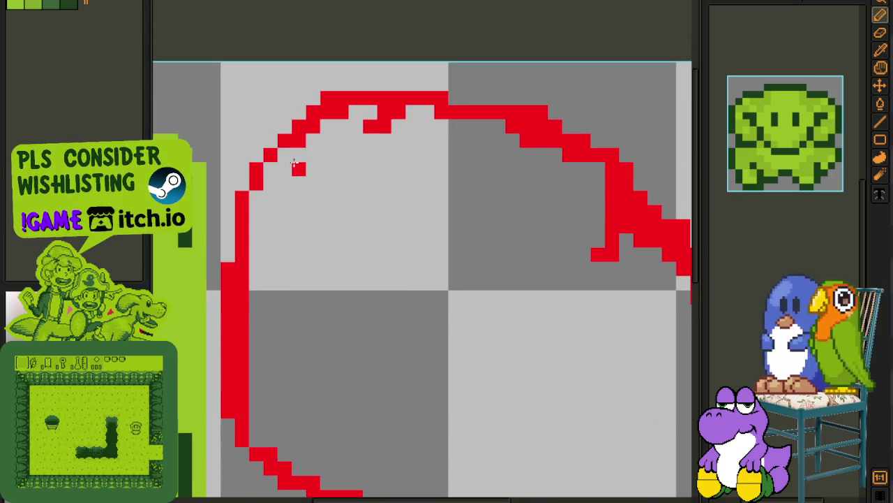
right_click(299, 141)
right_click(313, 127)
right_click(326, 113)
right_click(340, 113)
right_click(383, 113)
right_click(383, 128)
right_click(442, 113)
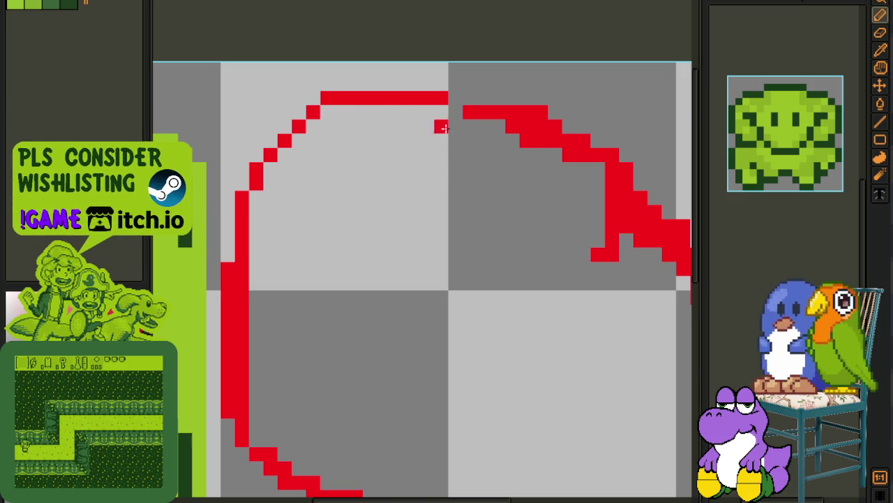
scroll(457, 144, down, 1)
scroll(457, 144, up, 2)
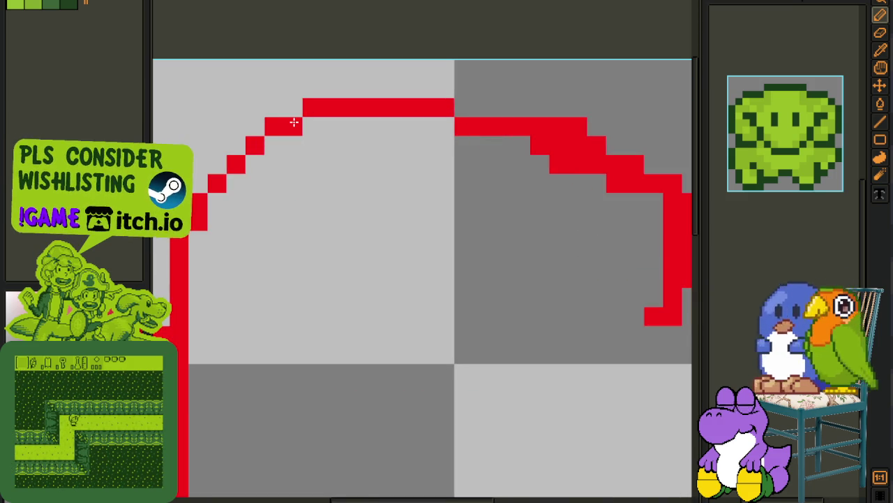
scroll(296, 119, down, 2)
right_click(356, 323)
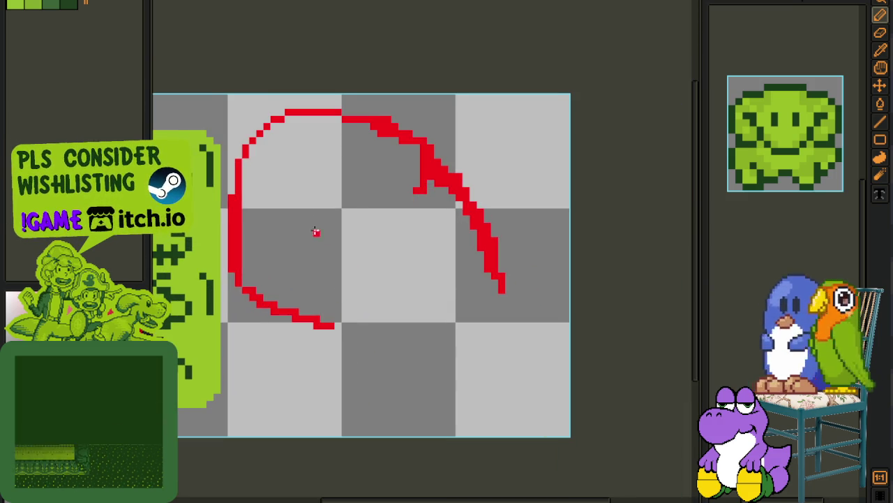
scroll(289, 259, up, 1)
Step: Thicken the lower-left arc and draw an inward hook ending in a small loop
mouse_move(223, 297)
mouse_down()
mouse_move(363, 370)
mouse_move(251, 314)
mouse_move(310, 331)
mouse_up()
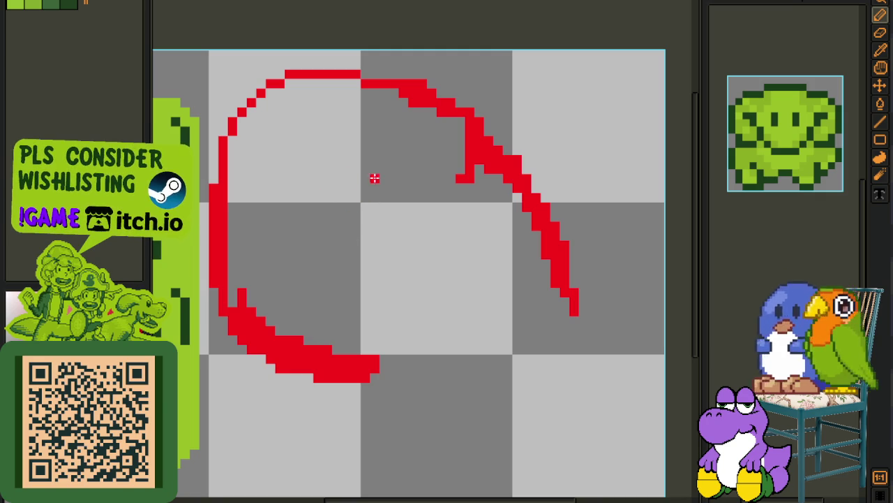
mouse_move(460, 177)
mouse_down()
mouse_move(391, 174)
mouse_move(371, 187)
mouse_up()
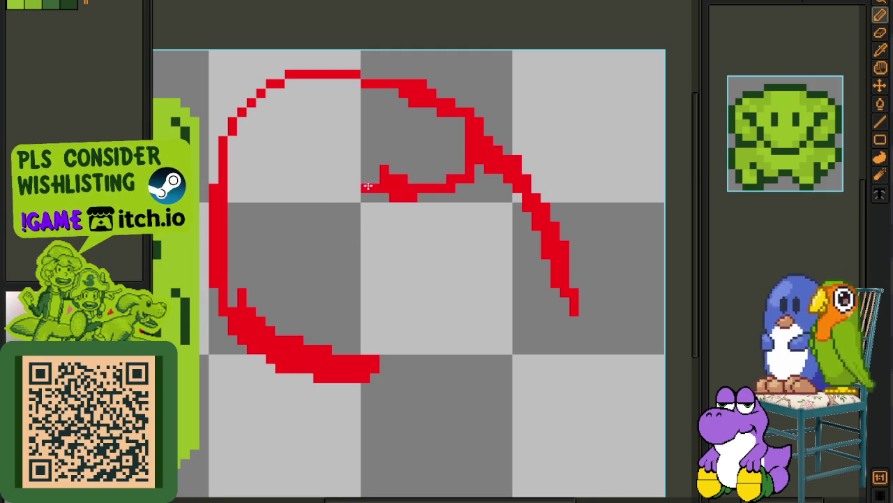
mouse_move(463, 180)
mouse_down()
mouse_move(360, 196)
mouse_move(305, 187)
mouse_move(319, 196)
mouse_move(268, 266)
mouse_move(301, 353)
mouse_up()
mouse_move(289, 198)
mouse_down()
mouse_move(314, 381)
mouse_move(314, 329)
mouse_up()
scroll(313, 328, down, 3)
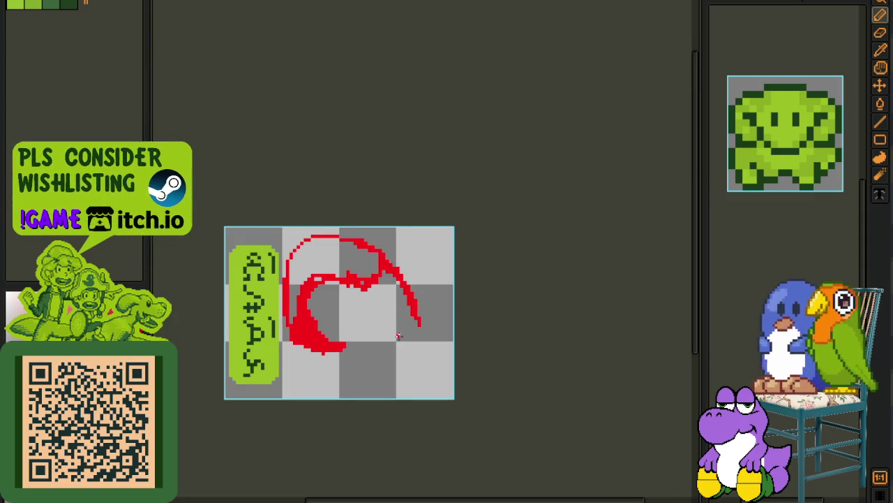
scroll(383, 300, up, 3)
drag(386, 251, 429, 328)
scroll(398, 265, up, 2)
mouse_move(385, 249)
mouse_down()
mouse_move(472, 285)
mouse_move(466, 349)
mouse_move(382, 357)
mouse_up()
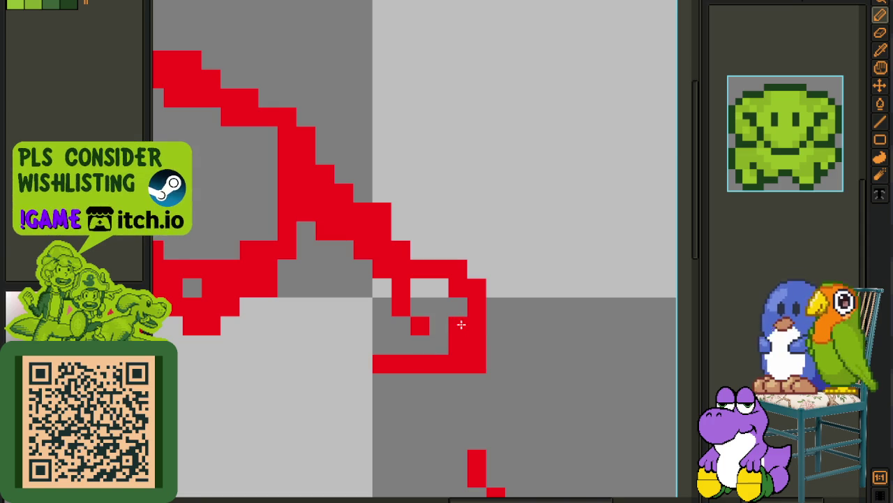
Step: Draw the front of the face downward and the jaw line along the bottom
scroll(470, 387, down, 1)
scroll(447, 244, down, 2)
scroll(441, 235, down, 1)
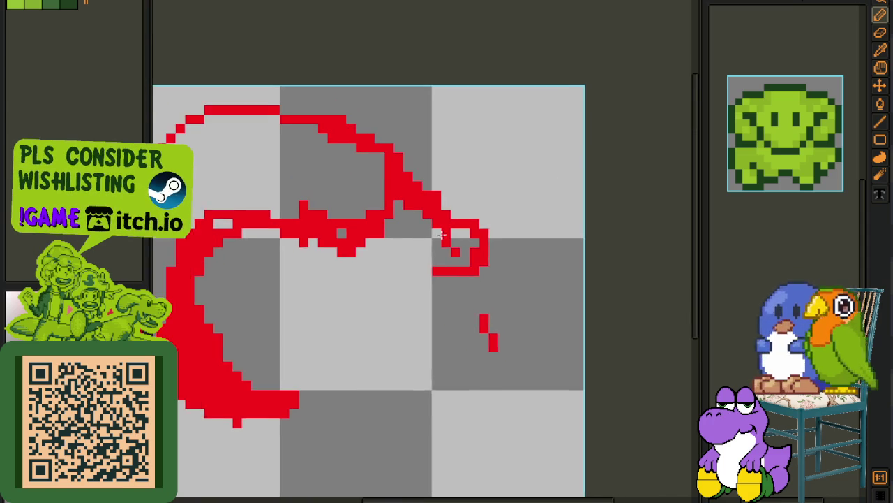
scroll(441, 235, up, 1)
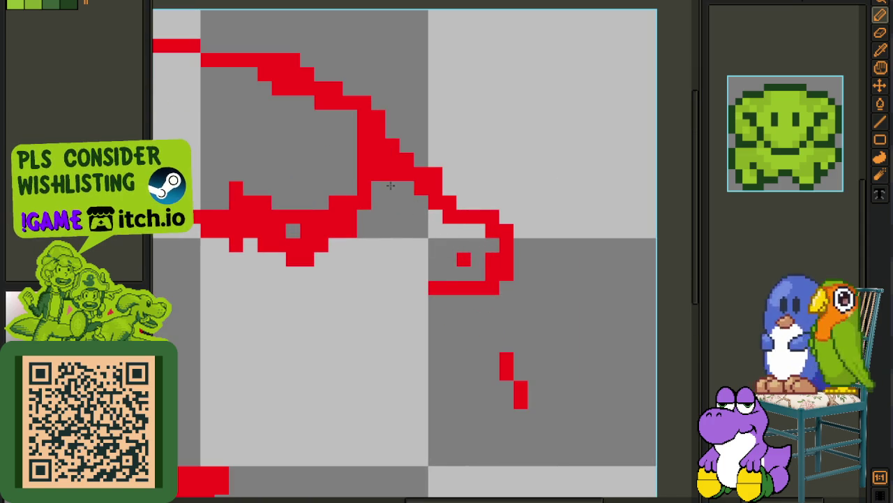
scroll(451, 274, down, 2)
scroll(479, 325, up, 1)
mouse_move(452, 277)
mouse_down()
mouse_move(480, 340)
mouse_move(469, 372)
mouse_move(486, 350)
mouse_move(454, 379)
mouse_move(385, 373)
mouse_move(345, 308)
mouse_move(374, 367)
mouse_up()
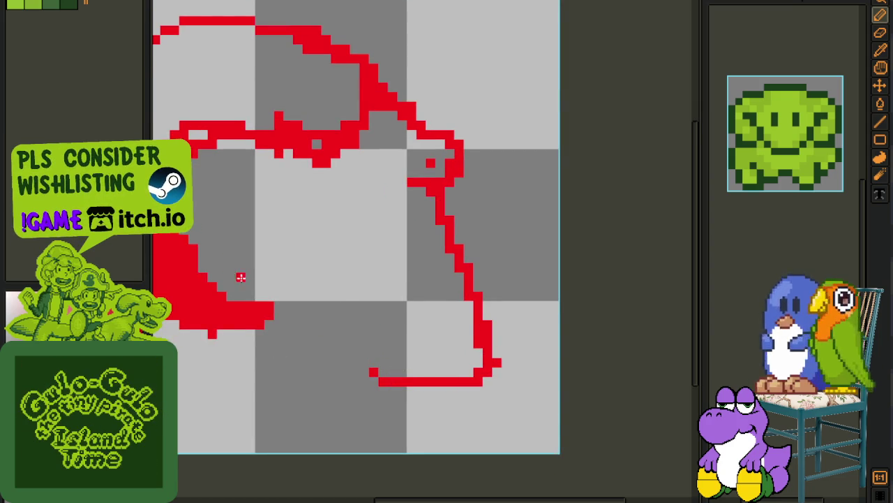
mouse_move(258, 329)
mouse_down()
mouse_move(293, 365)
mouse_move(388, 372)
mouse_up()
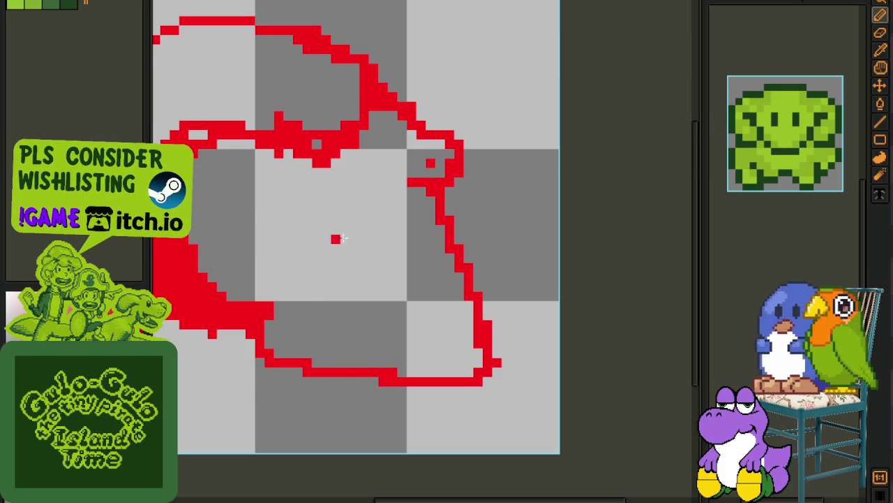
Step: Paint a small red eye block inside the head and select most of the red sketch
scroll(416, 219, up, 1)
mouse_move(405, 223)
mouse_down()
mouse_move(409, 279)
mouse_move(367, 203)
mouse_up()
click(406, 204)
scroll(391, 221, down, 2)
scroll(407, 238, up, 1)
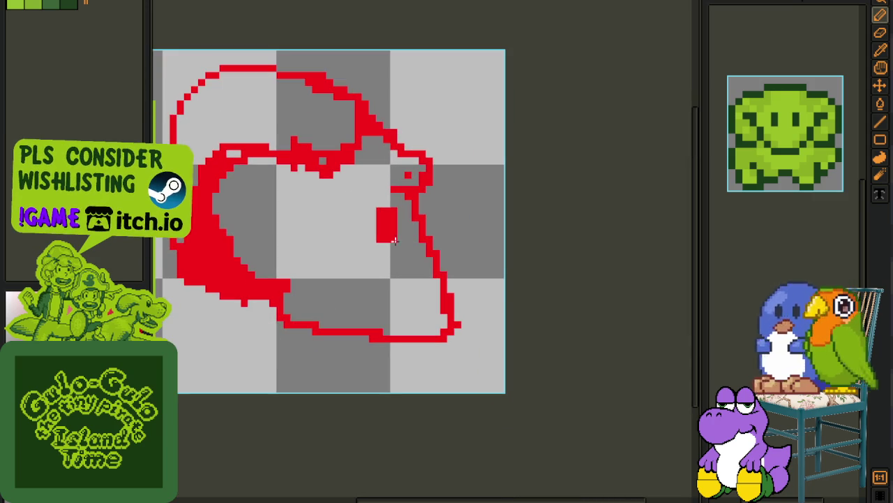
scroll(411, 239, down, 2)
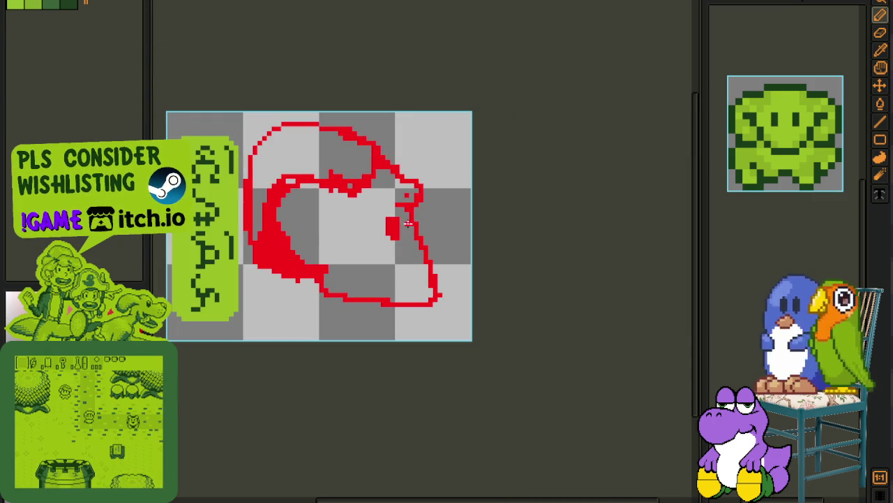
scroll(336, 160, up, 1)
key(m)
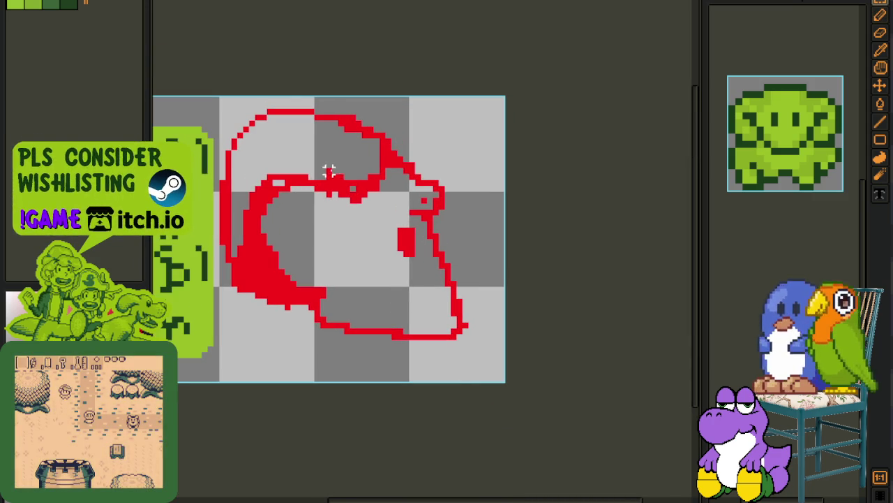
drag(252, 94, 507, 372)
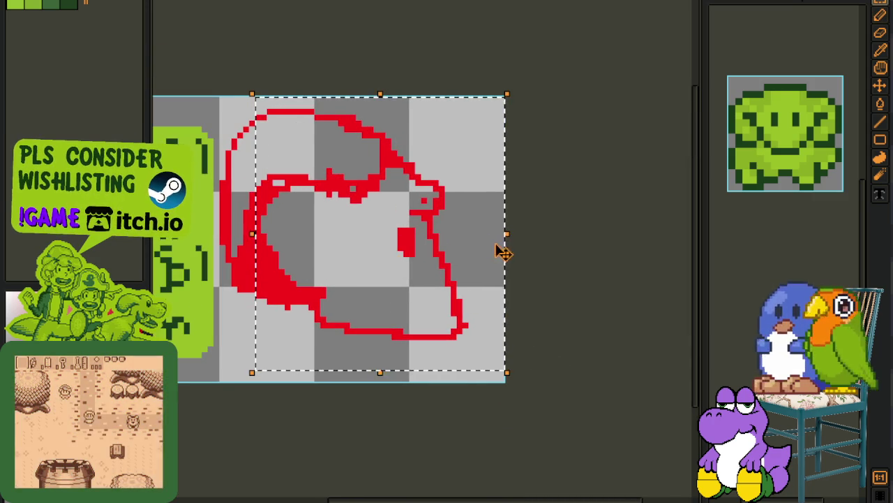
Step: Squeeze the selected red sketch narrower, then delete it from the canvas
drag(506, 234, 439, 230)
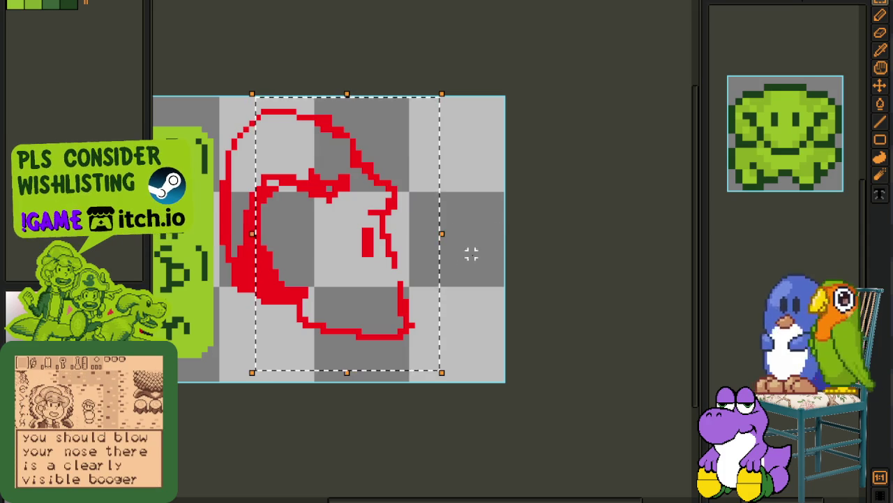
key(ctrl+d)
key(Delete)
Step: On Attempt 2 Copy frame 7, paste the green ram portrait and delete its right horn
key(Tab)
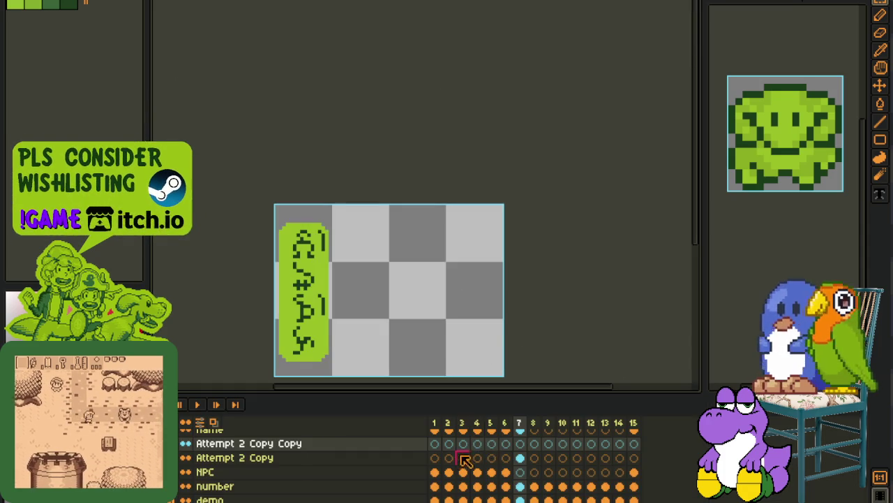
click(520, 459)
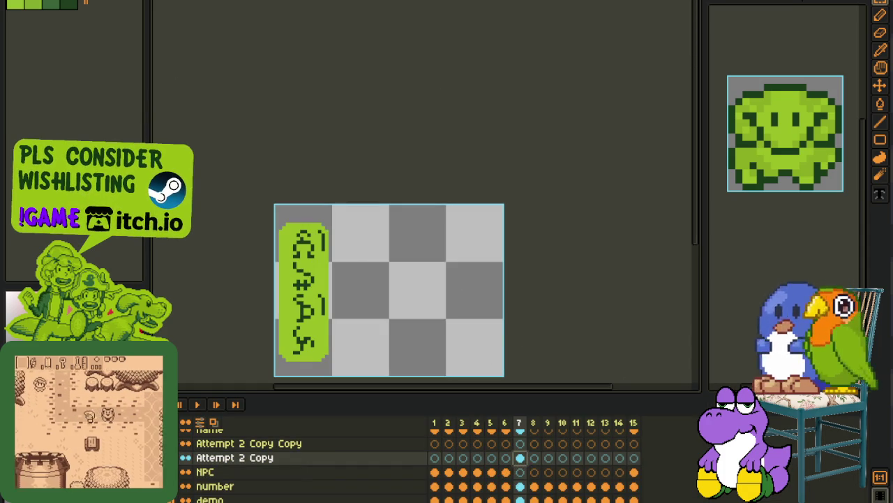
key(ctrl+v)
key(Tab)
scroll(446, 301, up, 2)
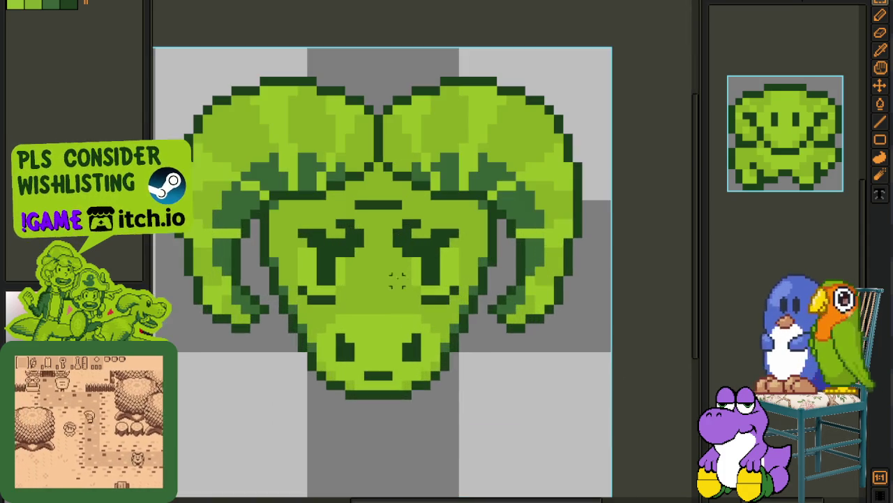
scroll(435, 247, down, 1)
mouse_move(520, 115)
mouse_down()
mouse_move(477, 221)
mouse_move(541, 98)
mouse_up()
key(Delete)
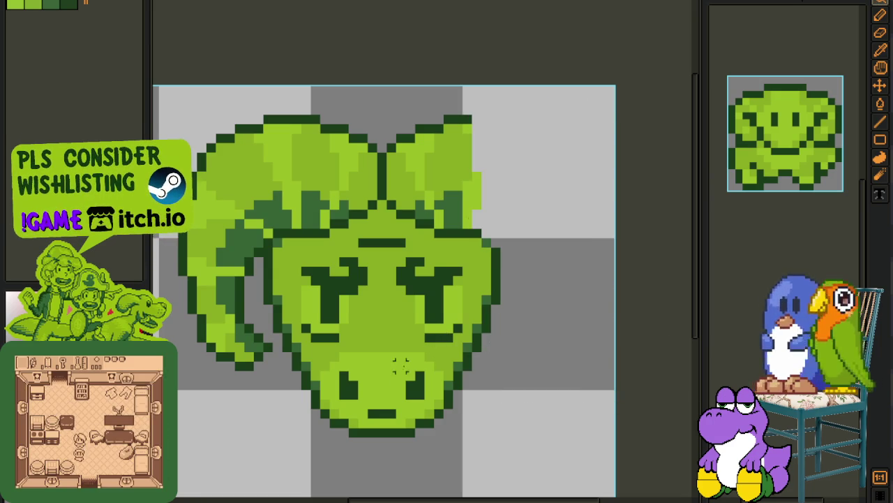